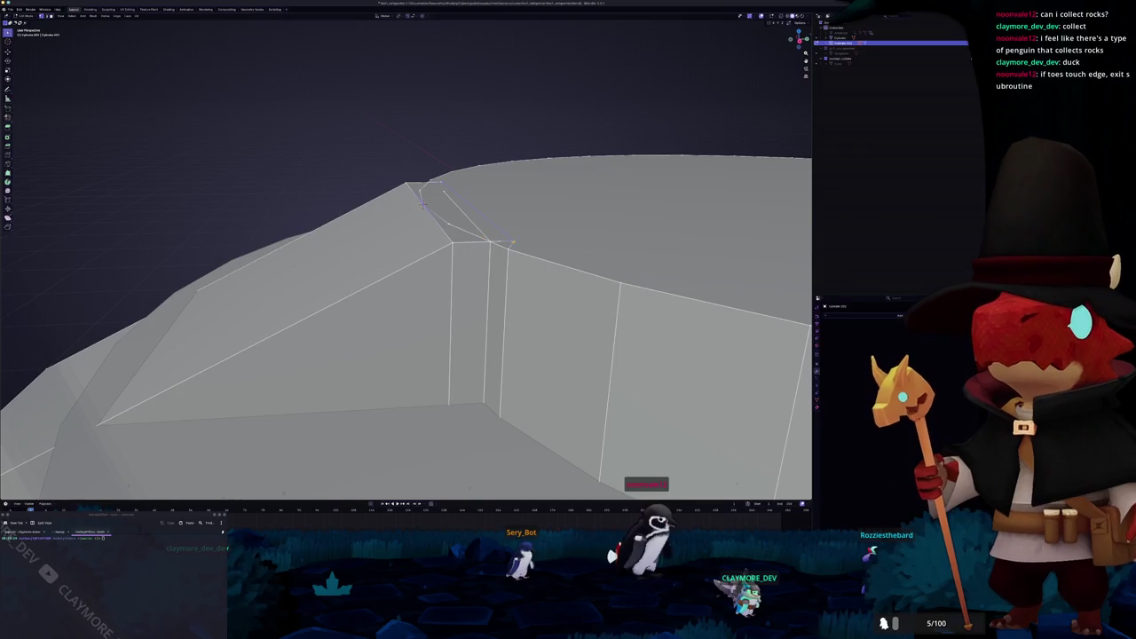
Step: In X-ray view, dissolve the stray vertices at the notch corner
mouse_move(423, 203)
middle_mouse_down()
mouse_move(473, 301)
mouse_move(532, 266)
mouse_move(568, 319)
middle_mouse_up()
key("alt+z")
middle_click_drag(13, 324, 202, 456)
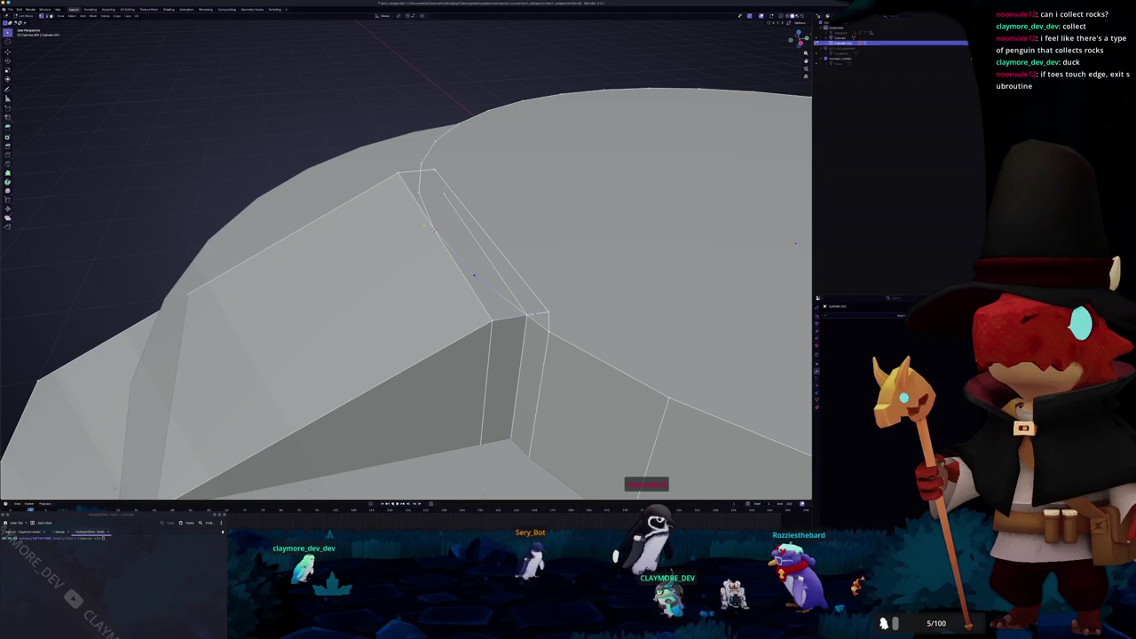
mouse_move(424, 225)
middle_mouse_down()
mouse_move(365, 234)
mouse_move(439, 178)
middle_mouse_up()
key("x")
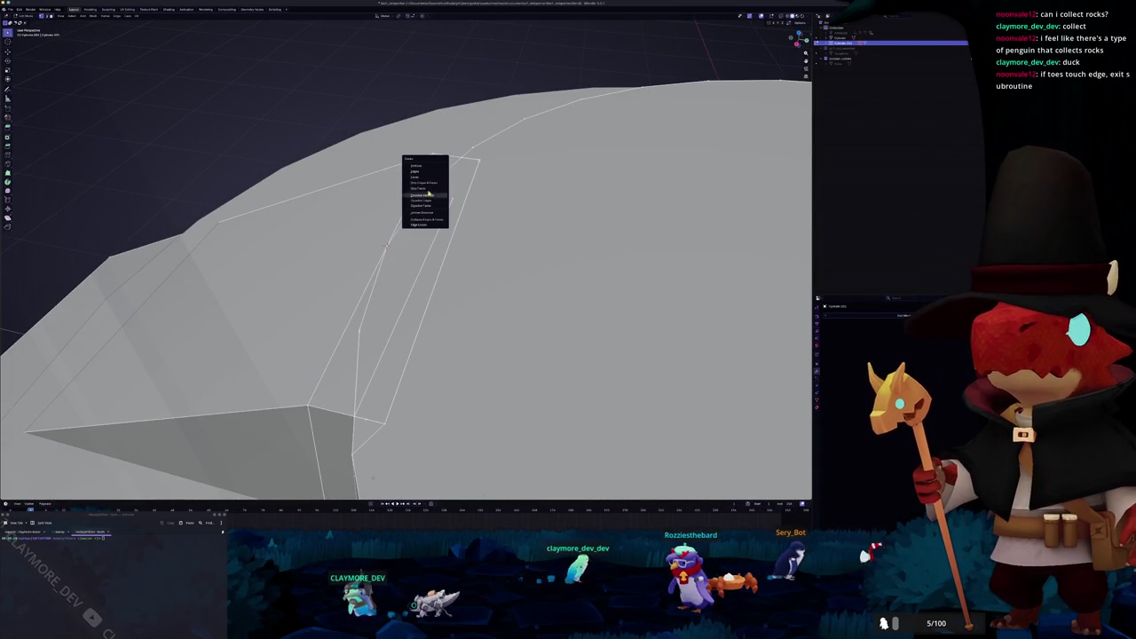
left_click(428, 202)
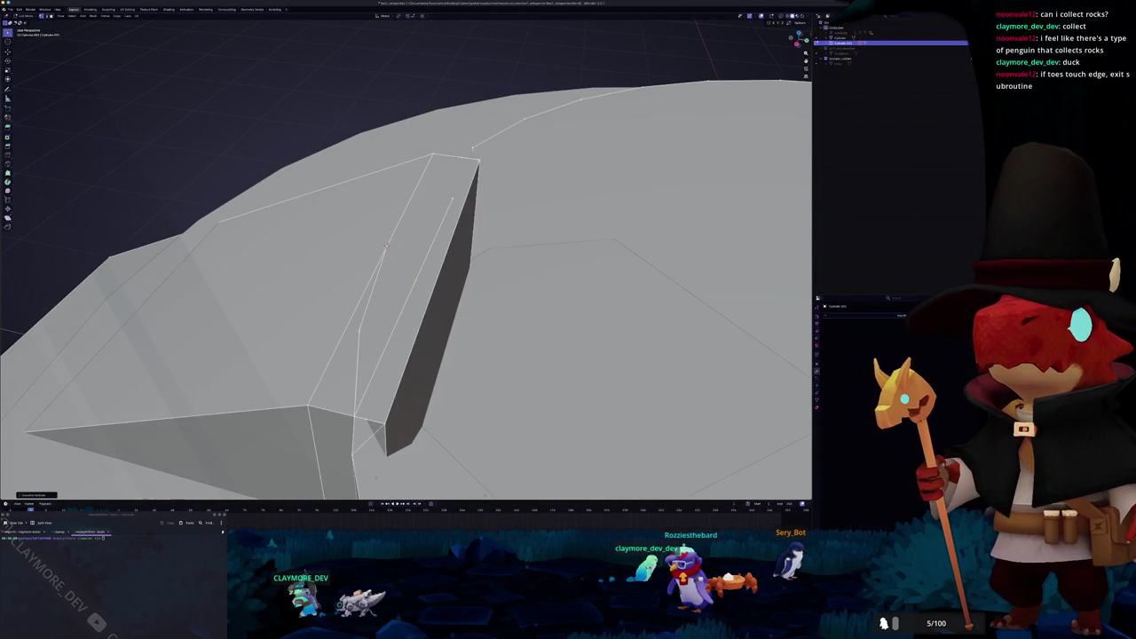
Step: Select the inner cut face and check the result outside Edit Mode
mouse_move(416, 280)
middle_mouse_down()
mouse_move(320, 285)
mouse_move(376, 272)
middle_mouse_up()
scroll(360, 266, "down", 3)
key("a")
left_click(421, 265)
key("Tab")
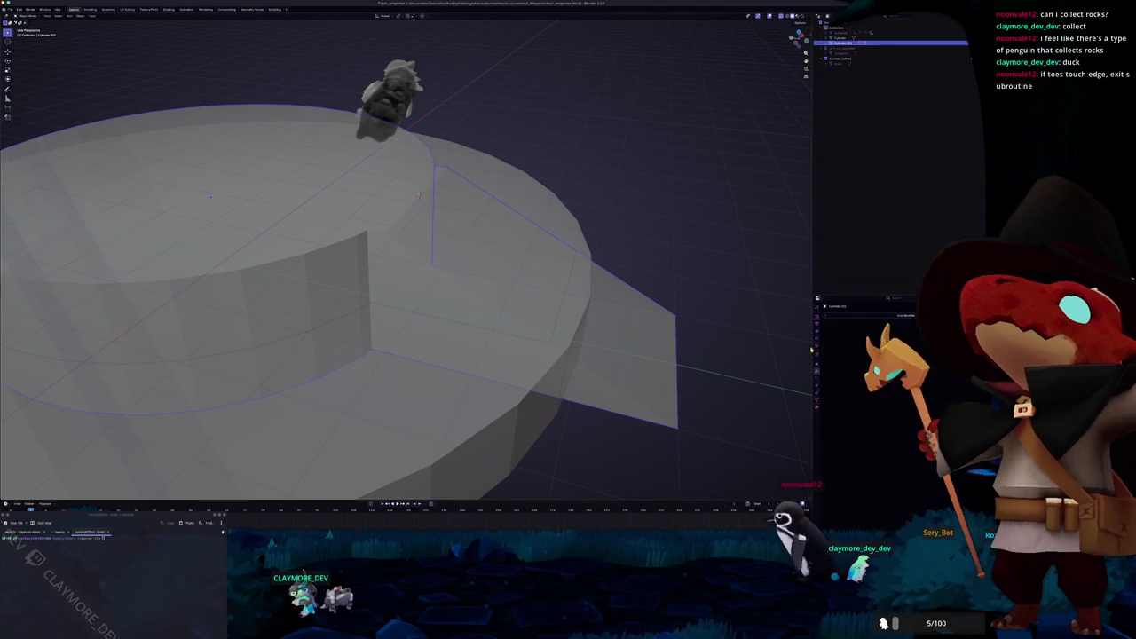
key("Tab")
Step: Dissolve the remaining corner vertices and inspect the cleaned-up cut corner
scroll(426, 222, "up", 5)
middle_click_drag(426, 222, 426, 266)
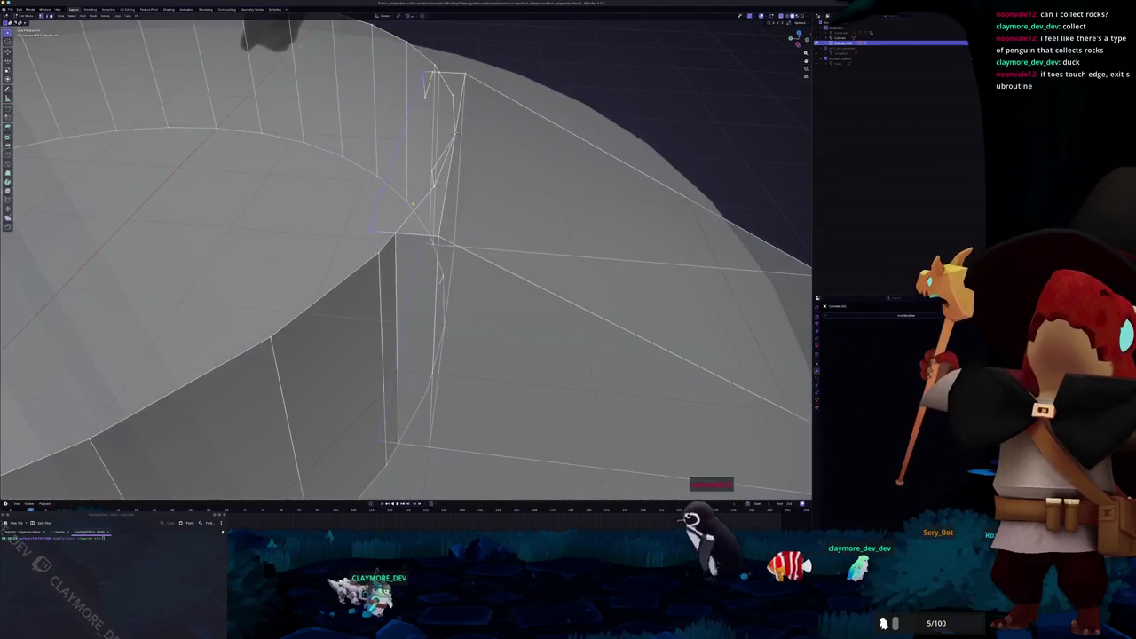
middle_click_drag(410, 205, 428, 180)
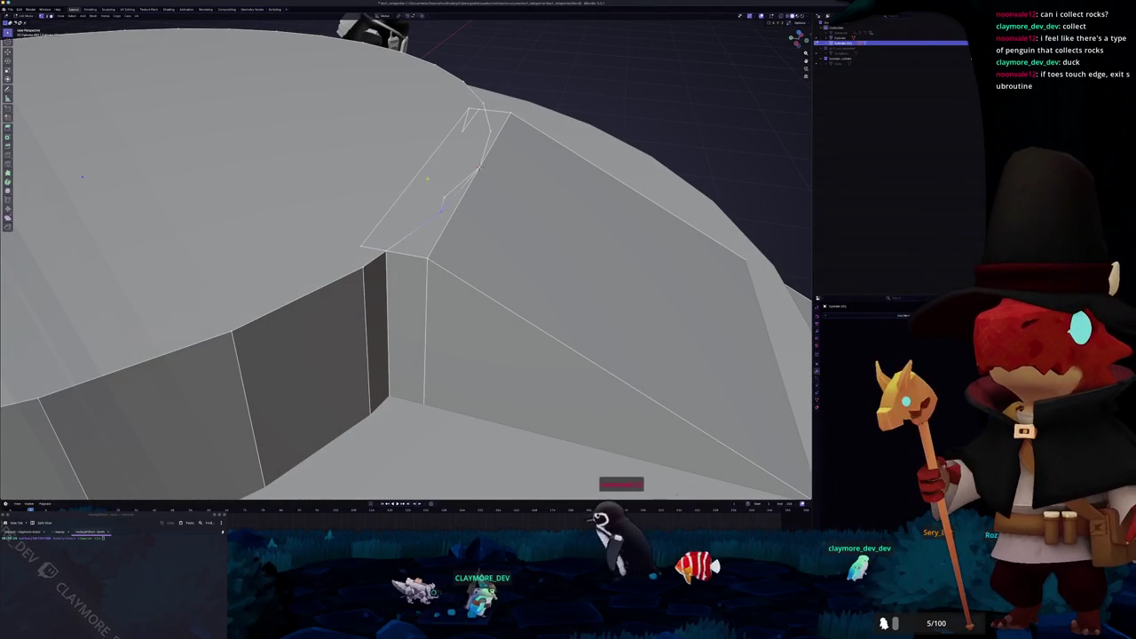
key("x")
left_click(427, 180)
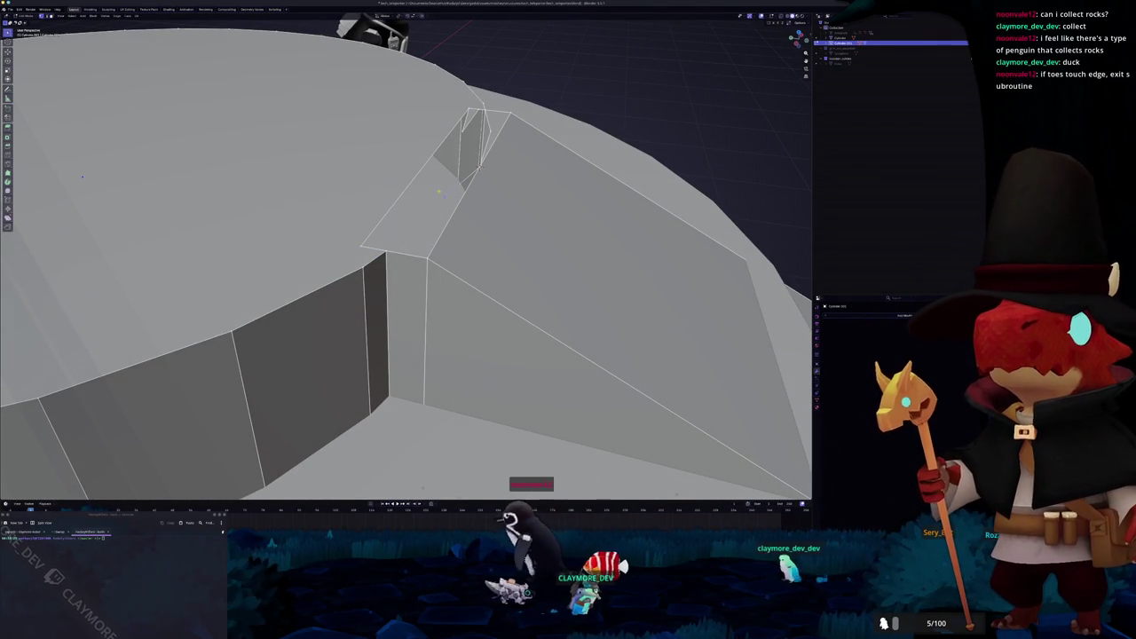
middle_click_drag(438, 189, 641, 178)
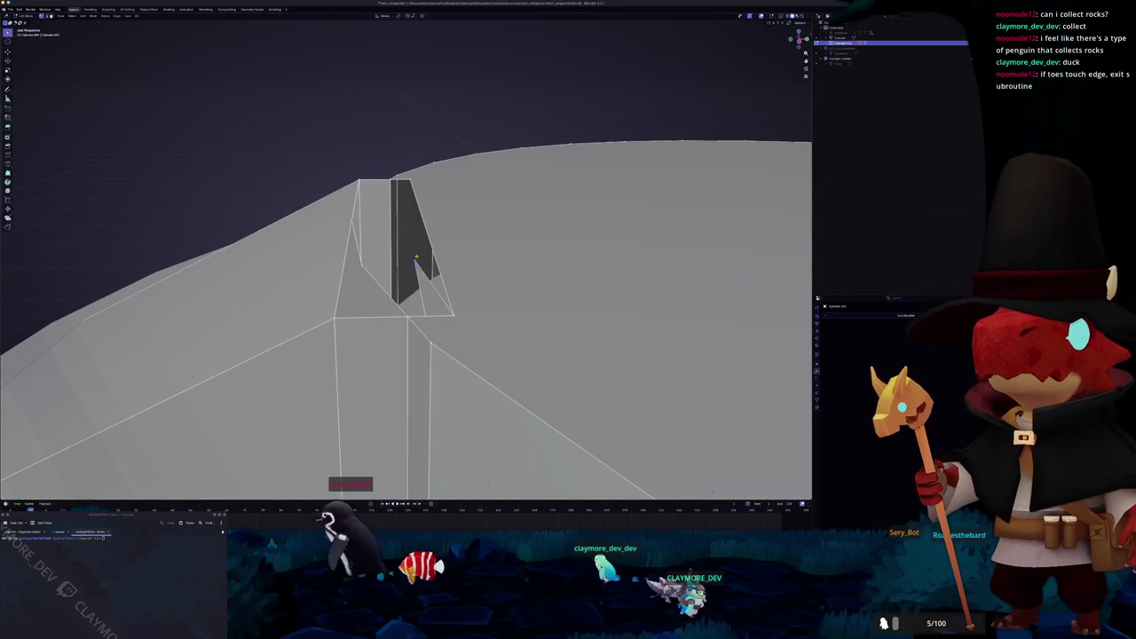
Step: Merge the leftover corner vertex at center and delete the stray geometry
key("m")
left_click(417, 266)
key("x")
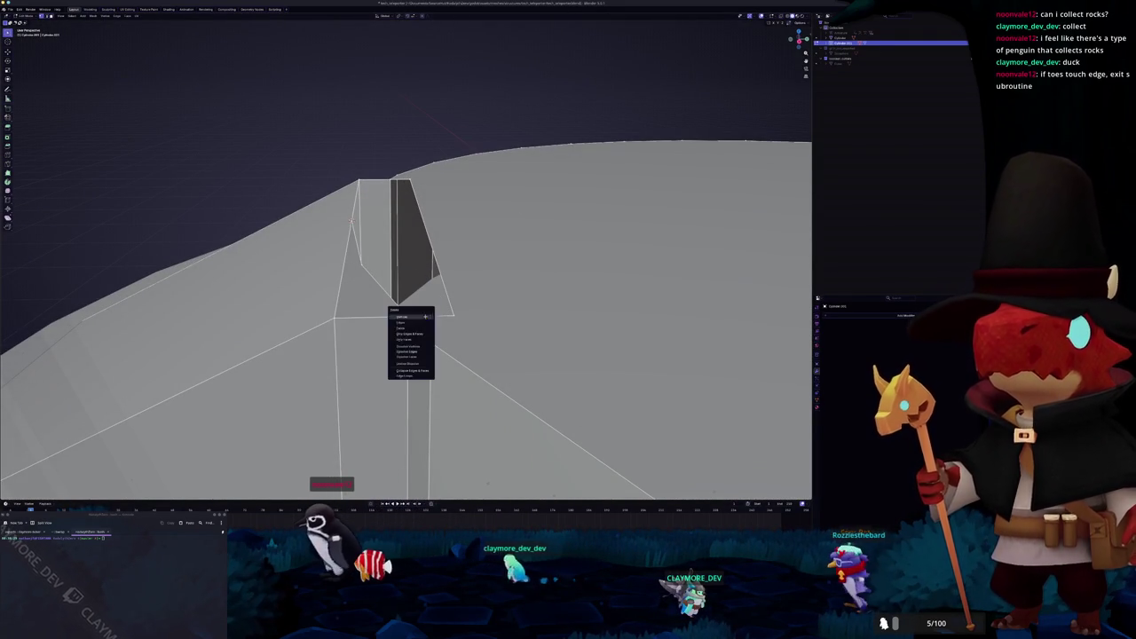
left_click(414, 342)
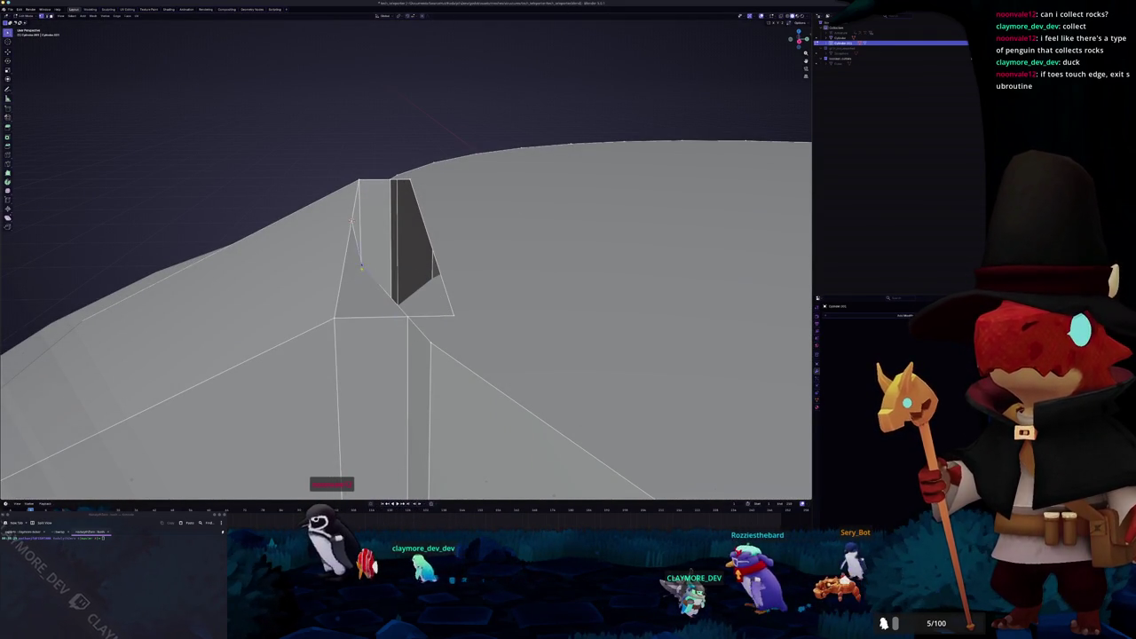
Step: Delete the remaining stray edges and select the long narrow strip face
middle_click_drag(414, 343, 337, 280)
key("x")
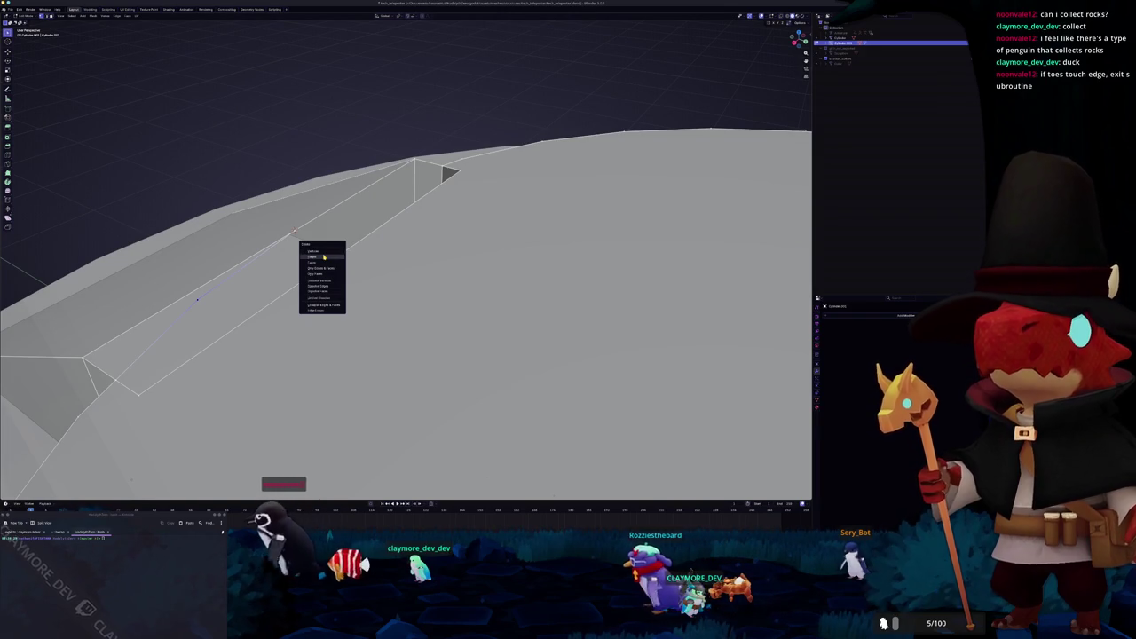
left_click(324, 256)
middle_click_drag(324, 256, 391, 263)
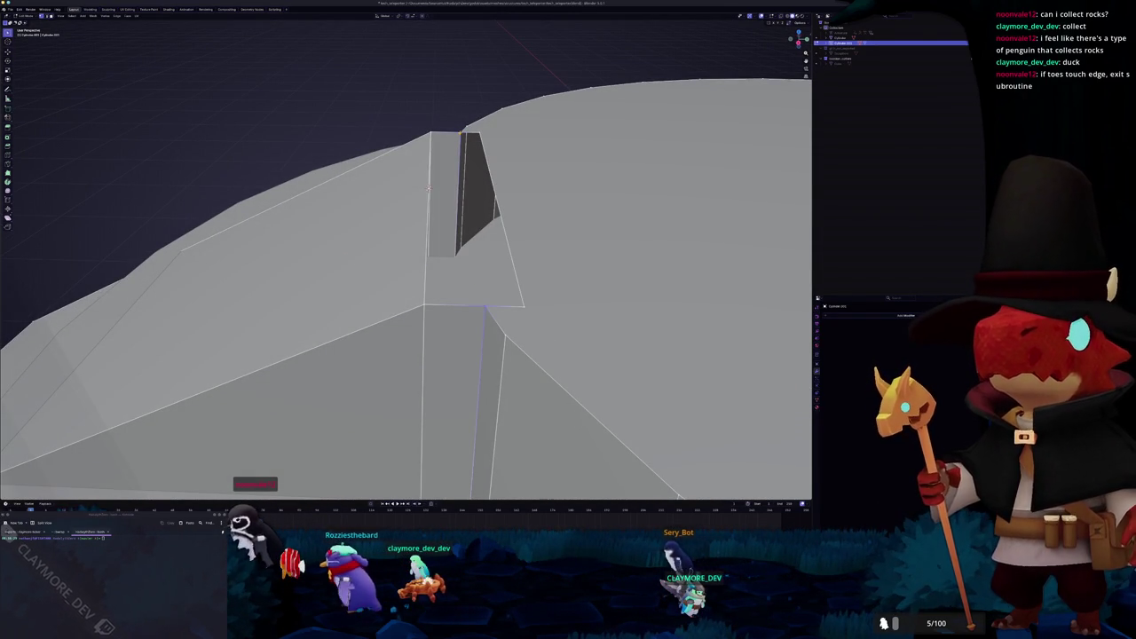
mouse_move(429, 188)
middle_mouse_down()
mouse_move(397, 281)
mouse_move(407, 235)
middle_mouse_up()
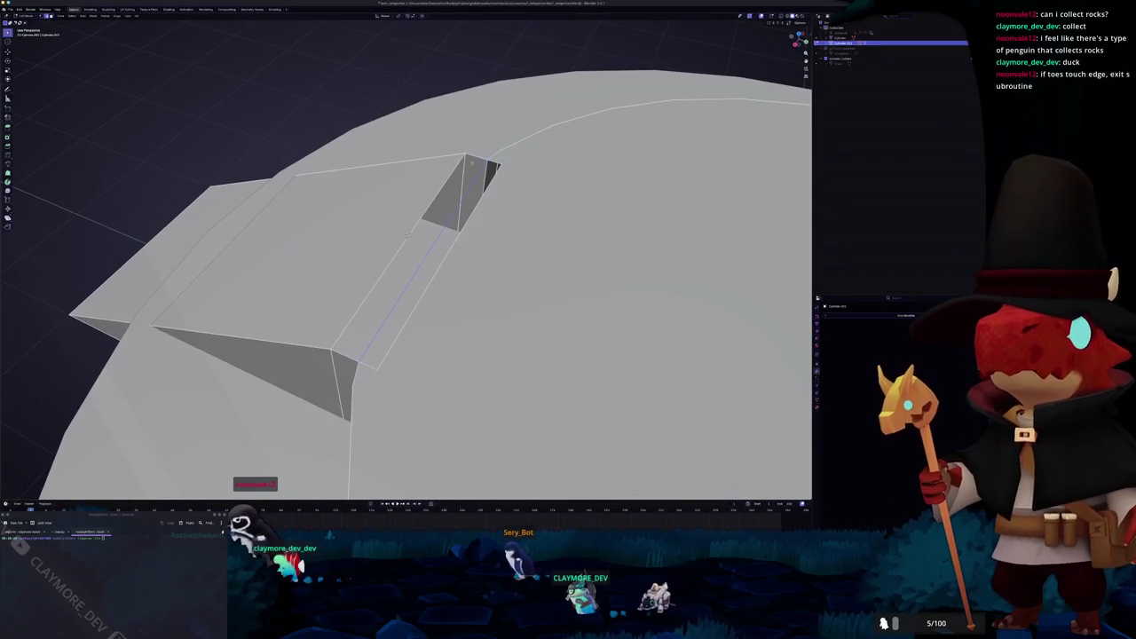
left_click(407, 235)
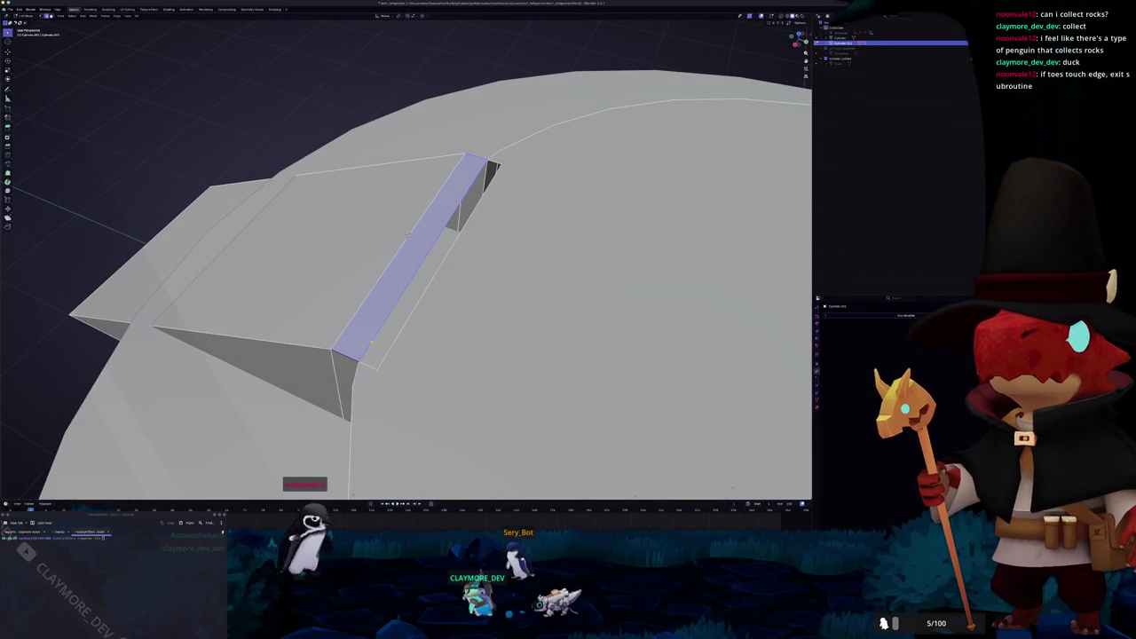
mouse_move(409, 235)
middle_mouse_down()
mouse_move(409, 219)
mouse_move(396, 266)
mouse_move(513, 231)
mouse_move(498, 271)
middle_mouse_up()
Step: In X-ray view, fill a new face across the selected edges
key("alt+z")
scroll(408, 218, "up", 3)
right_click(503, 249)
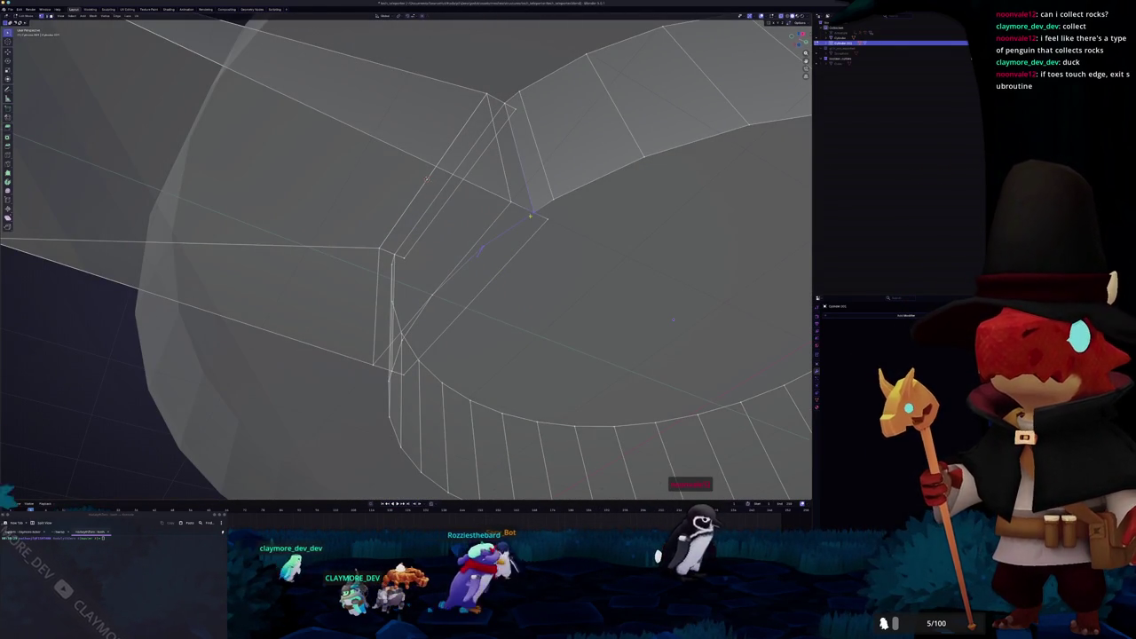
right_click(483, 247)
left_click(484, 264)
Step: Delete the lower inner band of faces around the ramp cut
middle_click_drag(457, 284, 468, 325)
key("x")
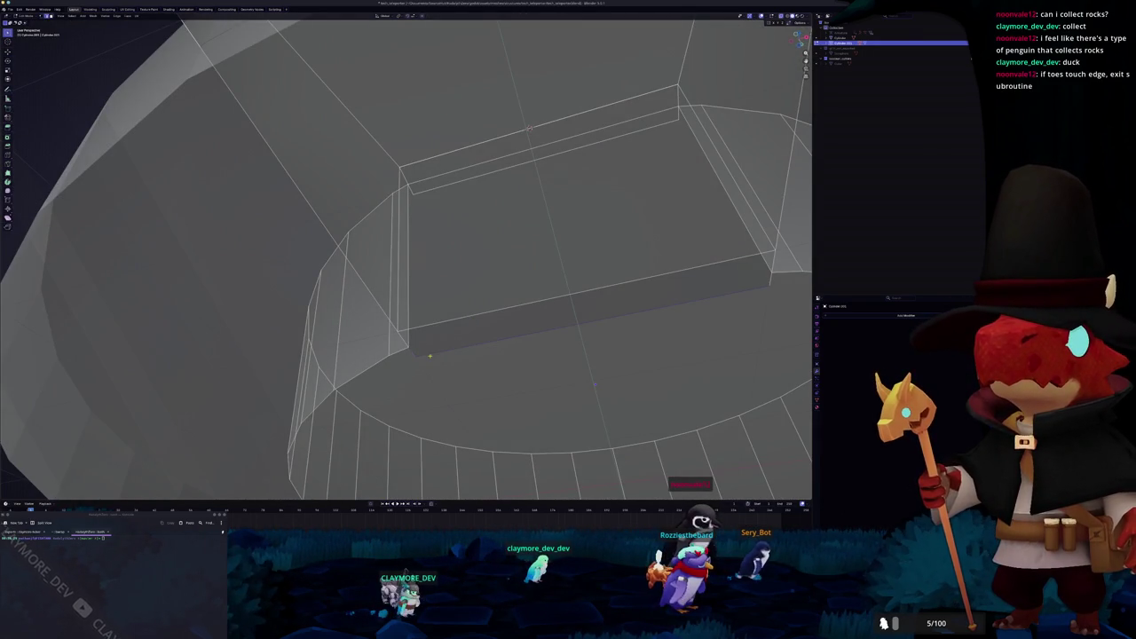
left_click(467, 351)
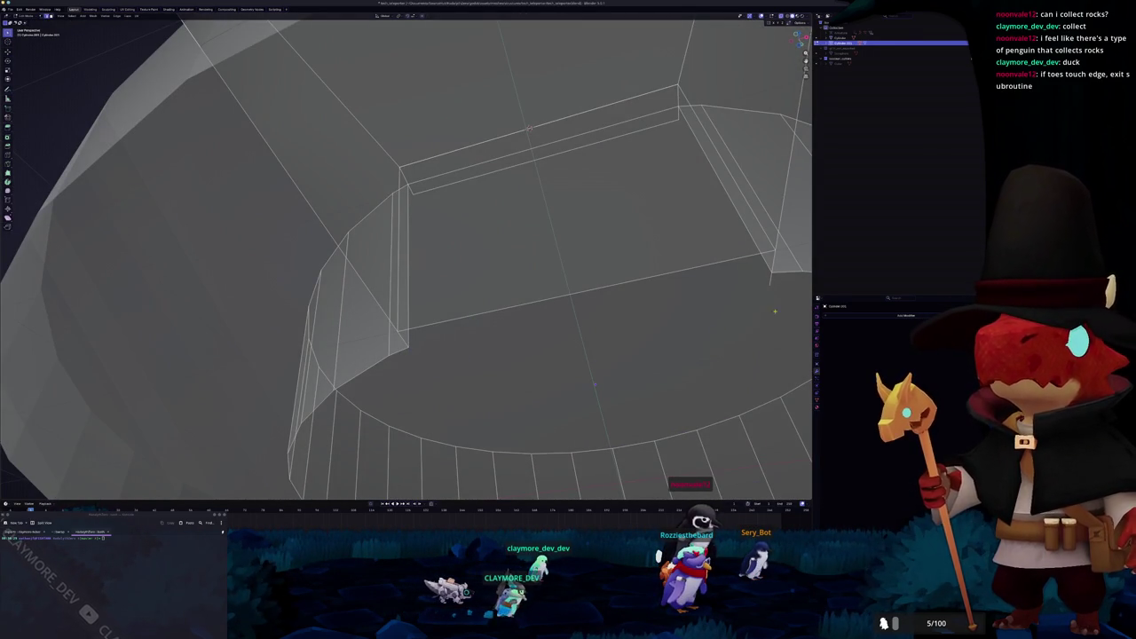
key("Escape")
scroll(771, 281, "down", 5)
middle_click_drag(790, 258, 790, 257)
Step: Delete the wedge and top faces beside the ramp, restore them, and return to solid shading
mouse_move(355, 239)
middle_mouse_down()
mouse_move(379, 209)
mouse_move(391, 250)
mouse_move(355, 306)
mouse_move(296, 335)
middle_mouse_up()
left_click(355, 244)
left_click(379, 208, "shift")
key("x")
left_click(379, 214)
key("ctrl+z")
left_click(406, 282)
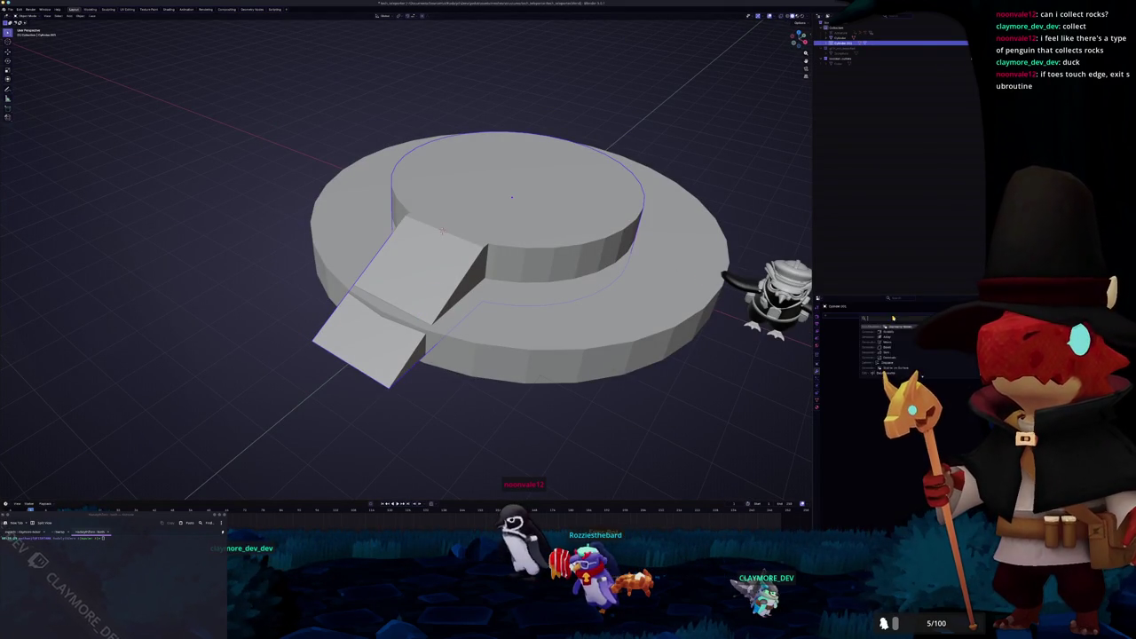
Step: Add a Bevel modifier, increase its Amount, and check the platform from top view
left_click(887, 337)
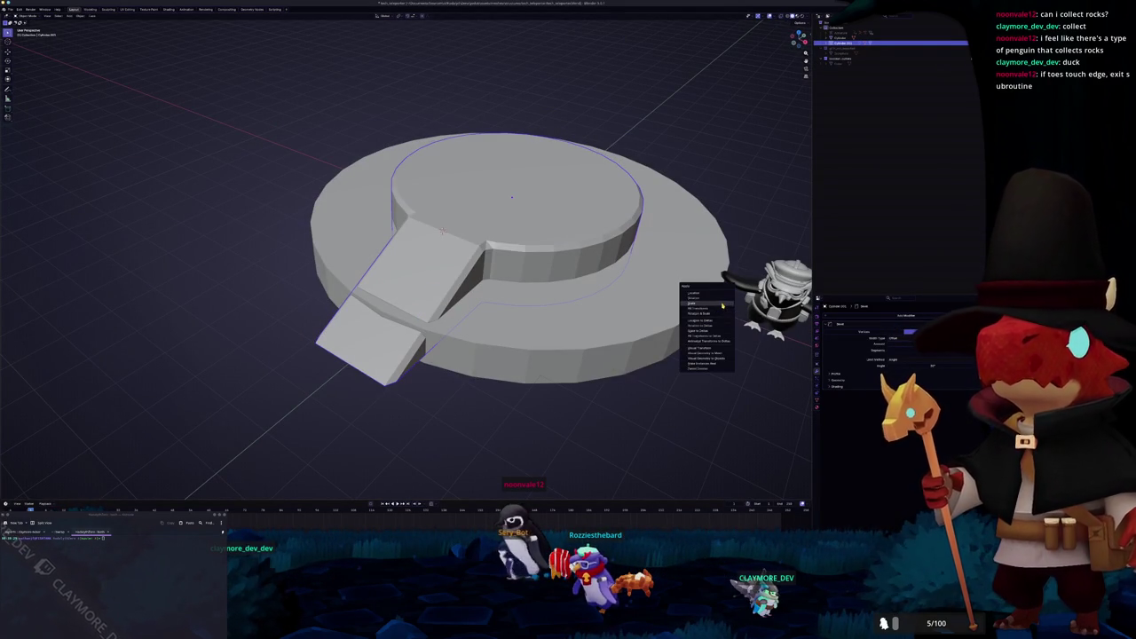
scroll(406, 258, "up", 2)
left_click_drag(897, 343, 902, 343)
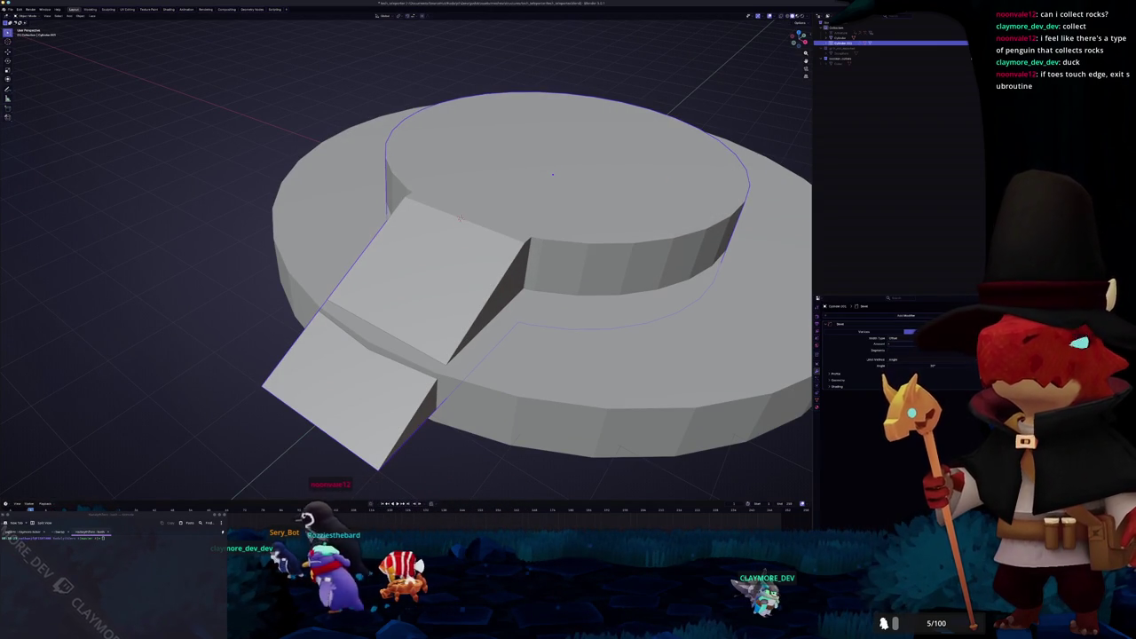
left_click_drag(901, 343, 907, 344)
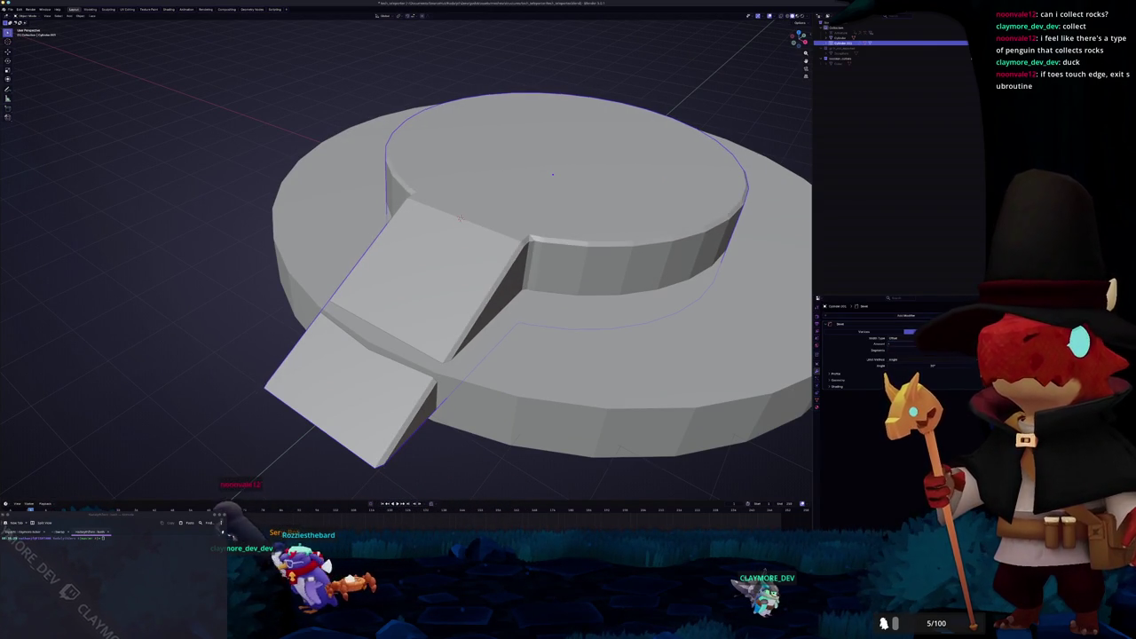
scroll(593, 376, "down", 3)
key("KP_7")
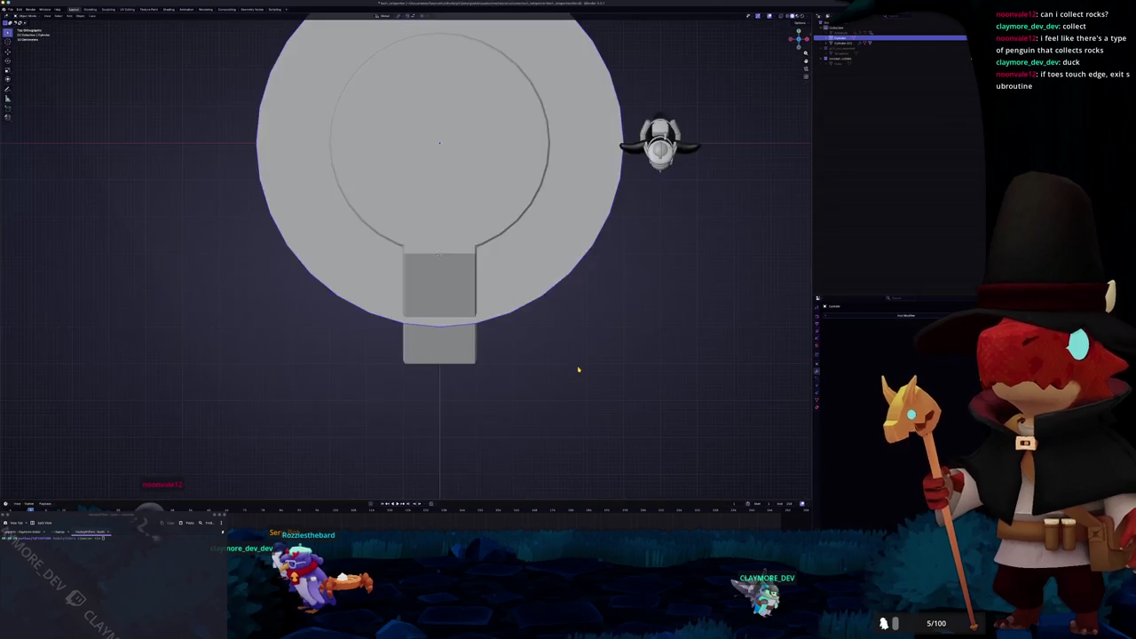
scroll(440, 257, "down", 2)
mouse_move(533, 267)
middle_mouse_down()
mouse_move(546, 196)
mouse_move(543, 230)
middle_mouse_up()
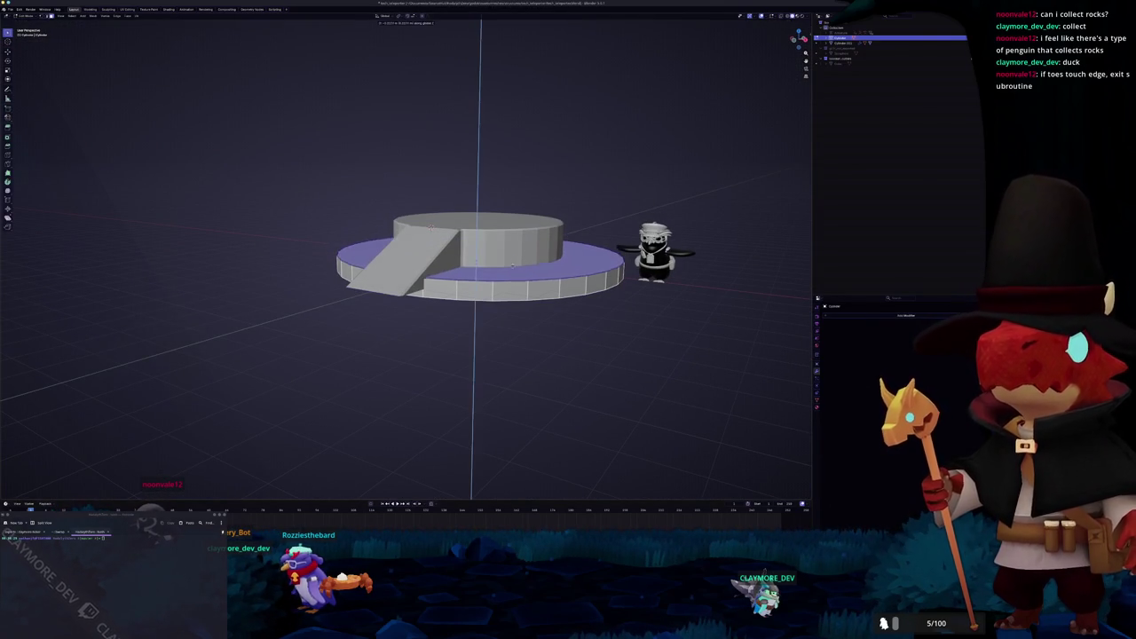
Step: Inset the outer ring faces and raise them along Z into a wall
middle_click_drag(512, 265, 552, 286)
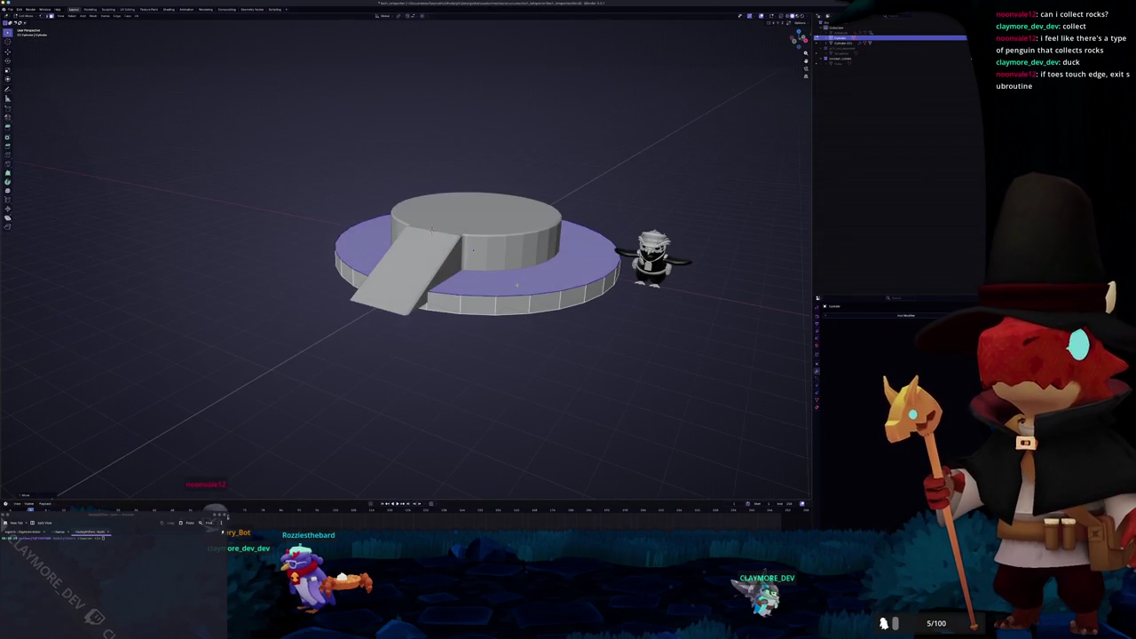
key("Tab")
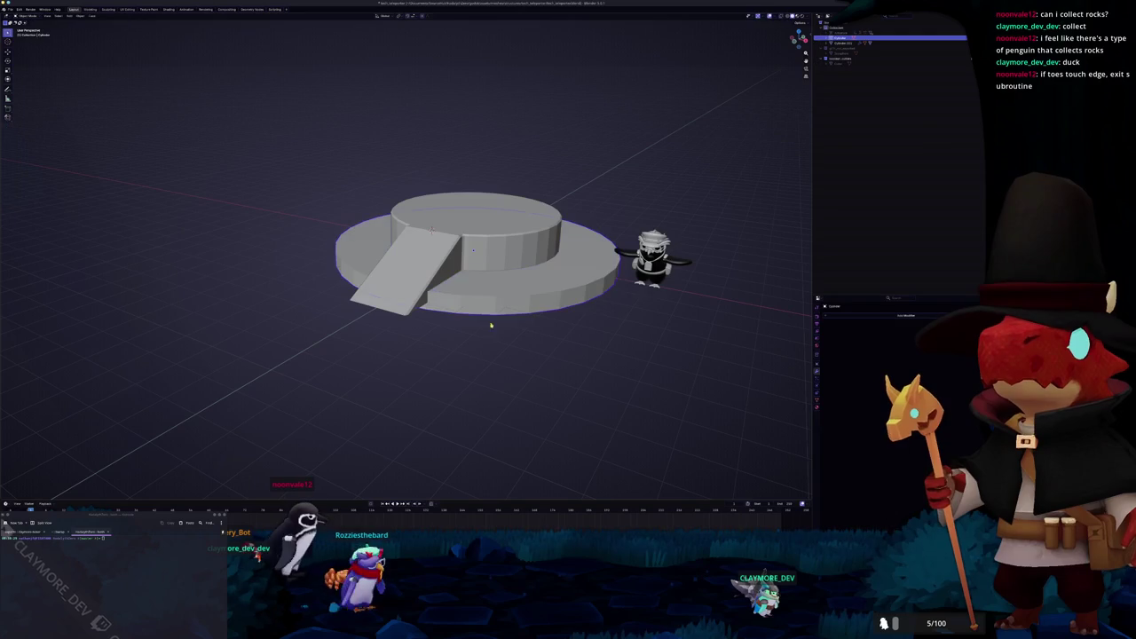
middle_click_drag(572, 320, 575, 313)
scroll(576, 311, "up", 1)
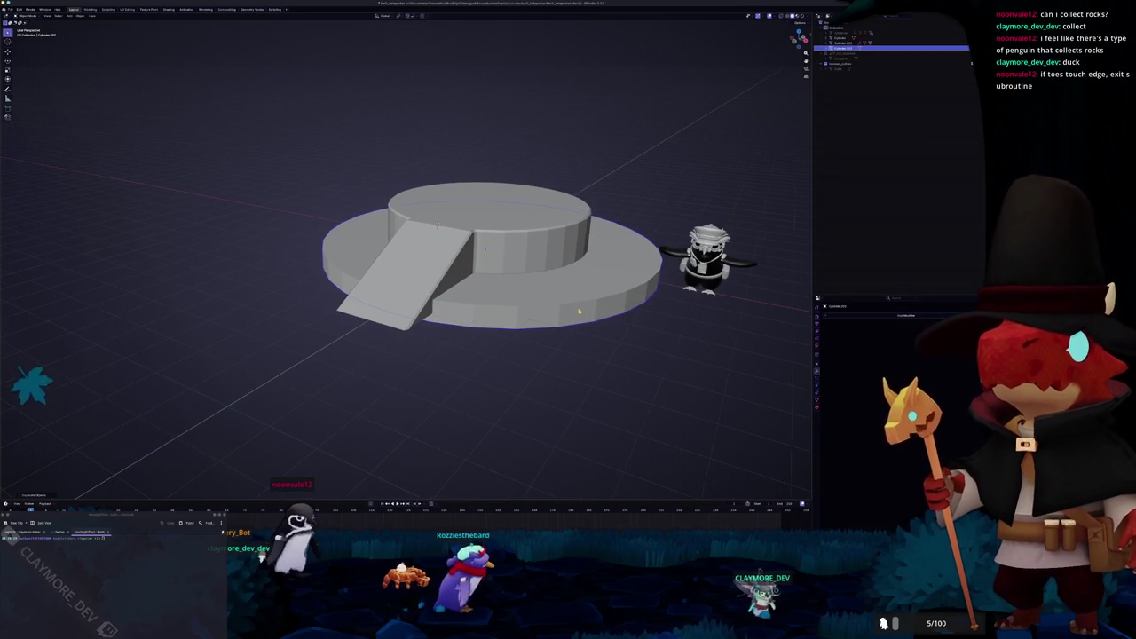
key("Tab")
middle_click_drag(485, 250, 462, 258)
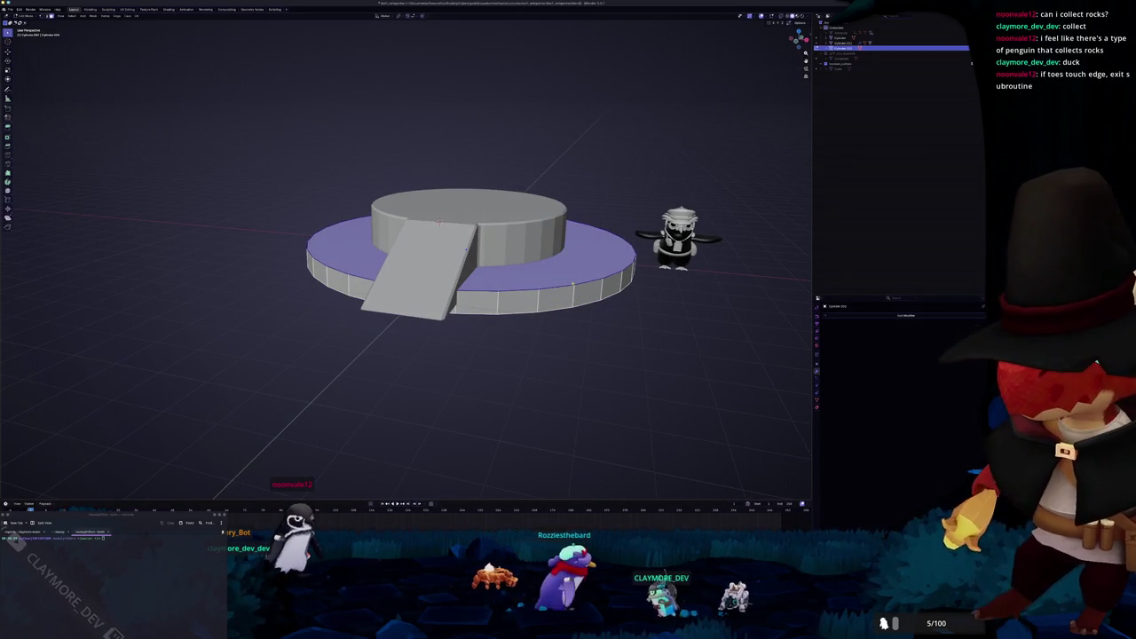
key("i")
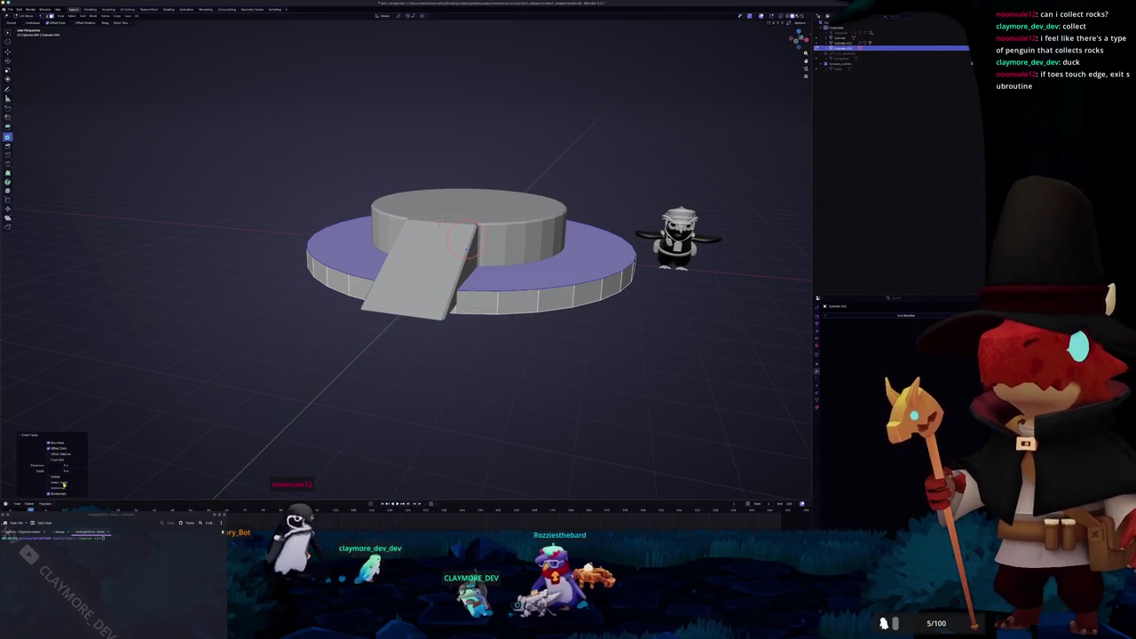
left_click_drag(67, 465, 205, 469)
middle_click_drag(205, 469, 203, 426)
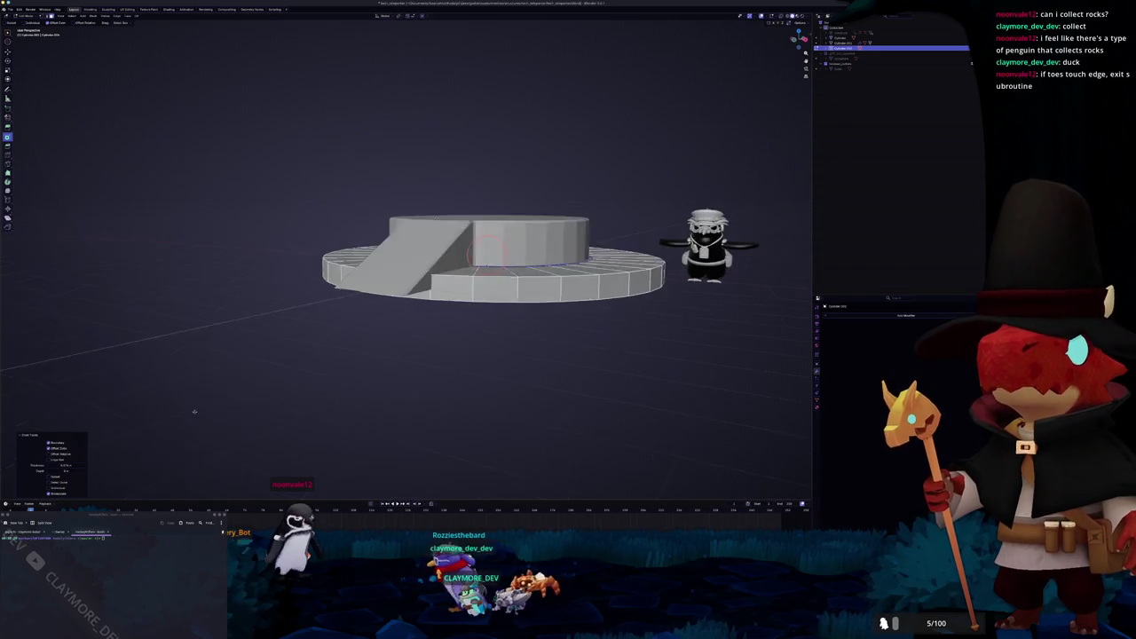
key("g")
key("z")
left_click(198, 379)
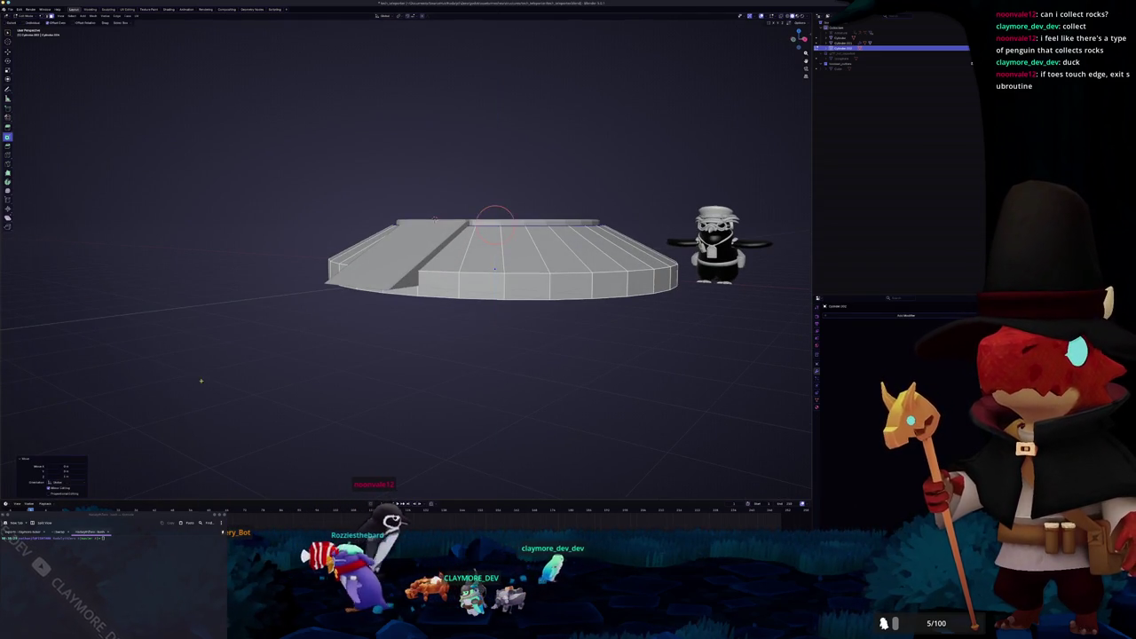
Step: Delete the disc's bottom face
middle_click_drag(199, 379, 193, 380)
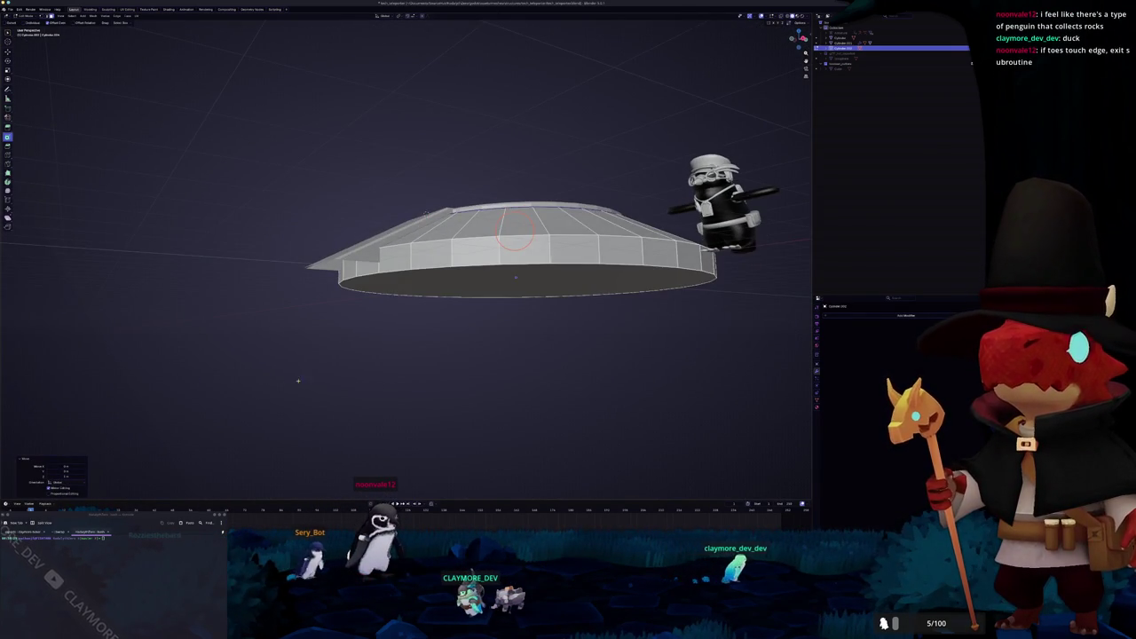
middle_click_drag(298, 381, 311, 368)
left_click(507, 295)
key("x")
left_click(507, 295)
mouse_move(508, 295)
middle_mouse_down()
mouse_move(482, 293)
mouse_move(479, 310)
mouse_move(475, 296)
mouse_move(503, 297)
middle_mouse_up()
Step: Try deleting the disc's top face, then undo the change
key("Tab")
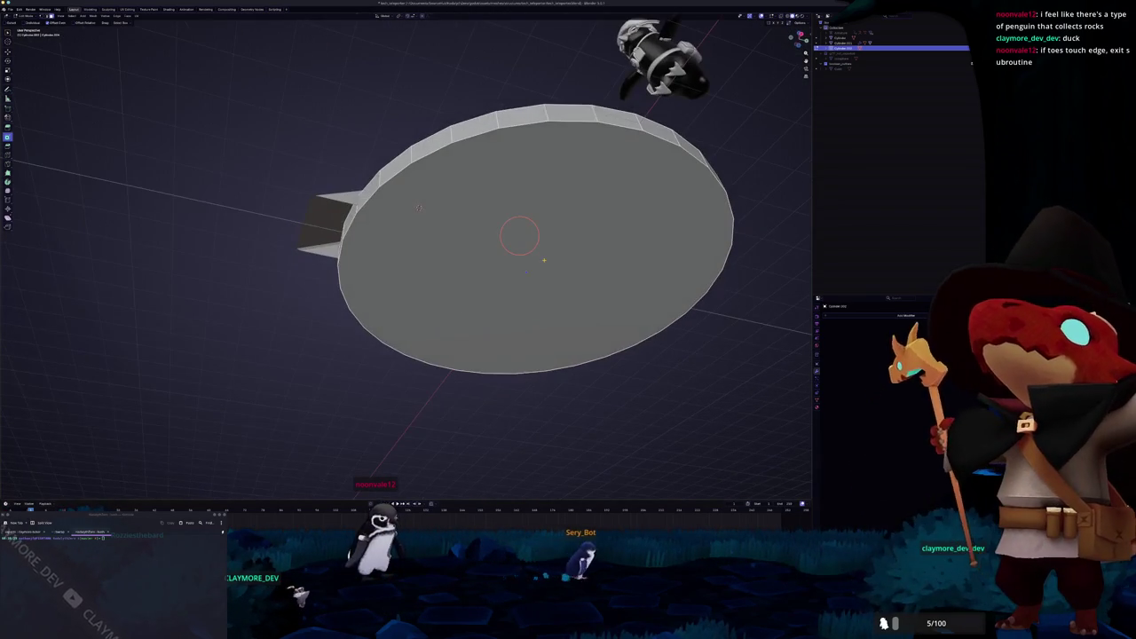
key("ctrl+b")
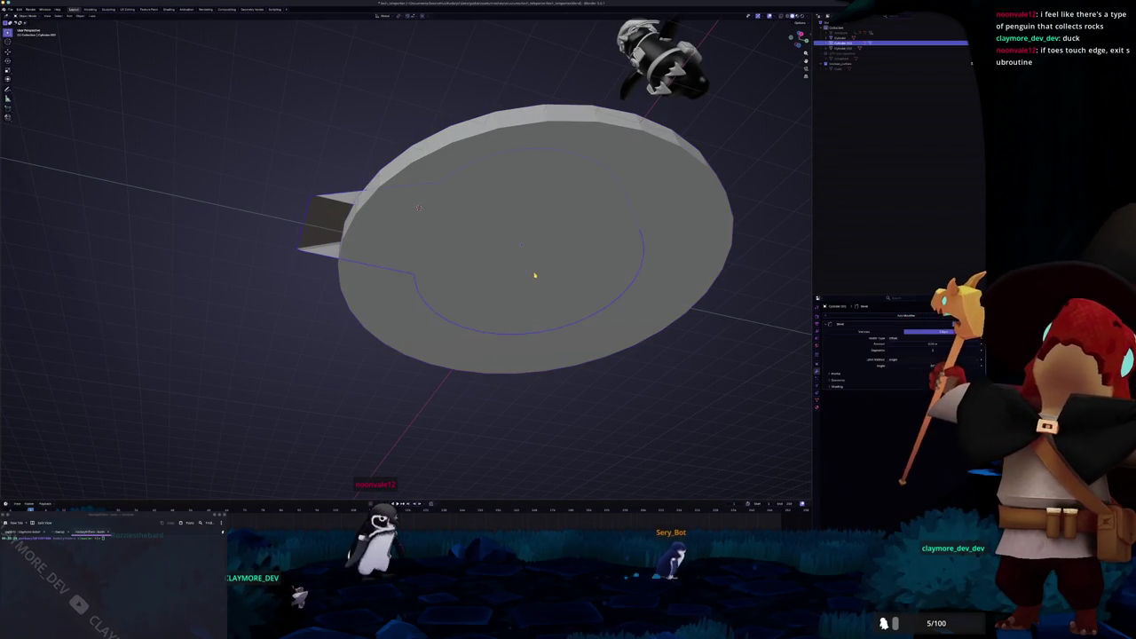
key("Tab")
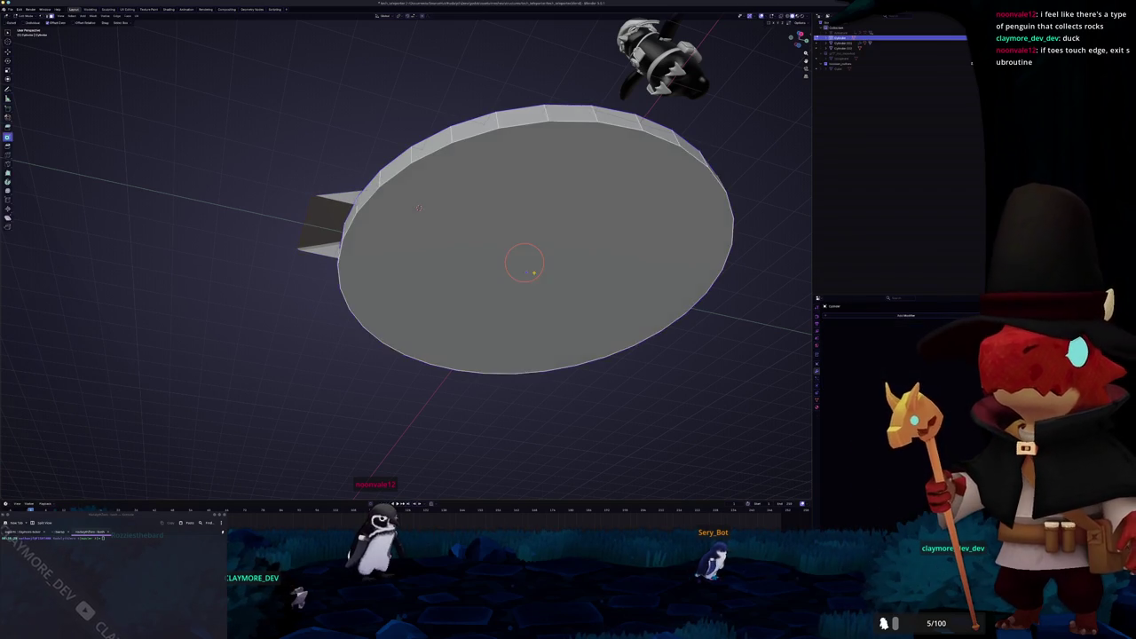
left_click(519, 273)
middle_click_drag(536, 275, 537, 296)
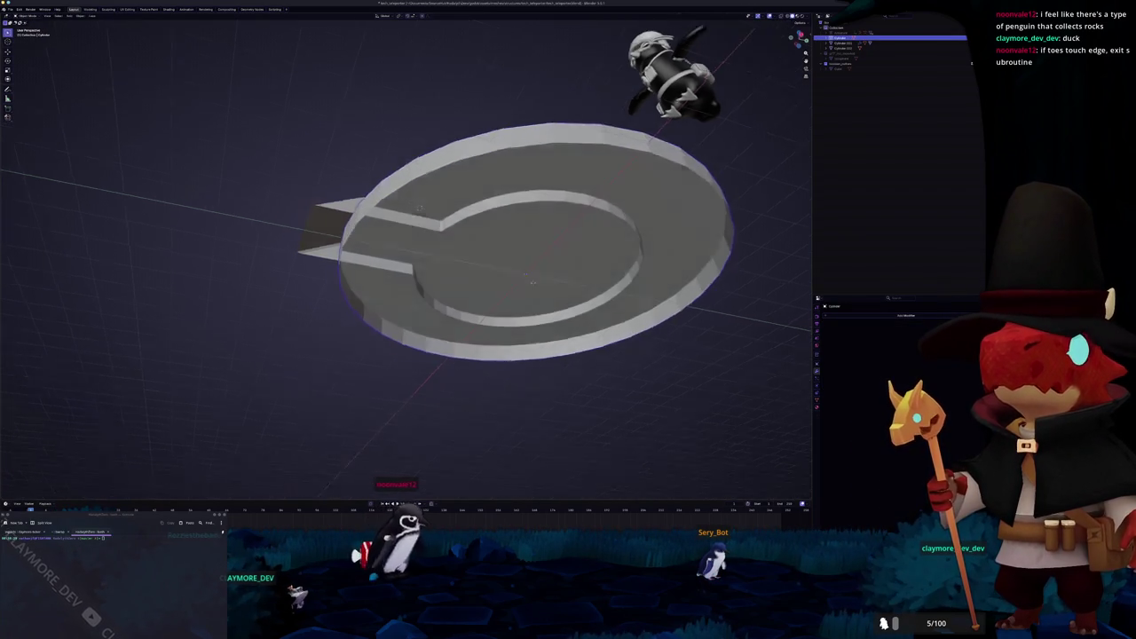
key("ctrl+z")
key("ctrl+z")
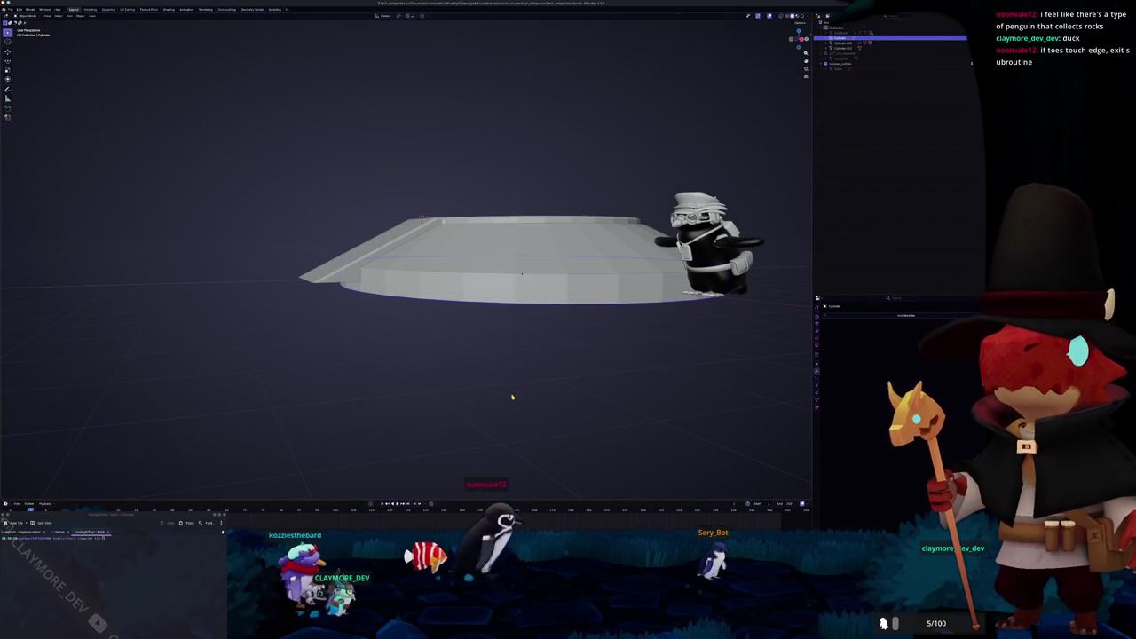
mouse_move(514, 388)
middle_mouse_down()
mouse_move(377, 222)
mouse_move(361, 242)
middle_mouse_up()
Step: Select a shortest-path band of rim faces beside the ramp
key("Tab")
left_click(397, 299)
mouse_move(397, 299)
middle_mouse_down()
mouse_move(495, 344)
mouse_move(568, 258)
middle_mouse_up()
left_click(526, 337, "ctrl")
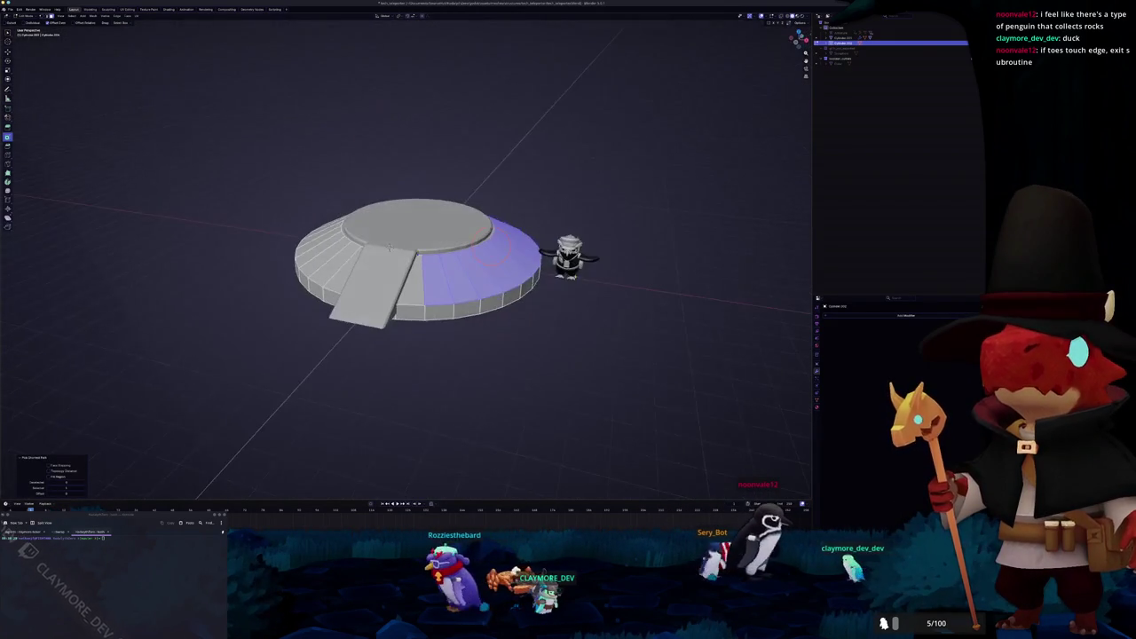
Step: Separate the selected rim band into its own object
key("e")
right_click(609, 253)
right_click(594, 258)
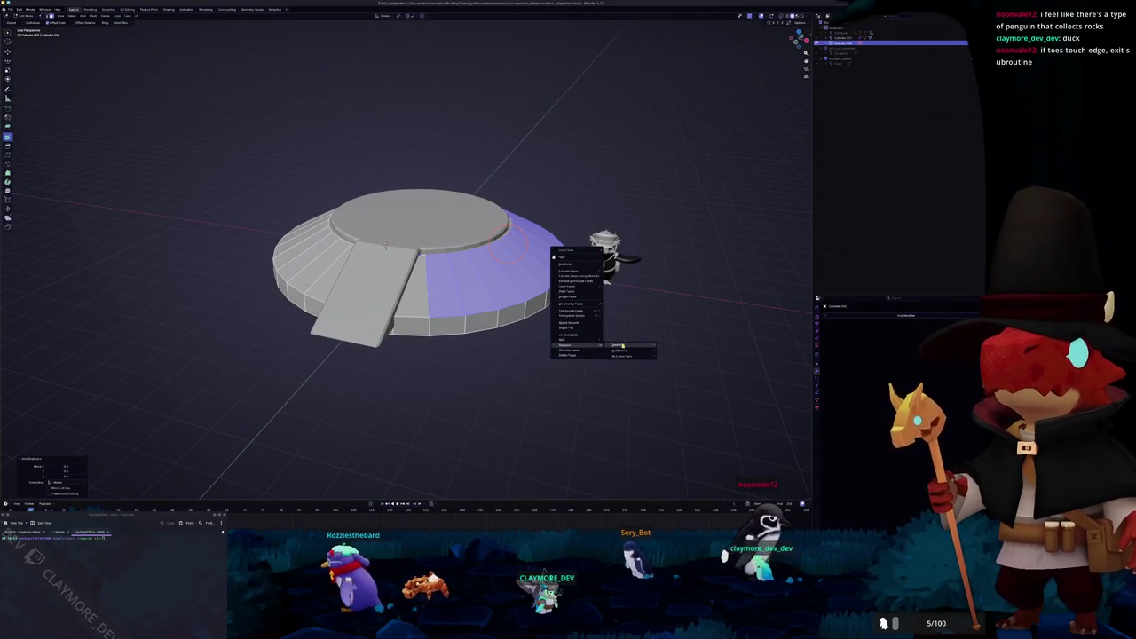
left_click(622, 345)
key("ctrl+z")
right_click(620, 341)
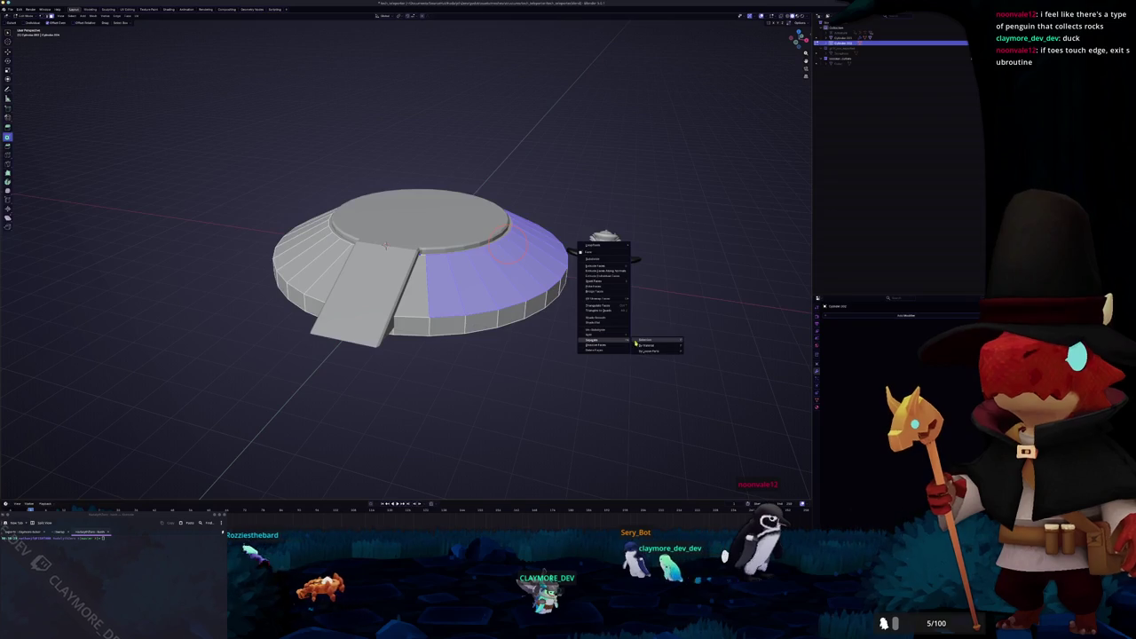
left_click(639, 341)
key("Tab")
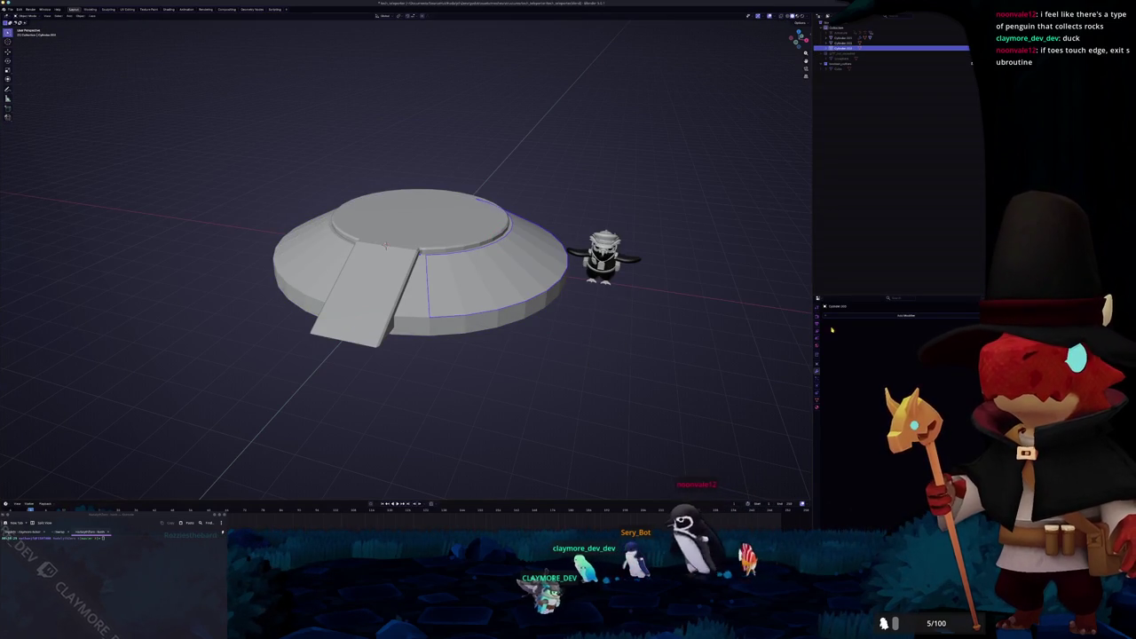
Step: Add a Solidify modifier, apply the piece's transforms, and increase its thickness
type("s")
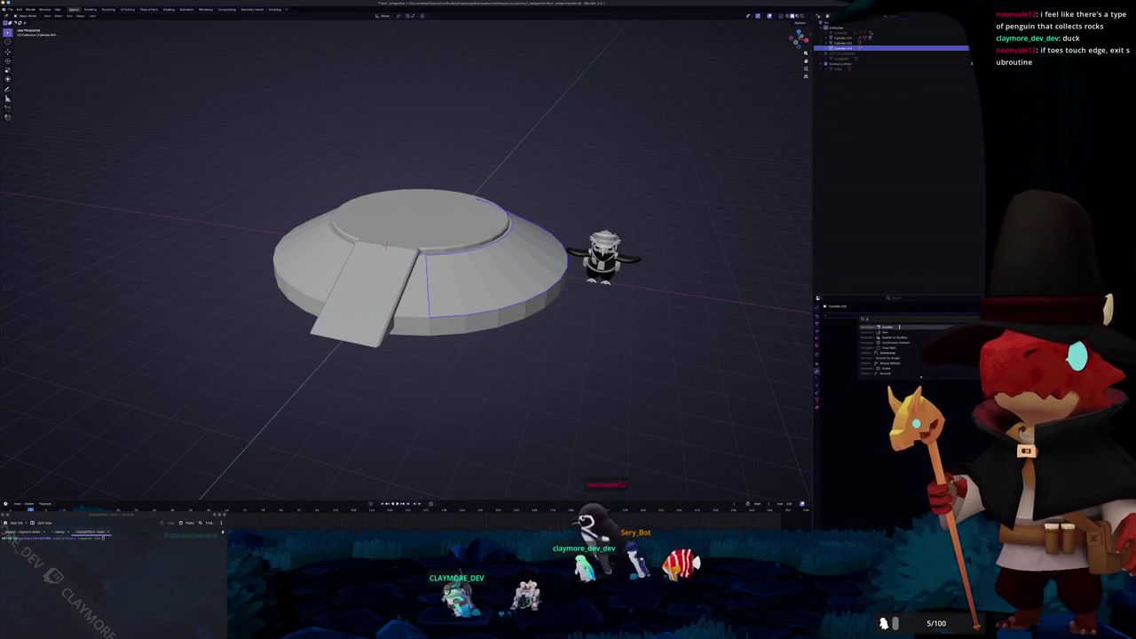
key("Return")
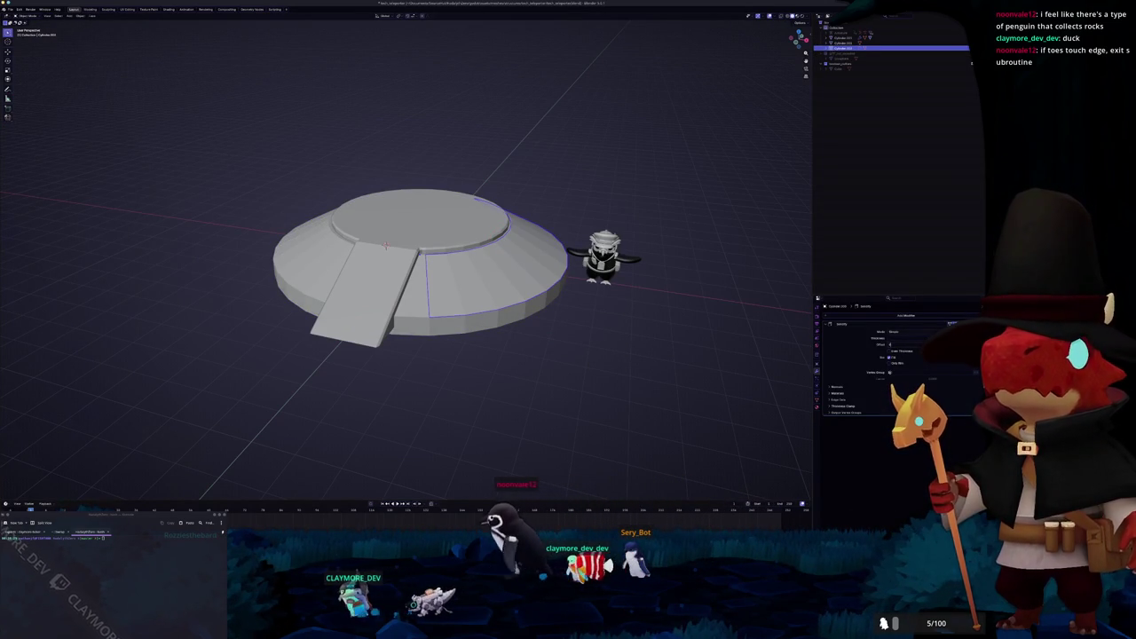
left_click_drag(897, 345, 919, 344)
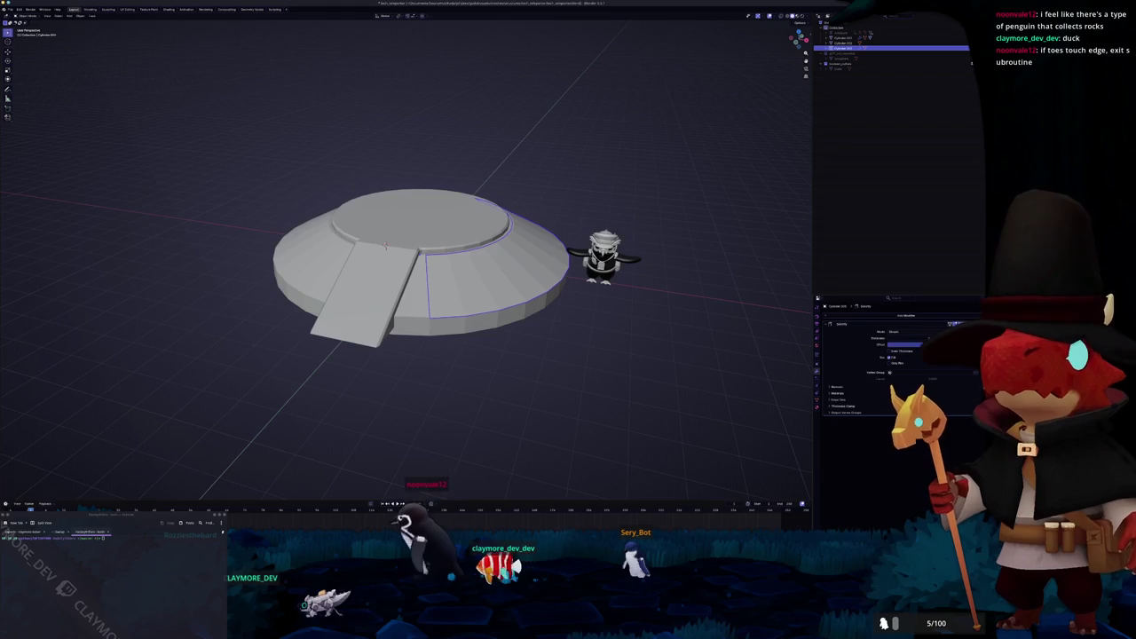
key("ctrl+a")
left_click(661, 310)
scroll(728, 320, "up", 2)
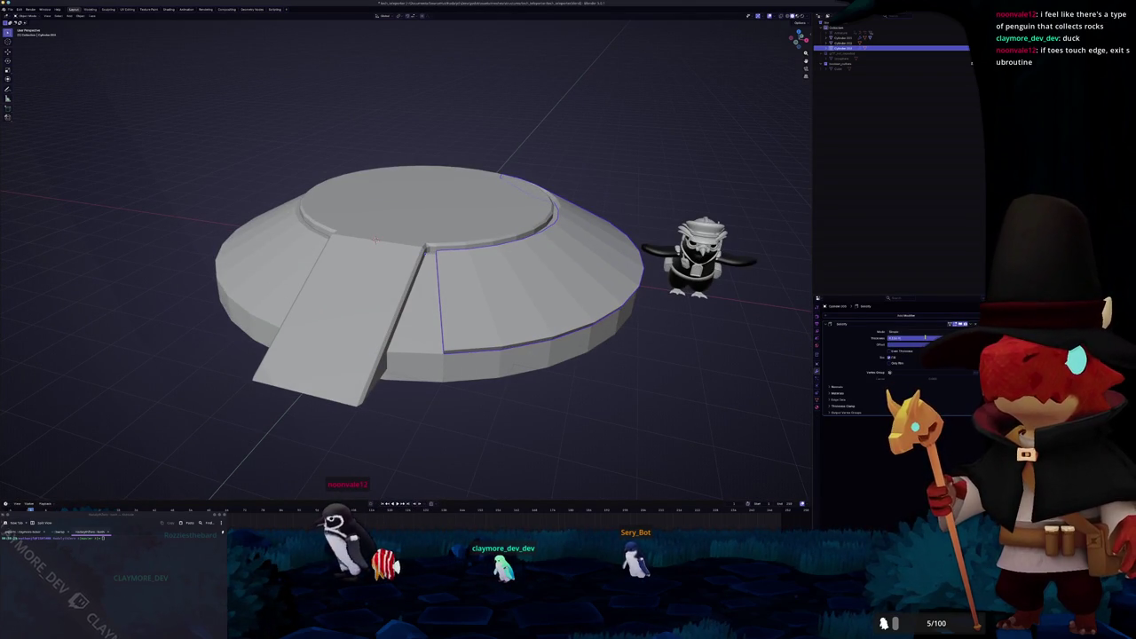
left_click_drag(926, 339, 926, 337)
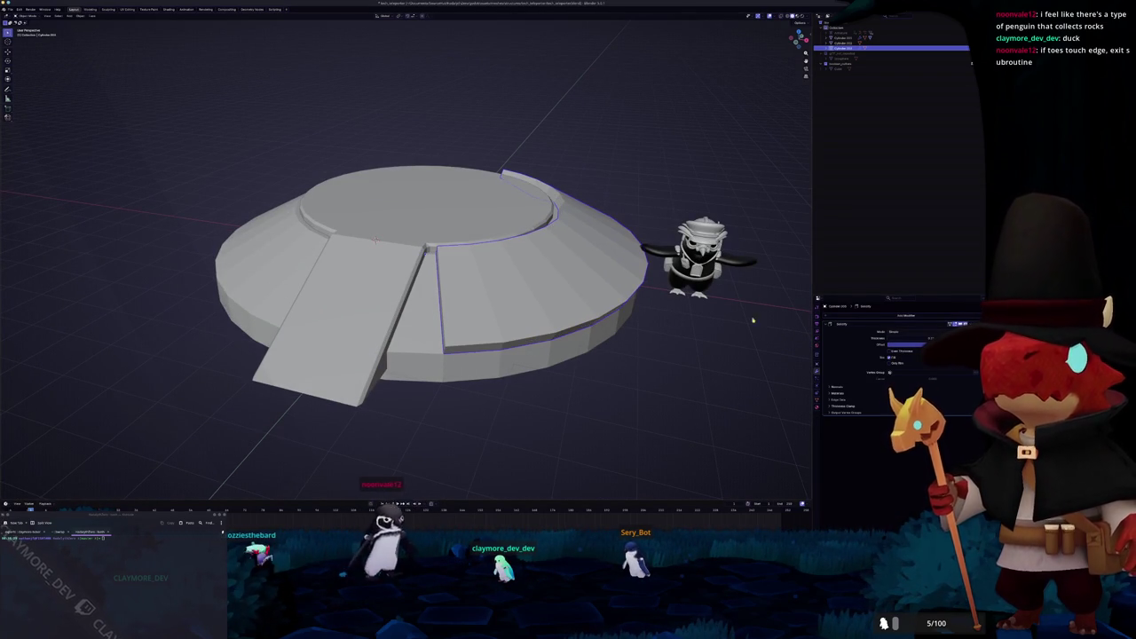
Step: Raise the ring piece vertically above the platform from front view
key("KP_1")
key("g")
key("z")
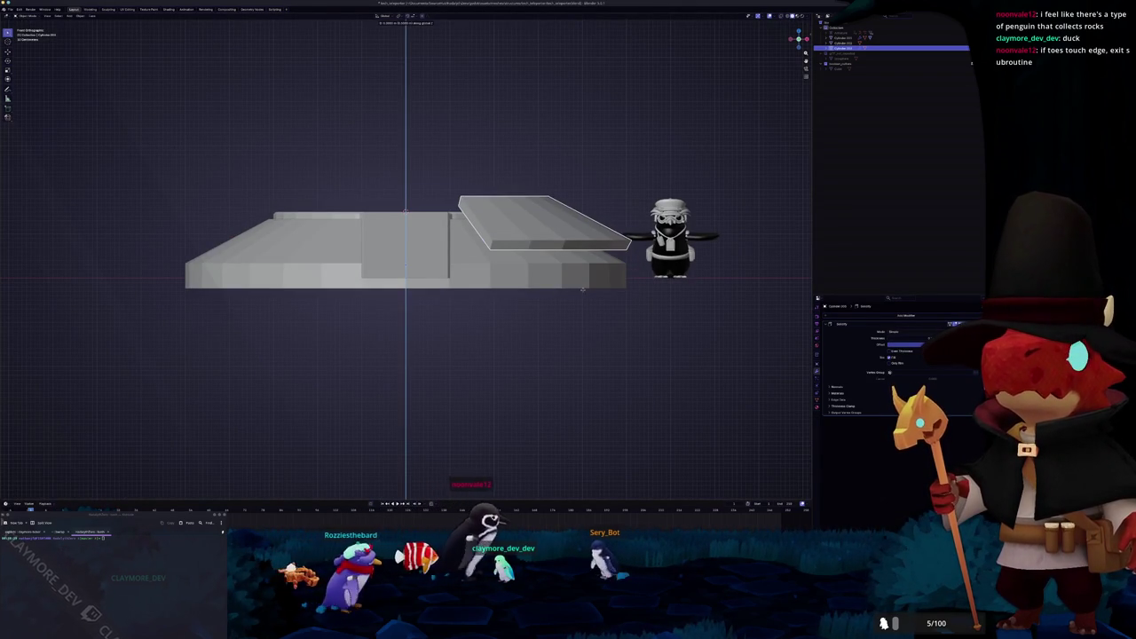
left_click(593, 295)
middle_click_drag(593, 295, 550, 267)
Step: Add a Mirror modifier so the ring piece is mirrored across the platform
left_click(923, 312)
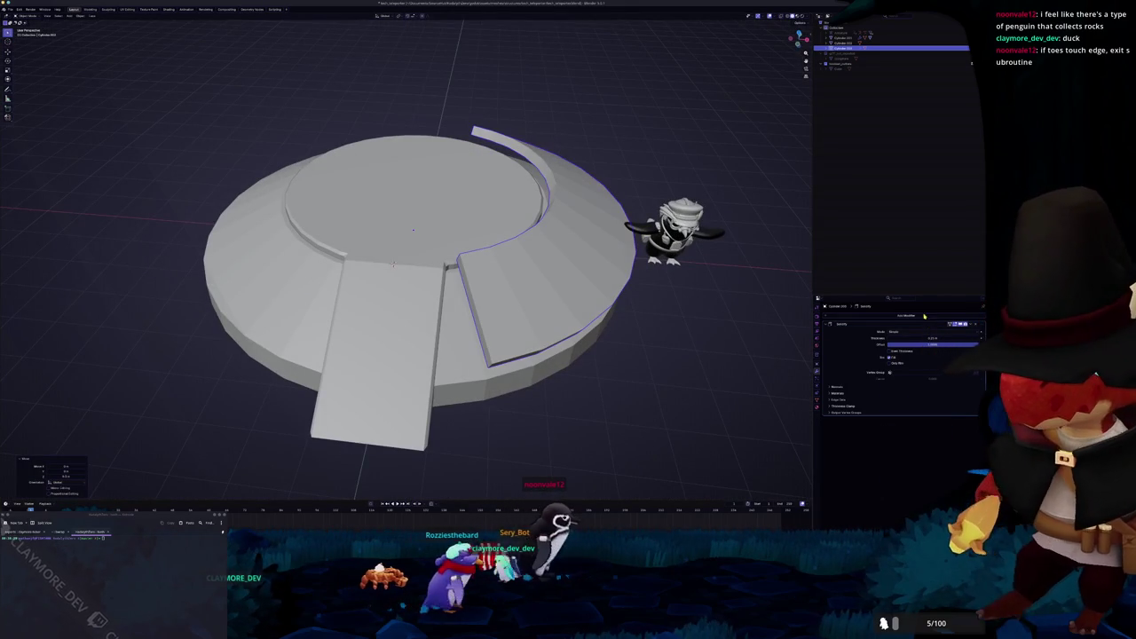
left_click(890, 345)
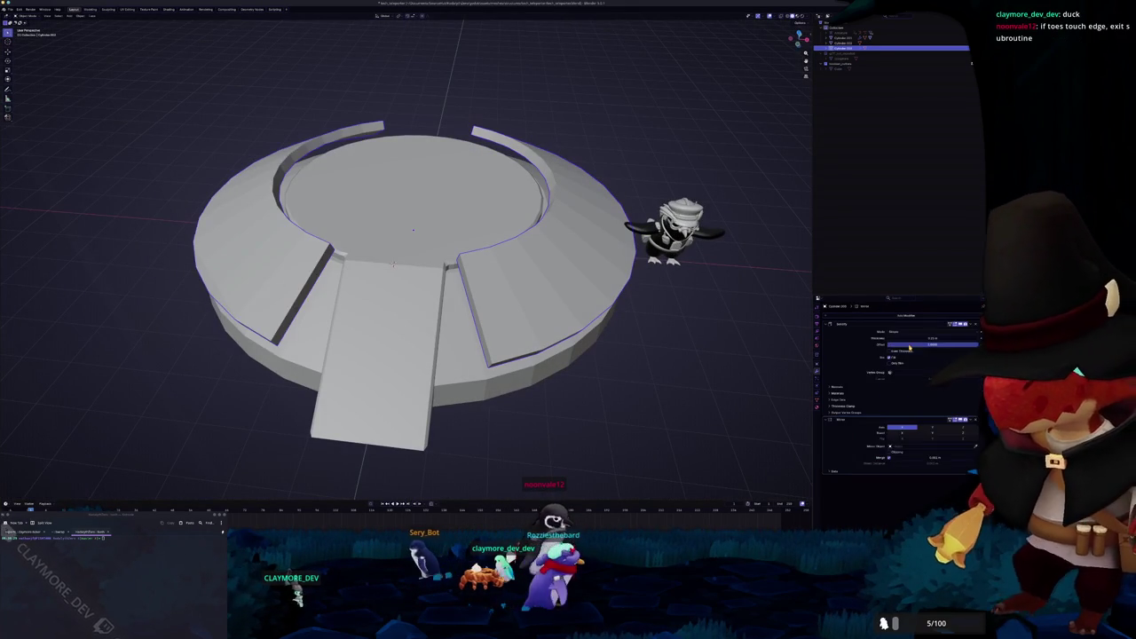
scroll(393, 264, "down", 3)
middle_click_drag(684, 362, 641, 347)
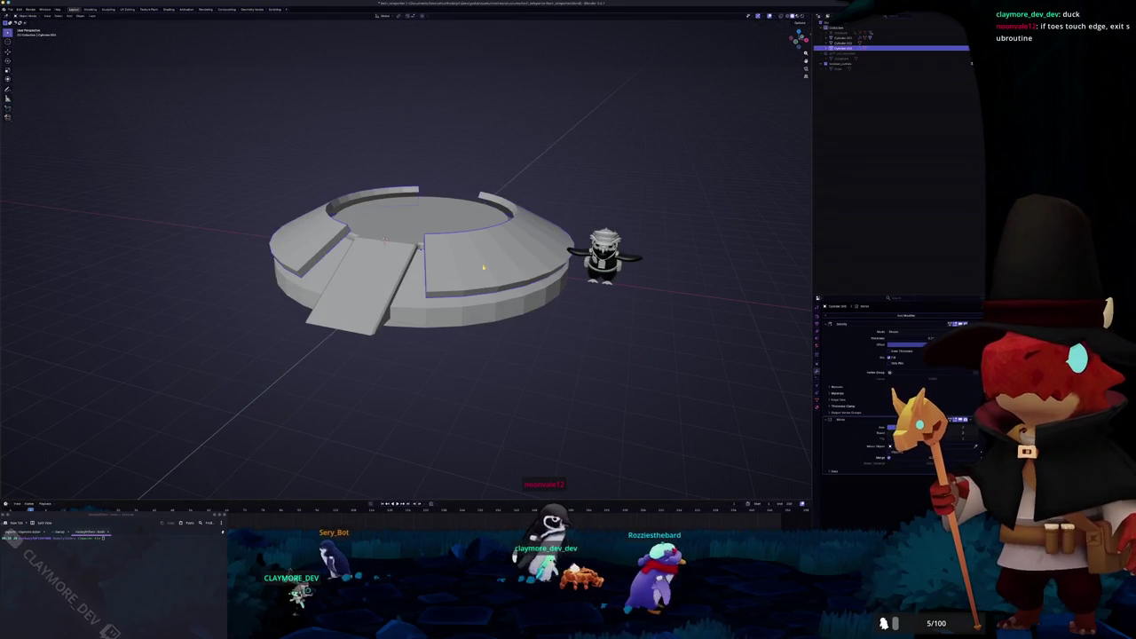
key("Tab")
key("KP_1")
key("KP_7")
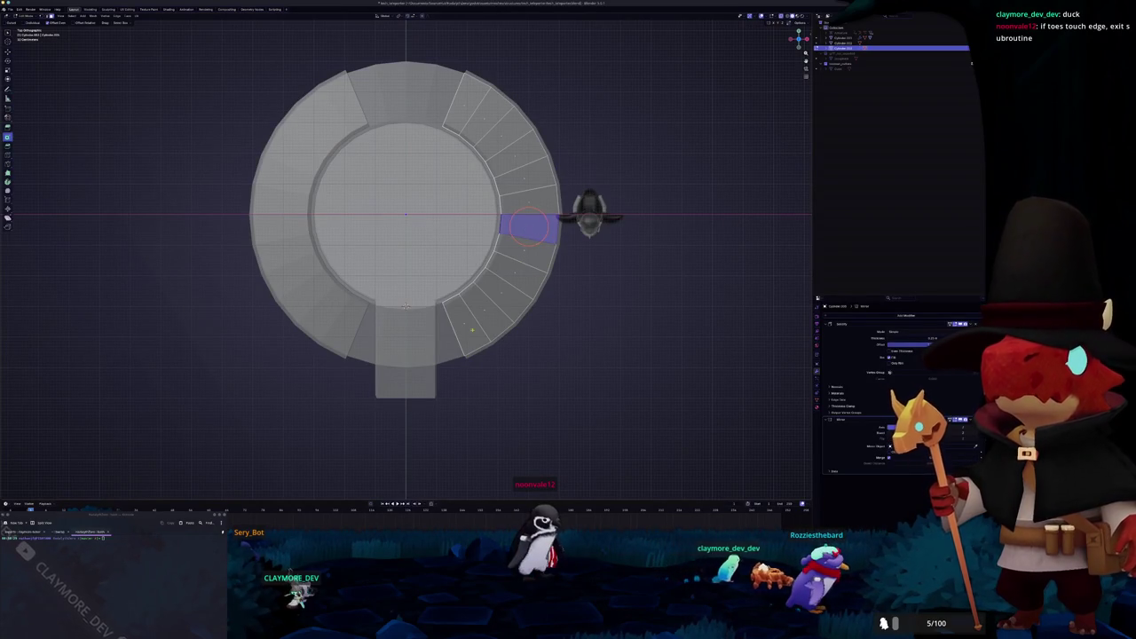
Step: Dissolve the lower-right ring faces of the wall piece into one face
left_click_drag(529, 226, 483, 326)
key("x")
left_click(516, 323)
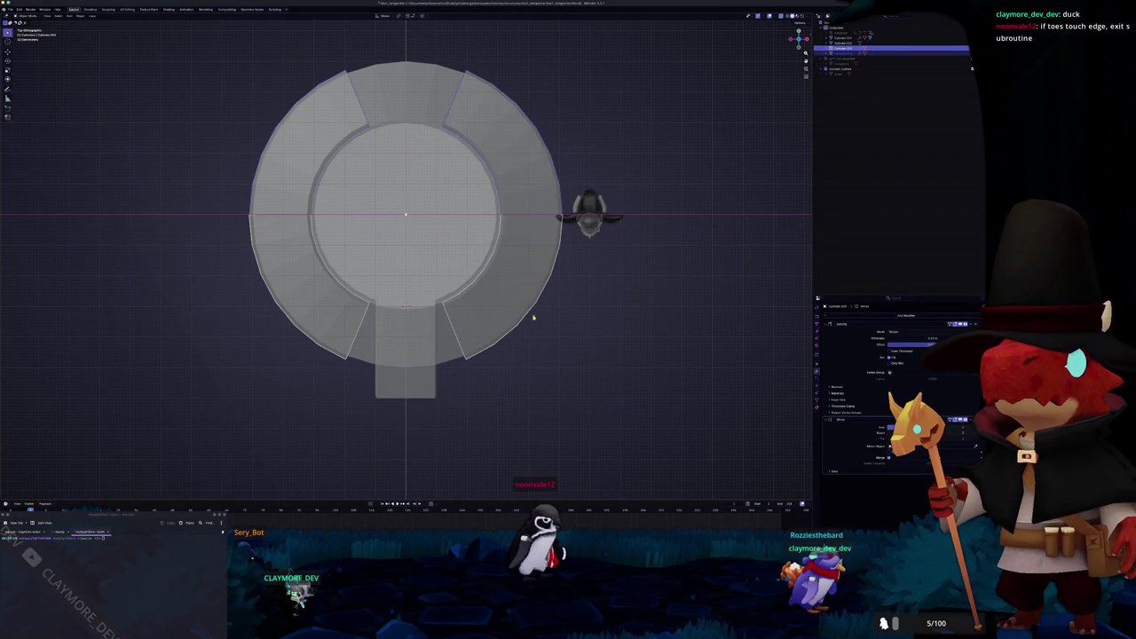
middle_click_drag(534, 317, 524, 292)
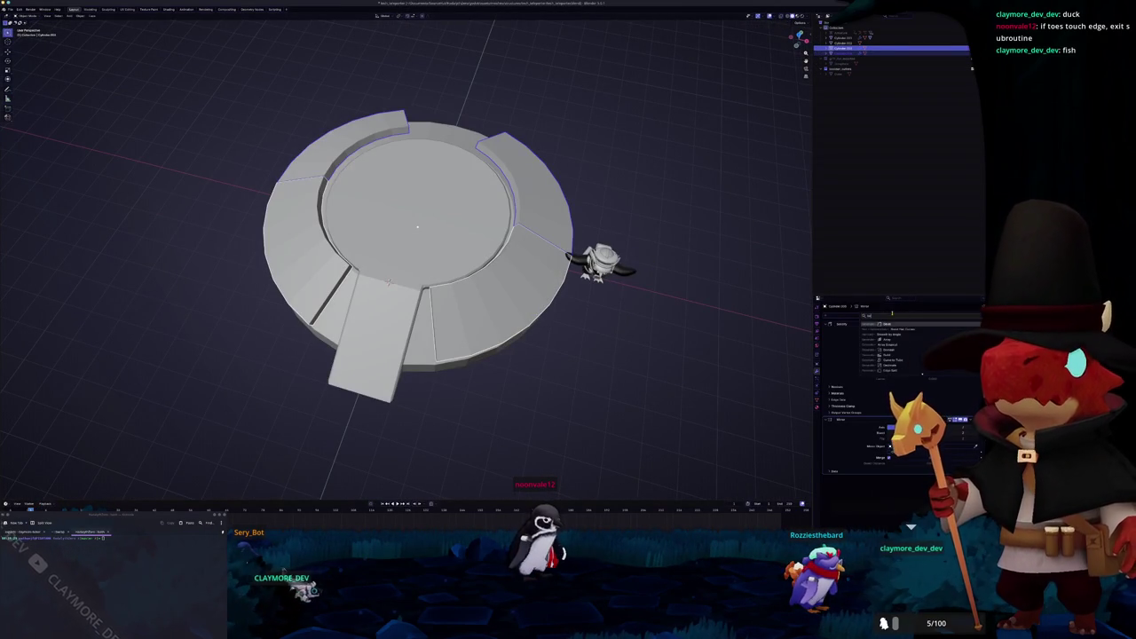
Step: Add a Bevel modifier to the wall piece and apply its transforms
left_click(890, 323)
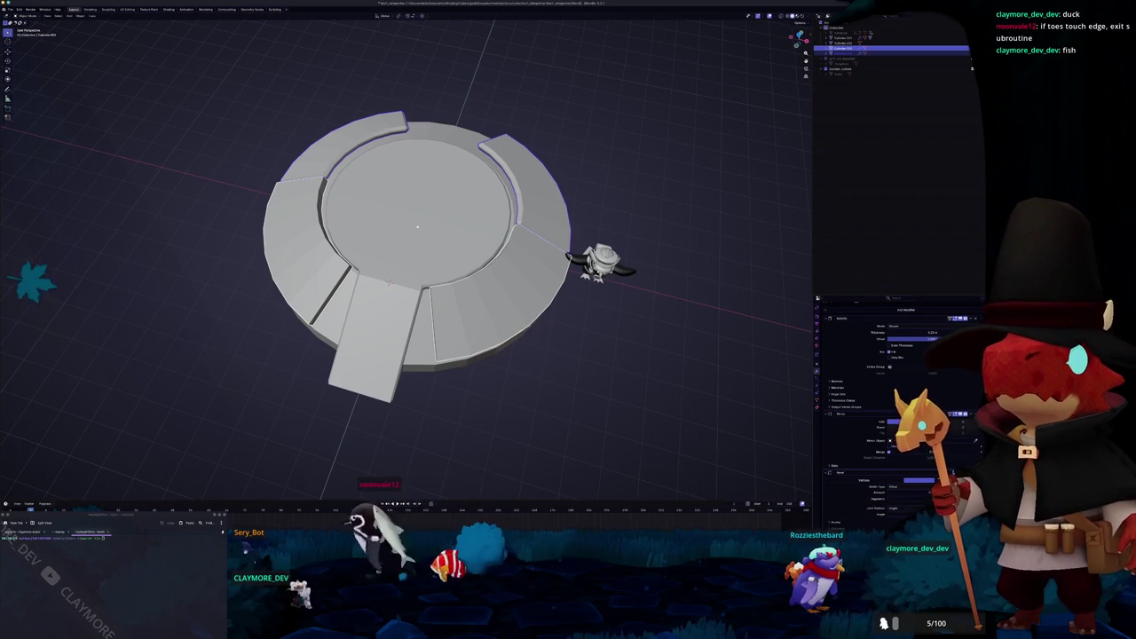
key("ctrl+a")
left_click(603, 322)
mouse_move(603, 321)
middle_mouse_down()
mouse_move(614, 317)
mouse_move(572, 352)
middle_mouse_up()
Step: Select the platform and slide a new edge loop into its right-hand rim
left_click(573, 352)
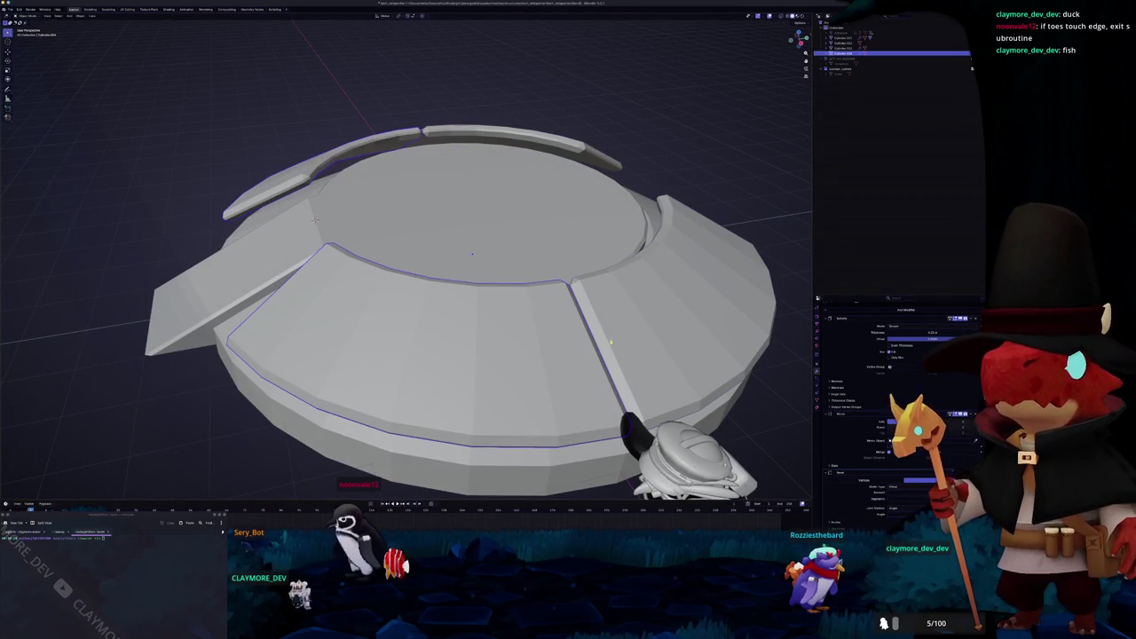
left_click(609, 342)
key("KP_7")
scroll(582, 231, "up", 2)
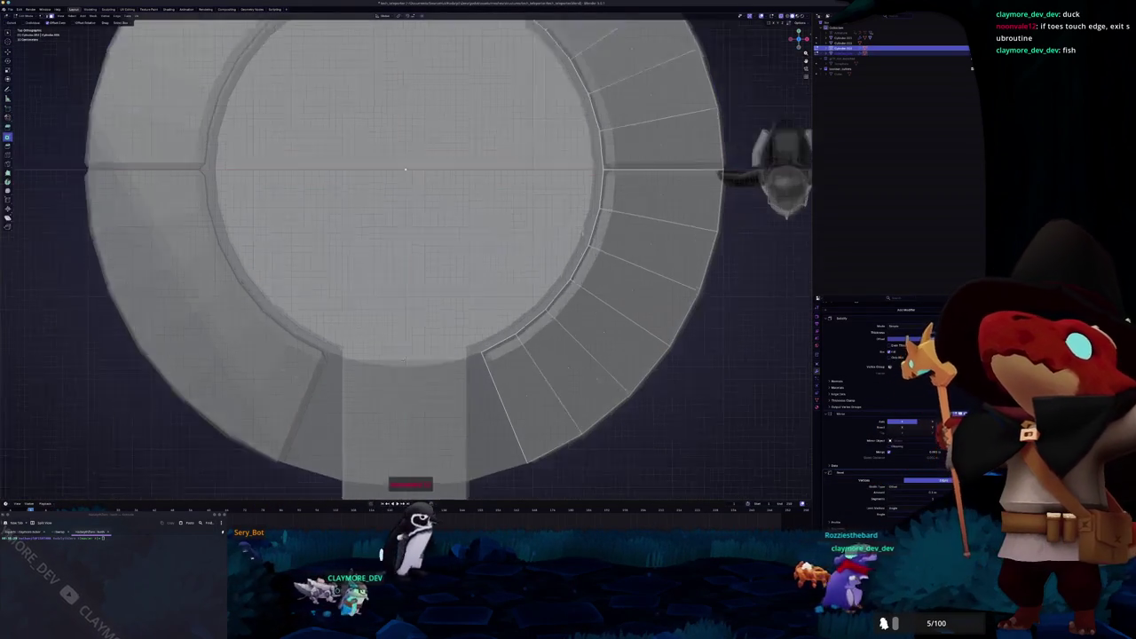
scroll(604, 215, "up", 1)
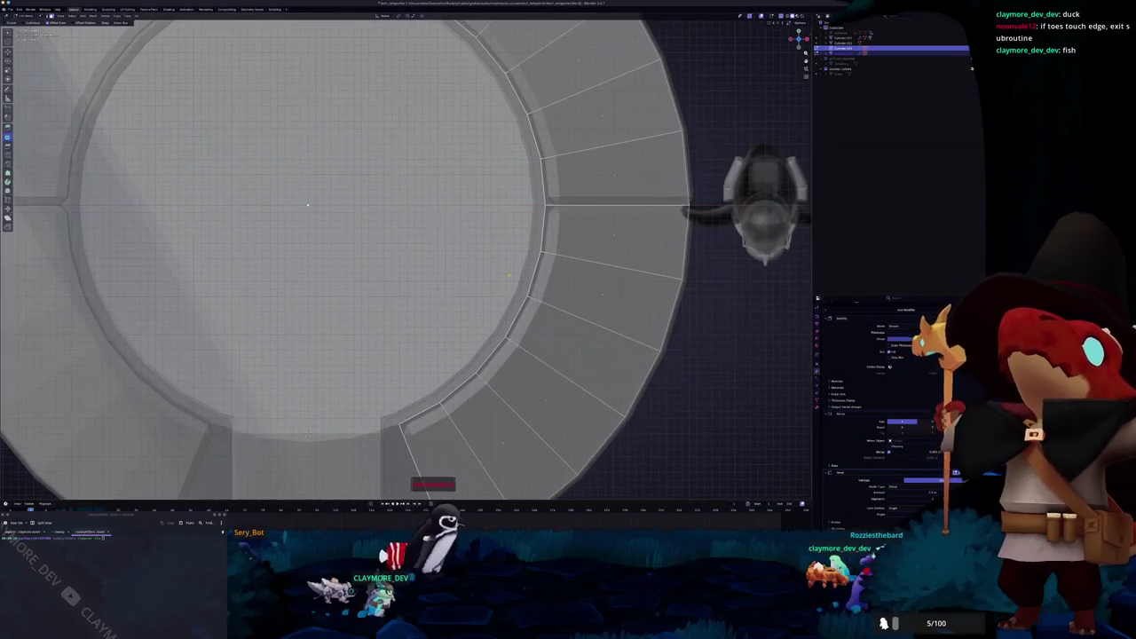
key("ctrl+r")
left_click(611, 201)
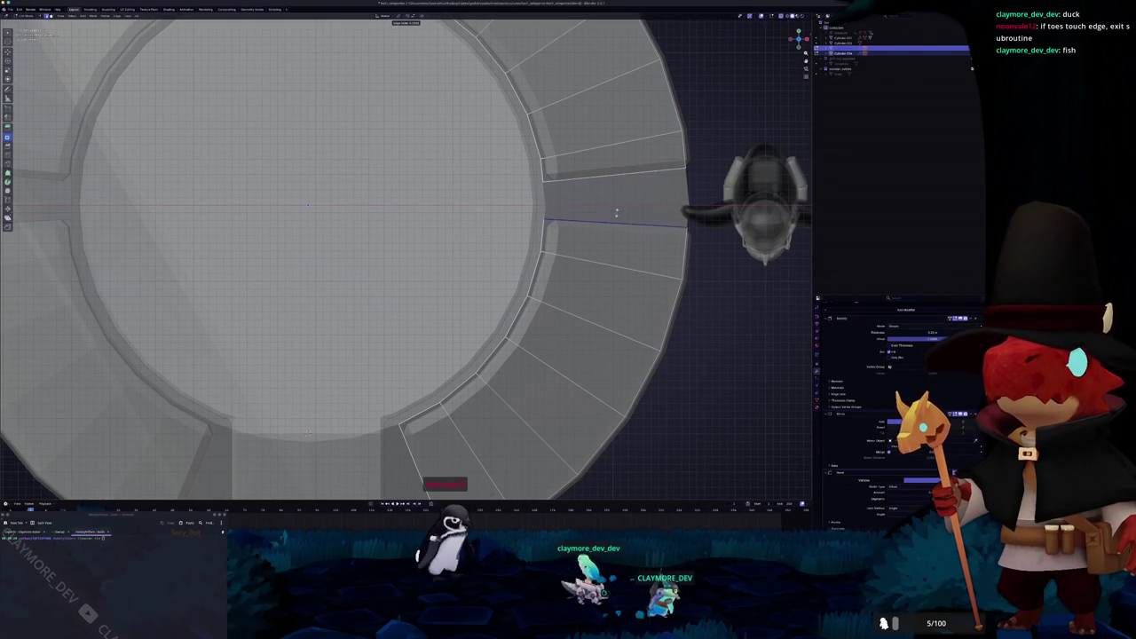
left_click(616, 214)
left_click(535, 253)
scroll(535, 253, "down", 4)
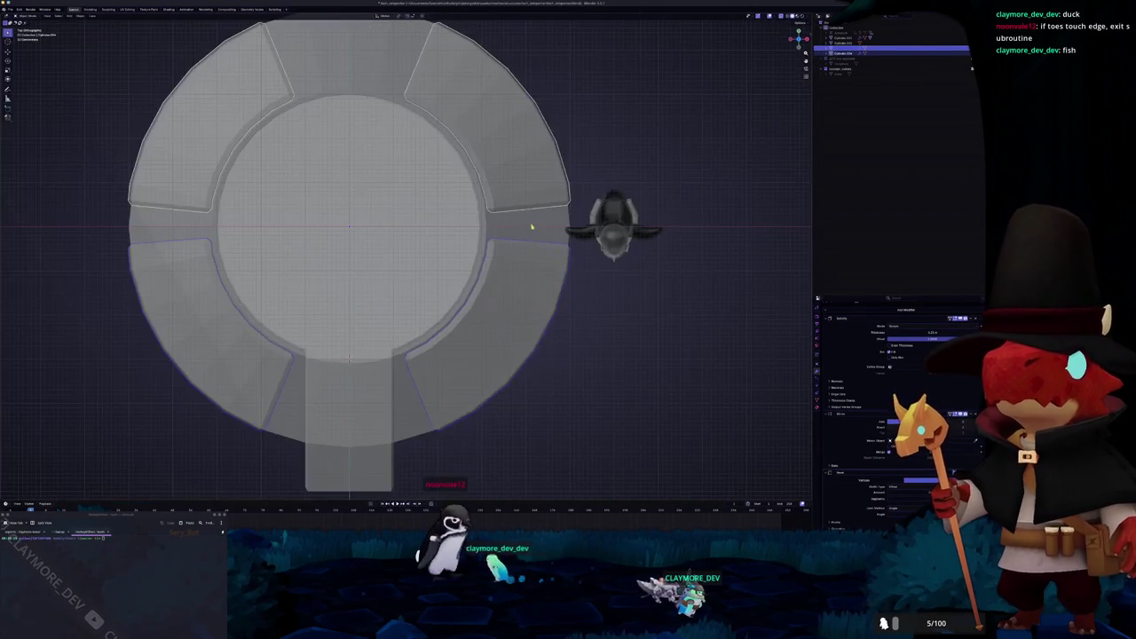
left_click(531, 229)
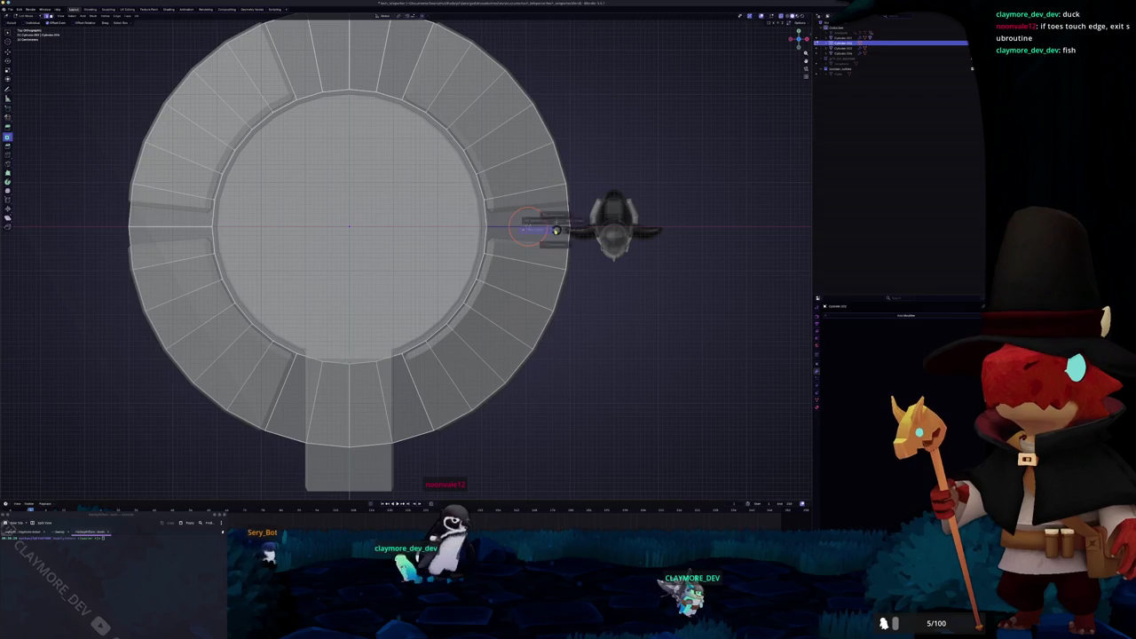
Step: Add a cube and flatten it along Y into a thin bar at the platform's right edge
key("shift+a")
left_click(521, 249)
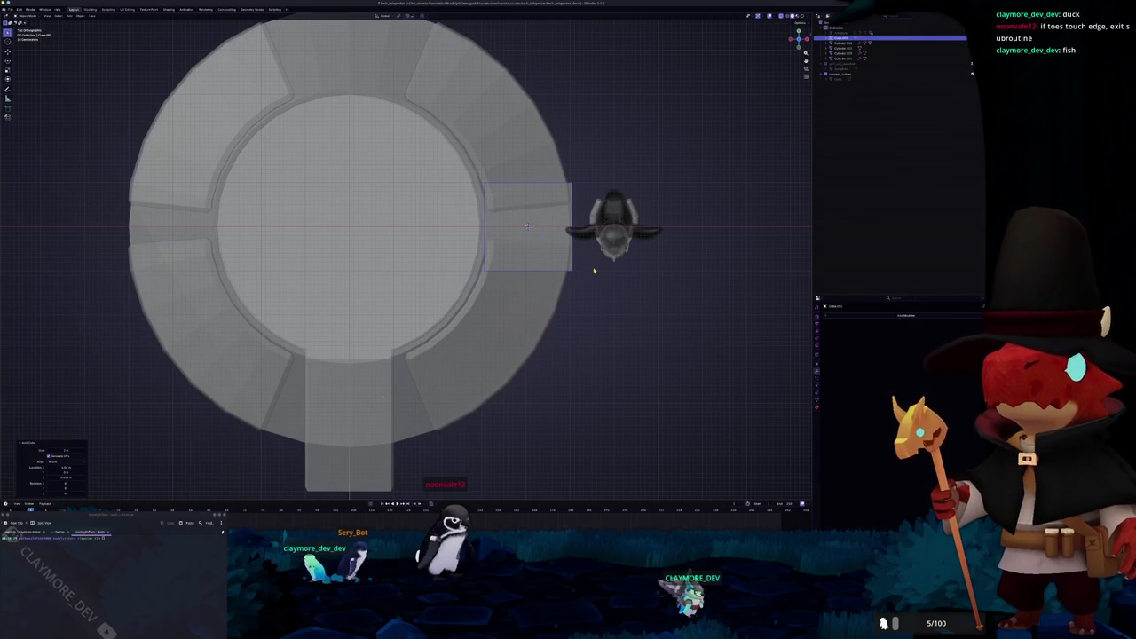
key("KP_1")
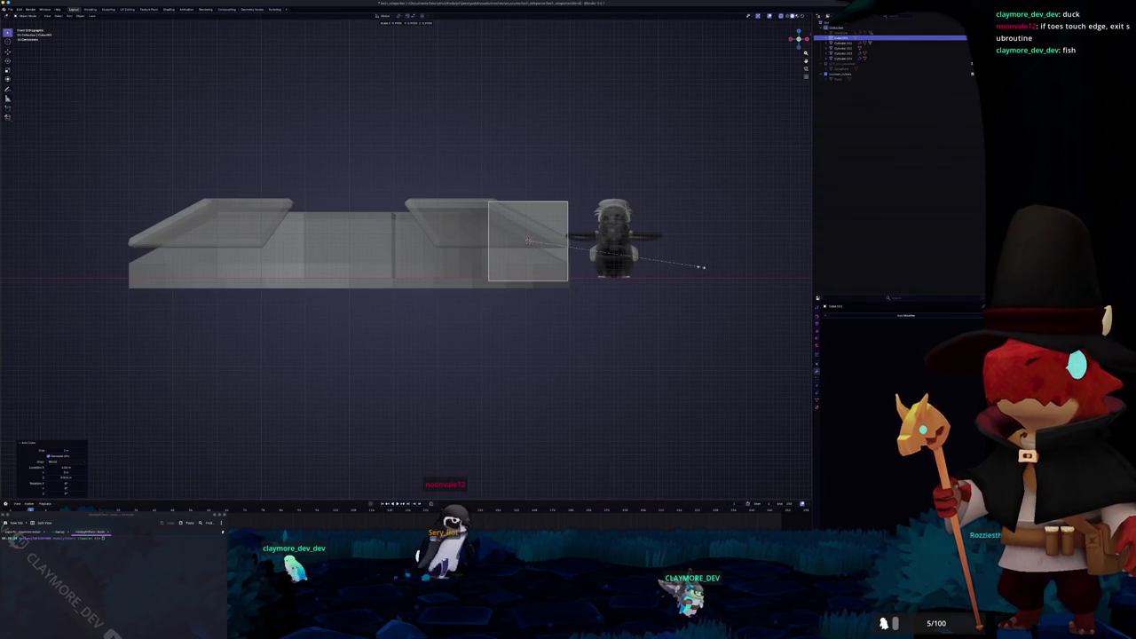
key("KP_7")
key("s")
key("y")
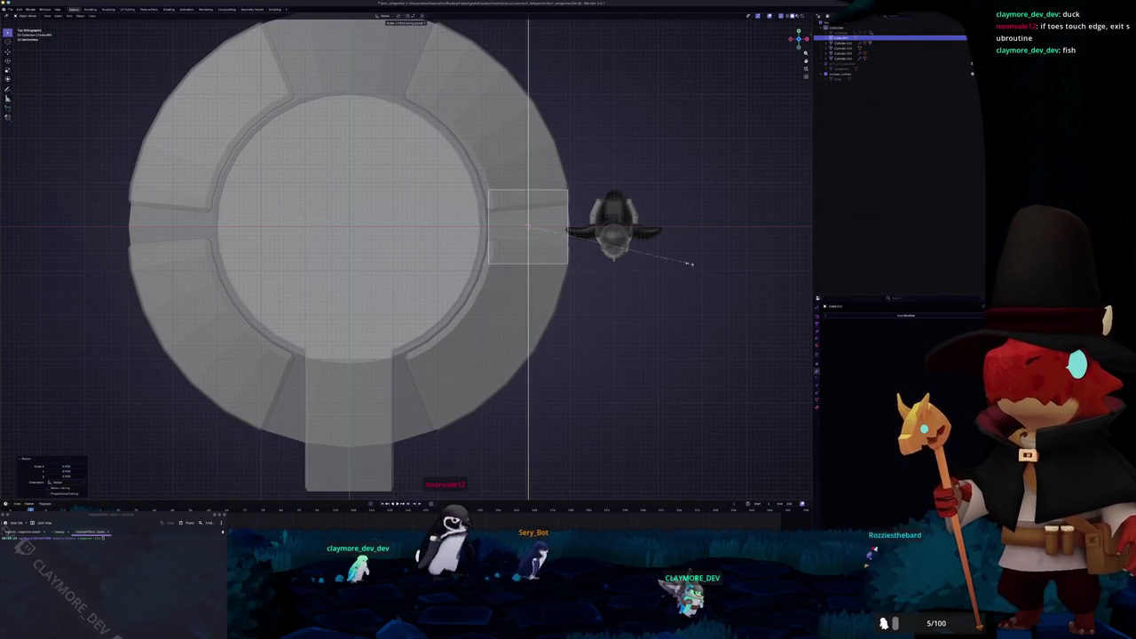
left_click(576, 238)
mouse_move(577, 279)
middle_mouse_down()
mouse_move(497, 231)
mouse_move(622, 203)
middle_mouse_up()
Step: Raise the bar's top face straight up to make a tall post
key("Tab")
left_click(477, 266)
left_click(472, 220)
key("g")
key("z")
left_click(548, 142)
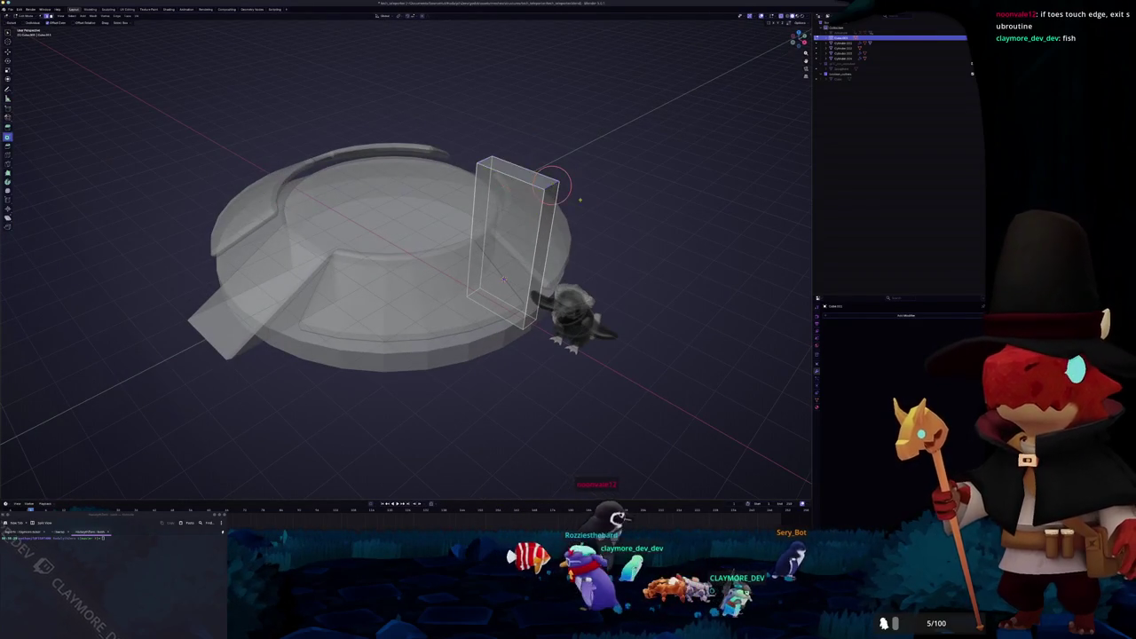
Step: Bevel the post's top outer edge into a chamfer
key("alt+z")
right_click(647, 210)
left_click(675, 201)
key("ctrl+b")
left_click(642, 213)
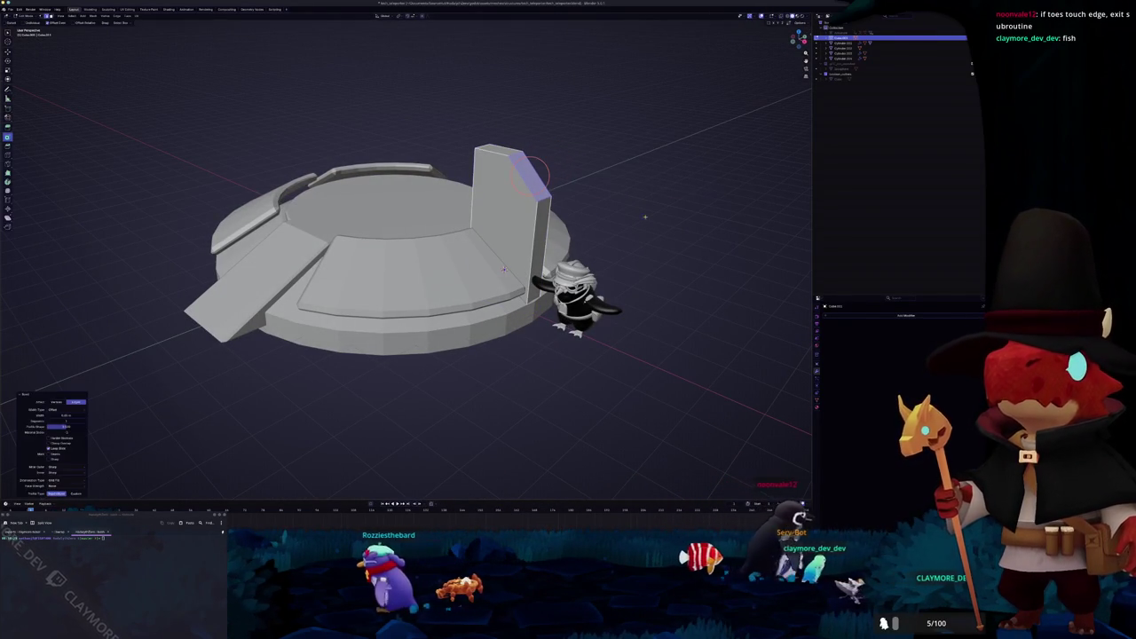
Step: Delete two face strips from the centre wall to cut gaps
middle_click_drag(503, 271, 456, 282)
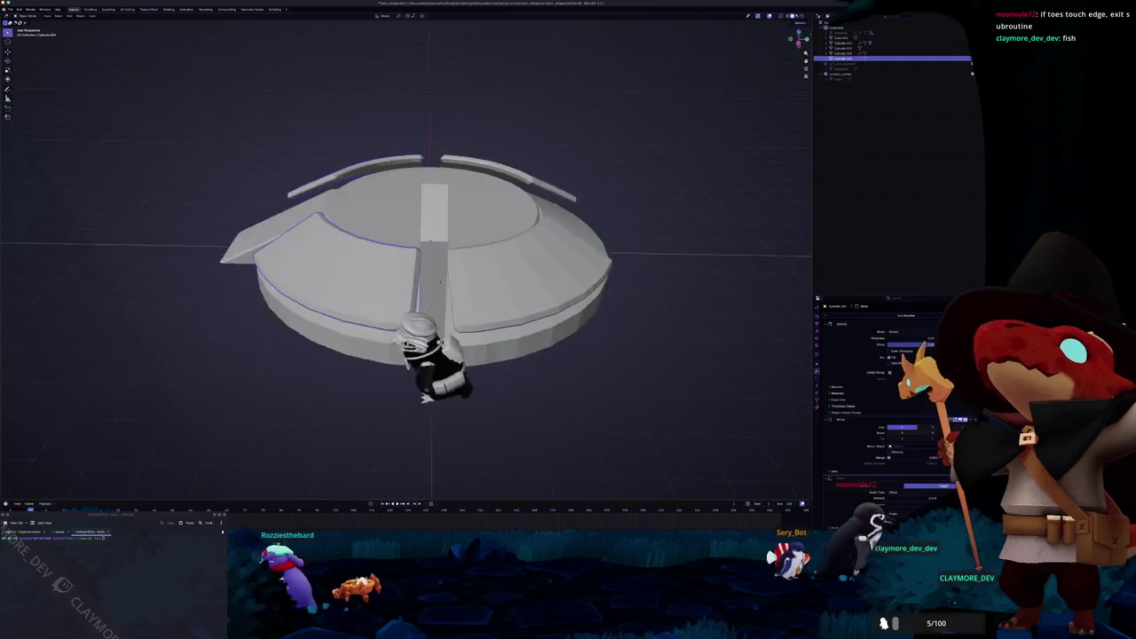
key("Tab")
left_click(455, 282)
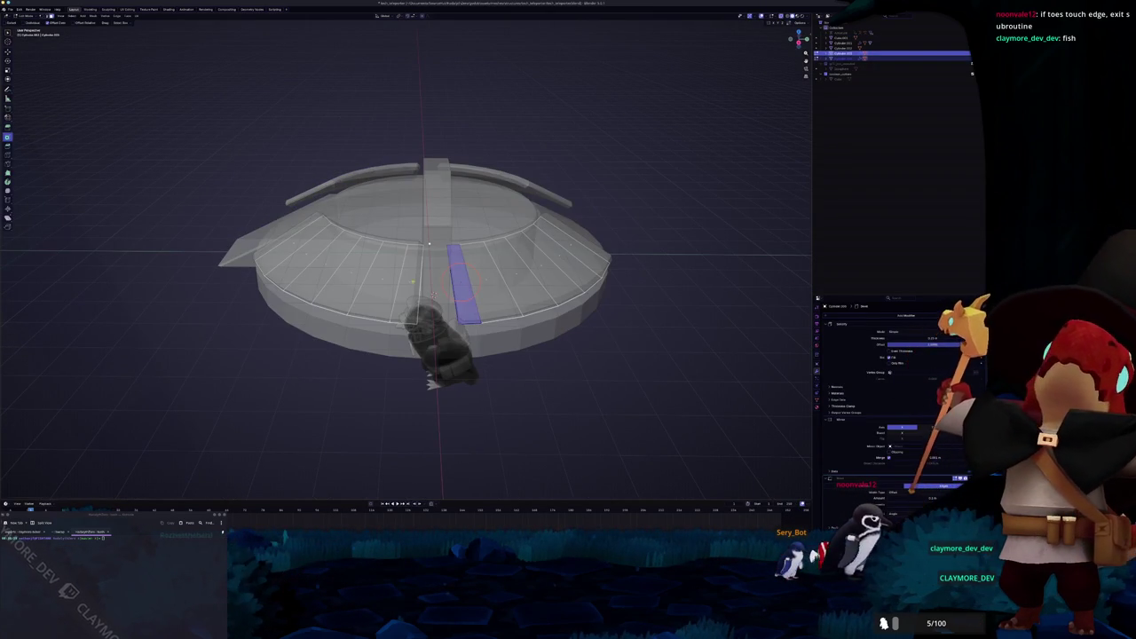
left_click(416, 282, "shift")
key("x")
left_click(412, 282)
key("Tab")
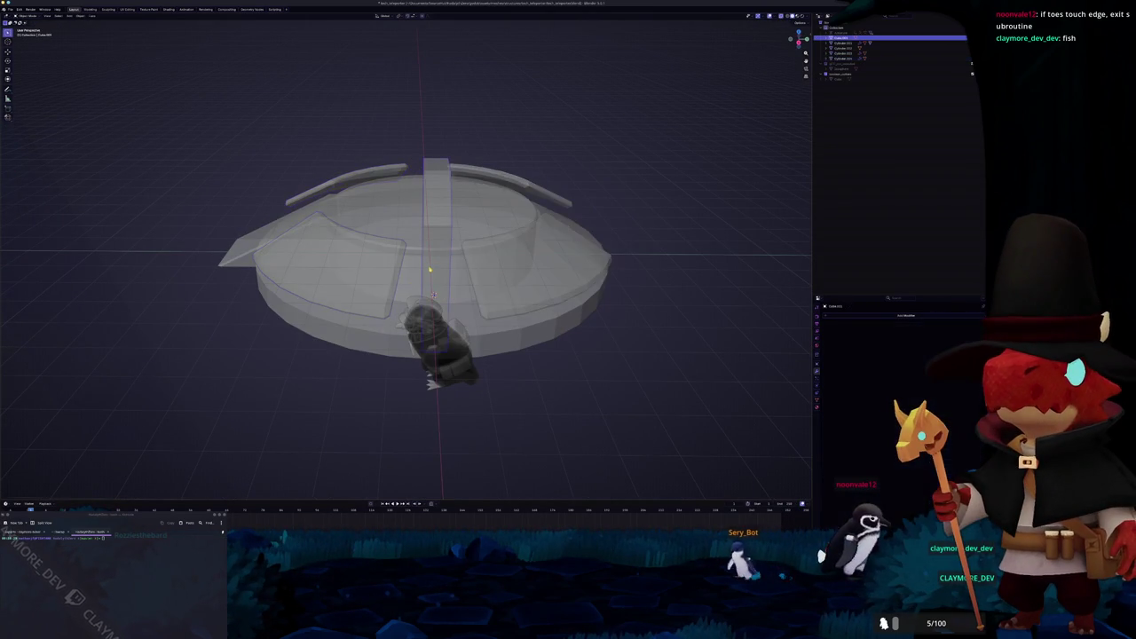
Step: Apply the wall's transforms and place a duplicate of it
mouse_move(412, 282)
middle_mouse_down()
mouse_move(534, 289)
mouse_move(518, 268)
middle_mouse_up()
key("ctrl+a")
left_click(537, 293)
key("shift+d")
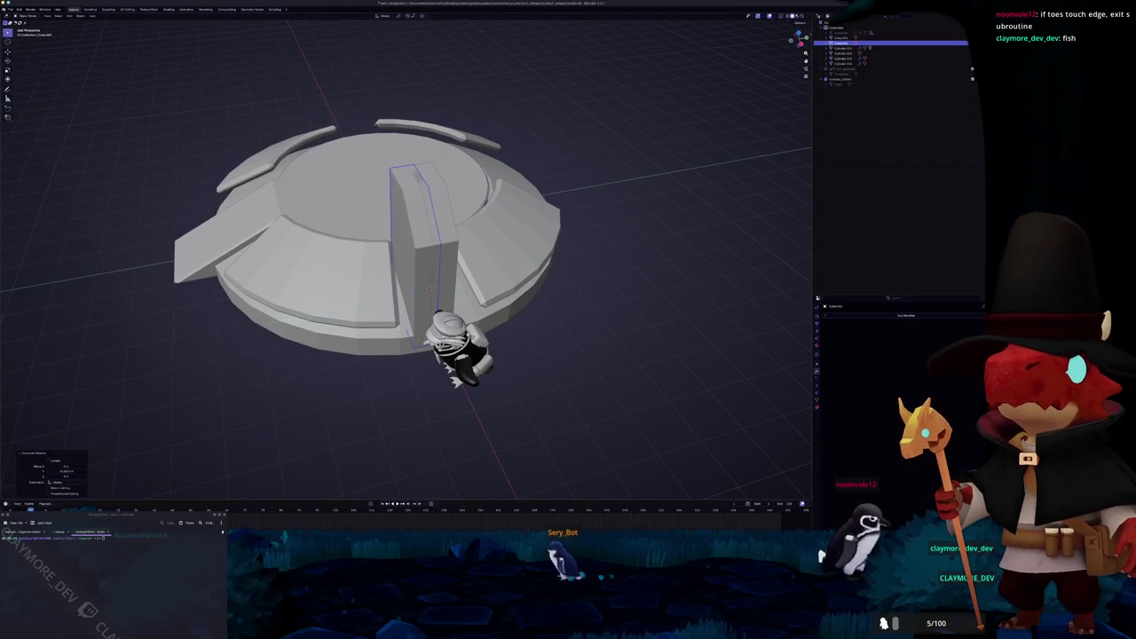
left_click(493, 271)
Step: Add two Mirror modifiers to the wall, changing the second mirror's axis
middle_click_drag(493, 270, 487, 276)
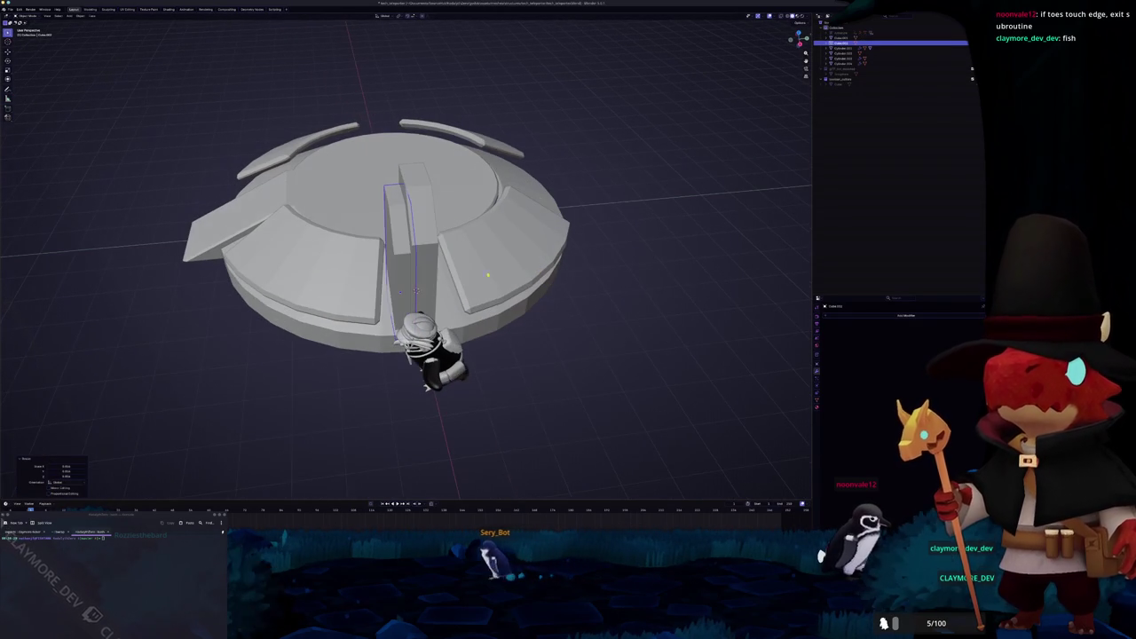
key("shift+a")
left_click(893, 332)
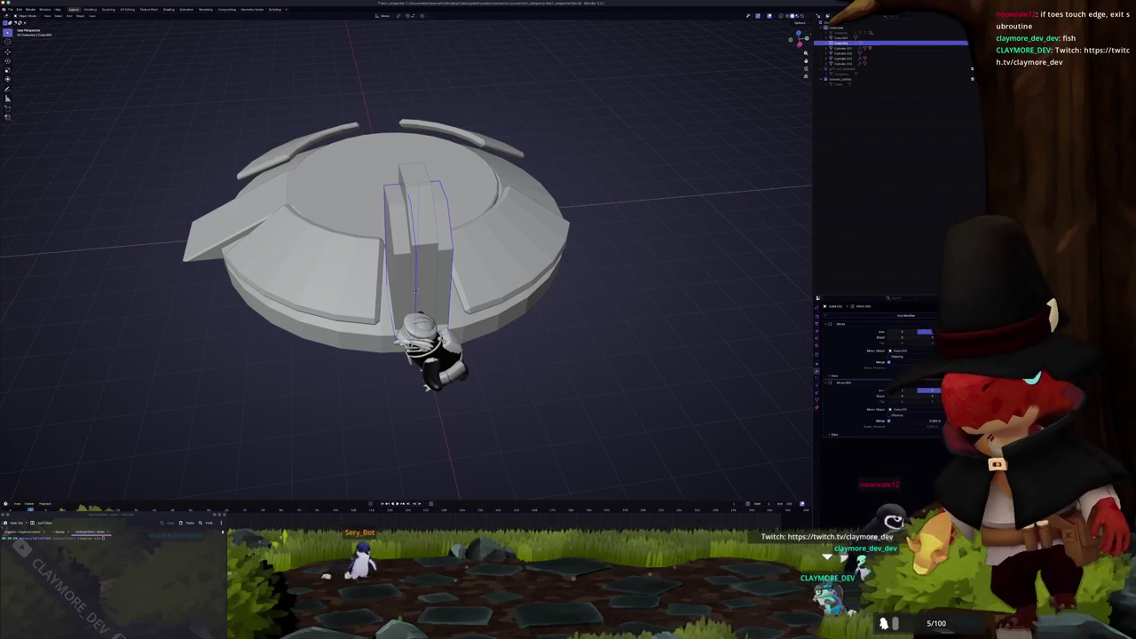
left_click(955, 337)
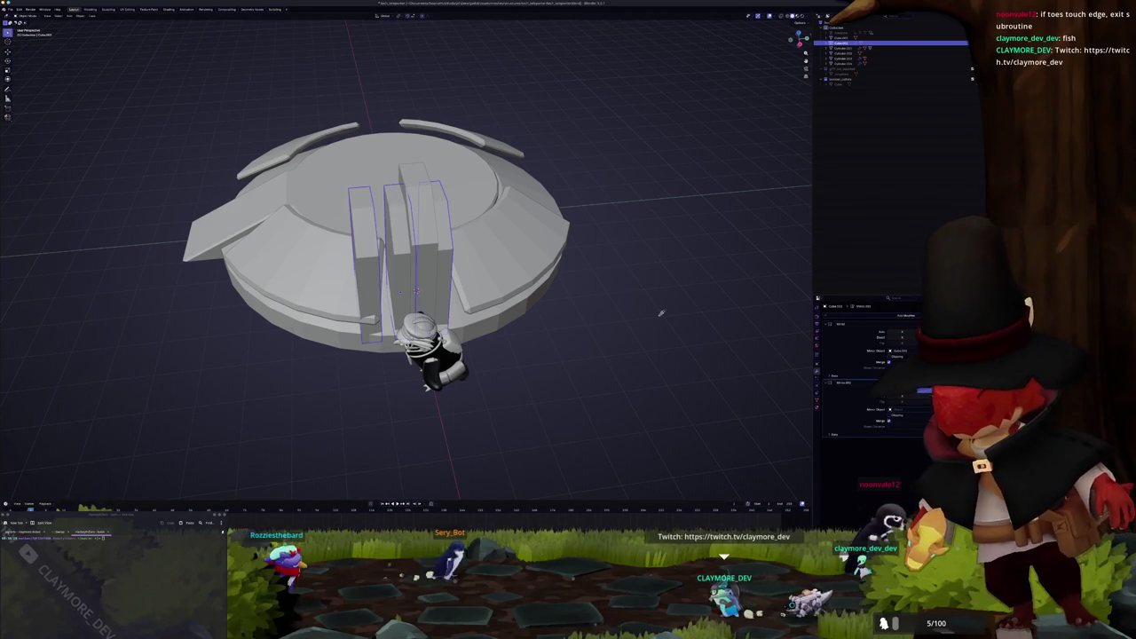
middle_click_drag(660, 315, 598, 282)
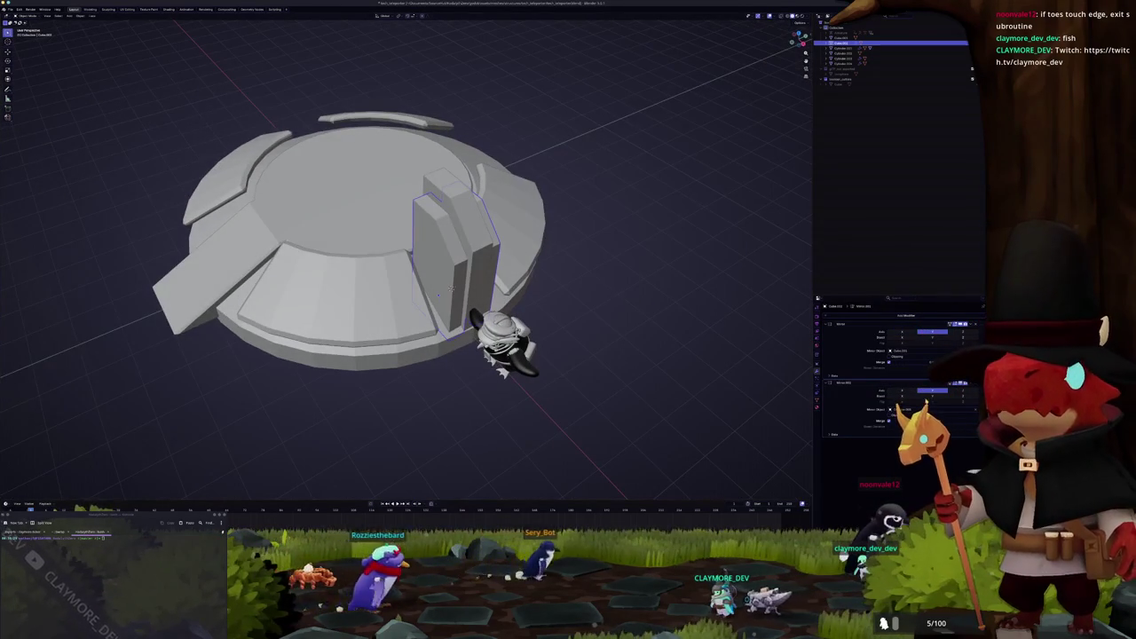
left_click(919, 390)
Step: Check the adjacent wall pieces with their mirrored copies, then clear the selection
left_click(444, 291)
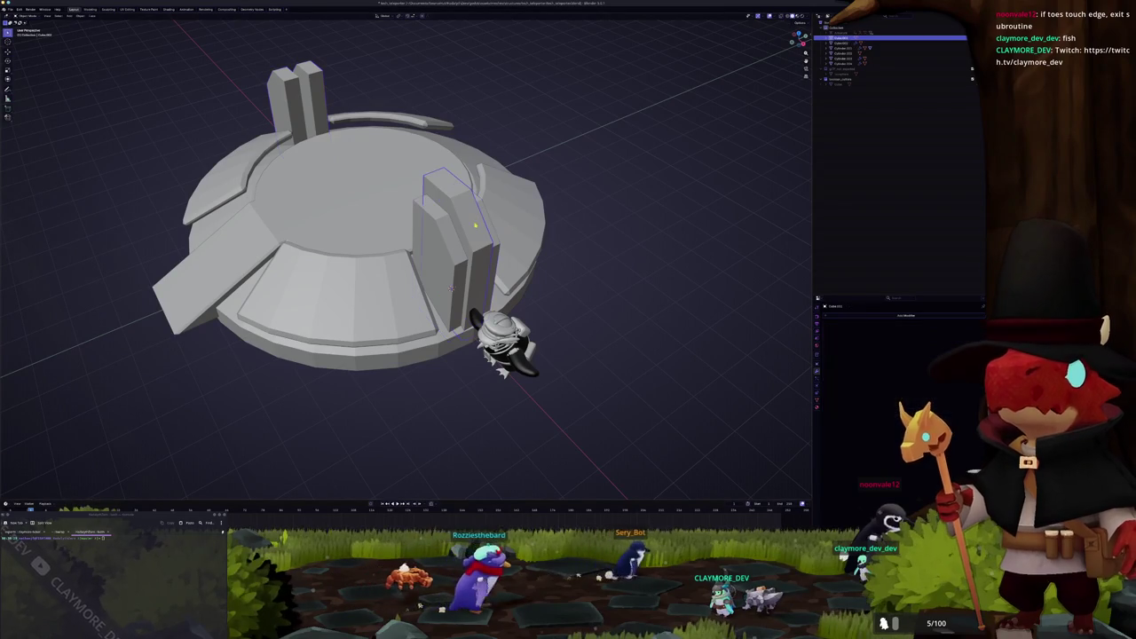
left_click(451, 289)
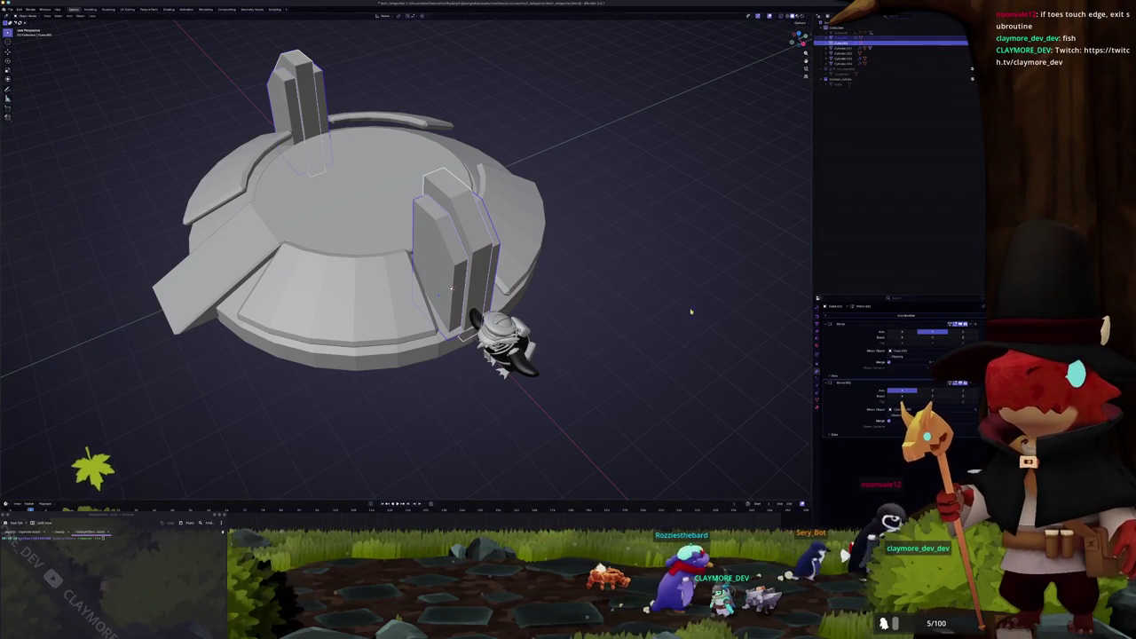
left_click(601, 170)
middle_click_drag(601, 169, 551, 163)
scroll(550, 164, "down", 3)
key("shift+a")
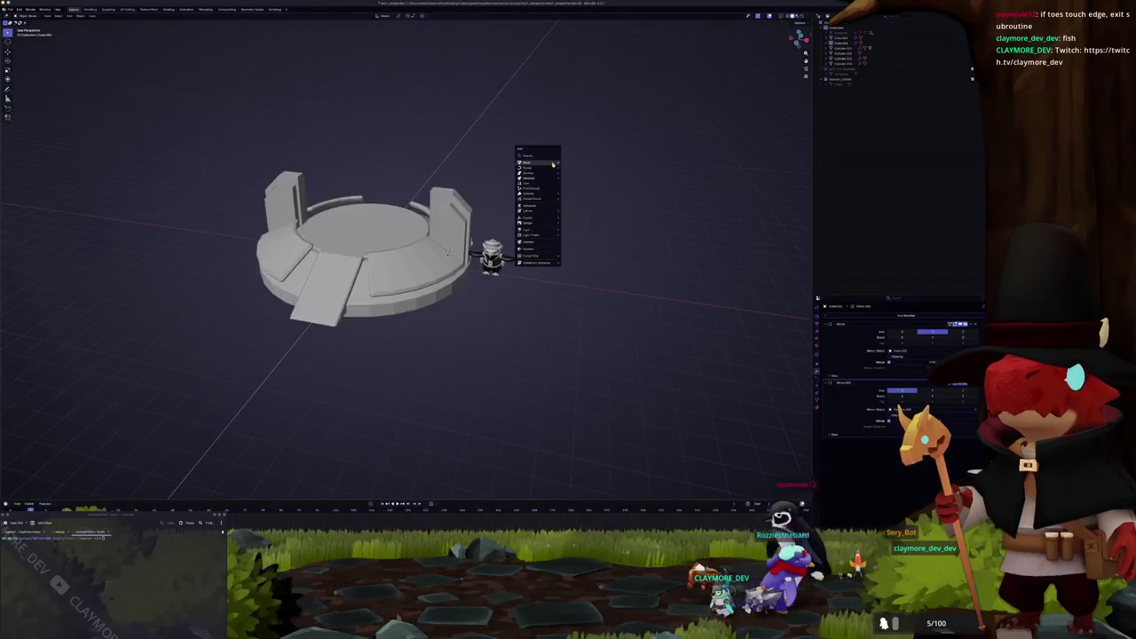
Step: Add a cylinder, move it above the right wall and tilt it
left_click(575, 189)
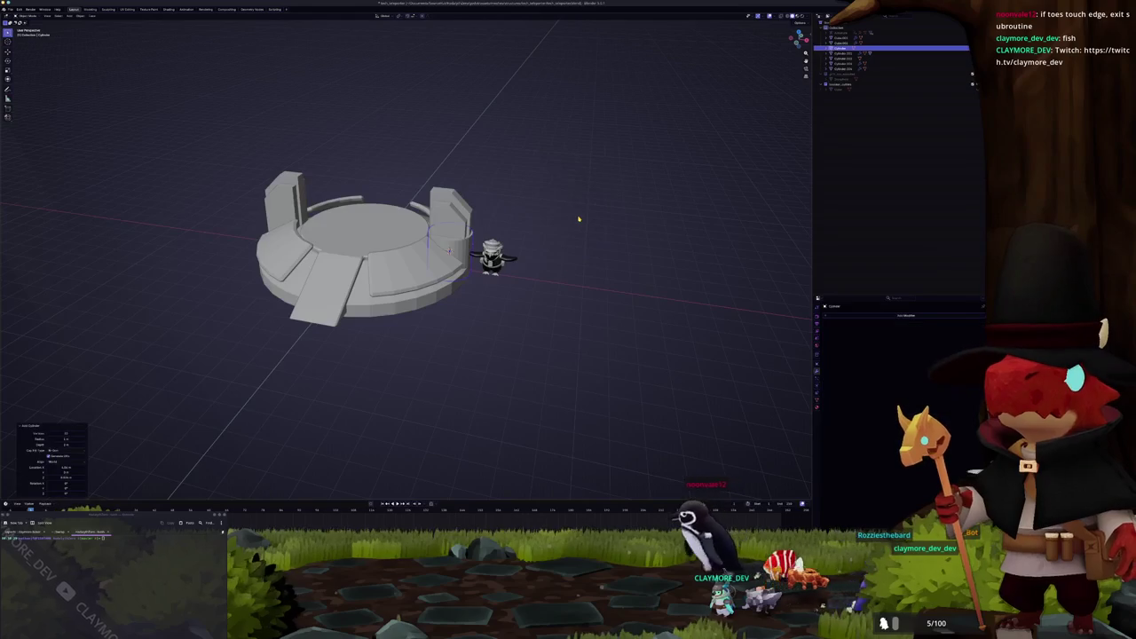
key("KP_1")
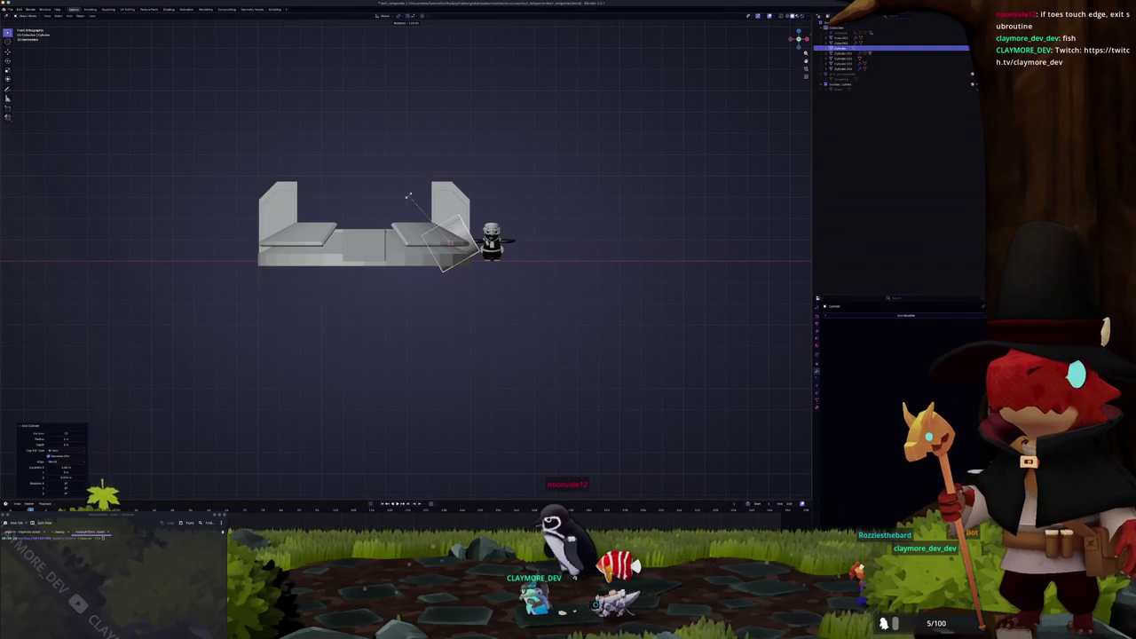
left_click(410, 193)
key("g")
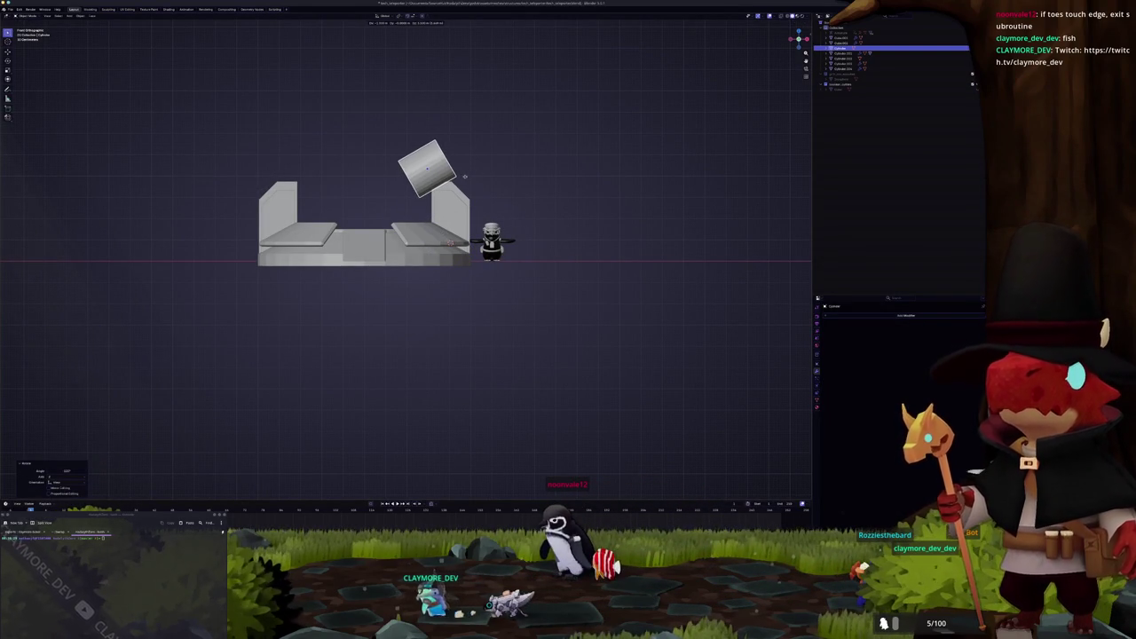
scroll(502, 183, "up", 3)
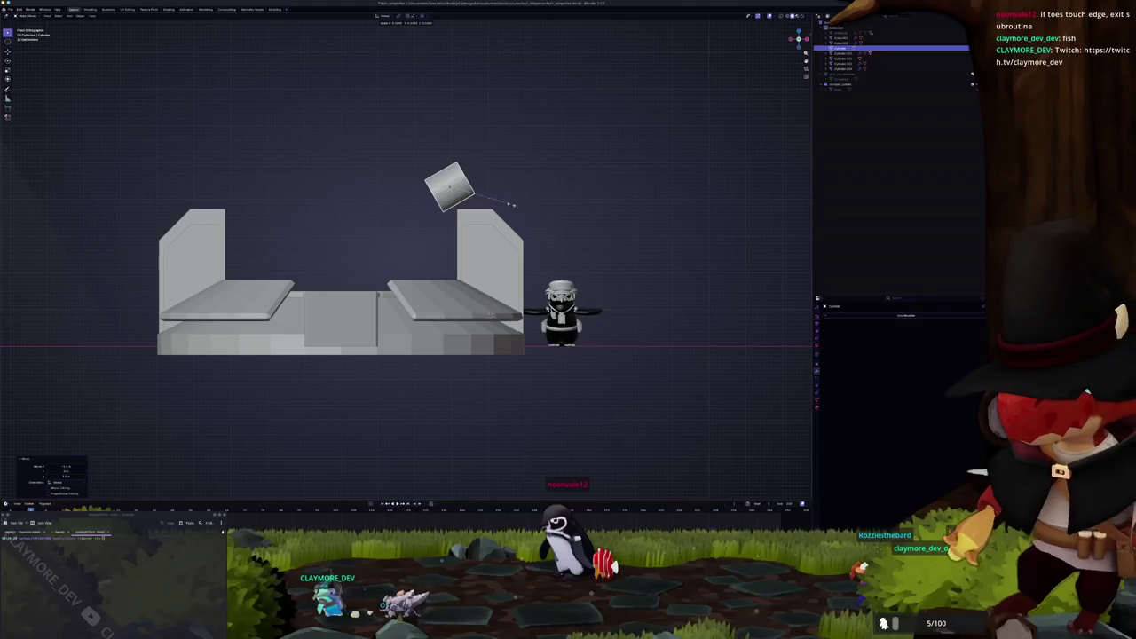
scroll(515, 216, "down", 1)
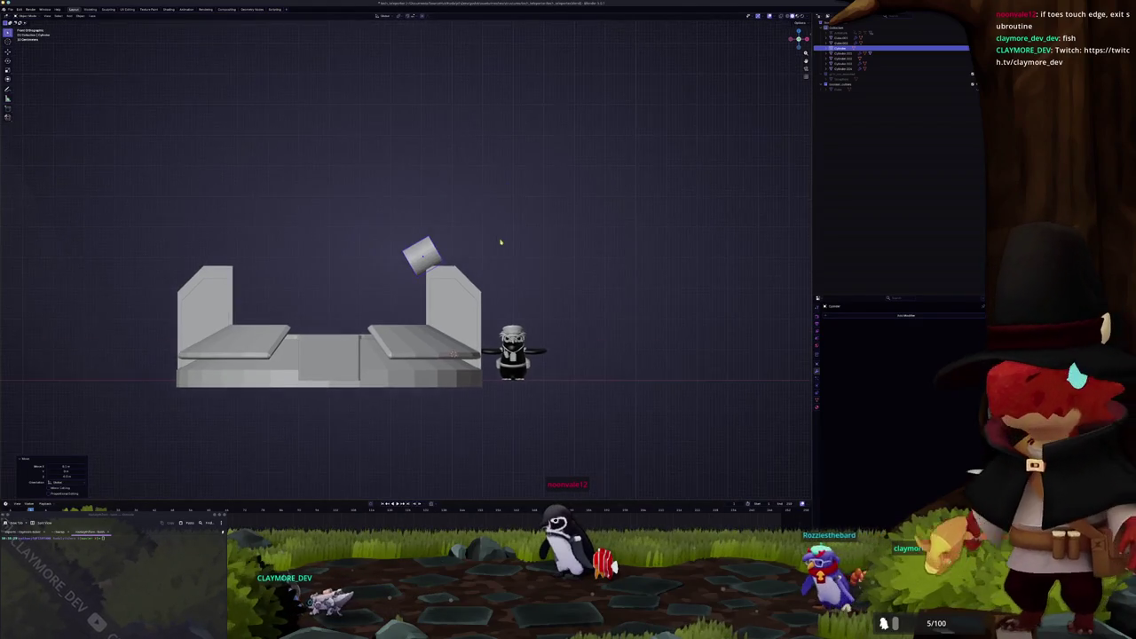
scroll(500, 241, "up", 2)
key("z")
key("x")
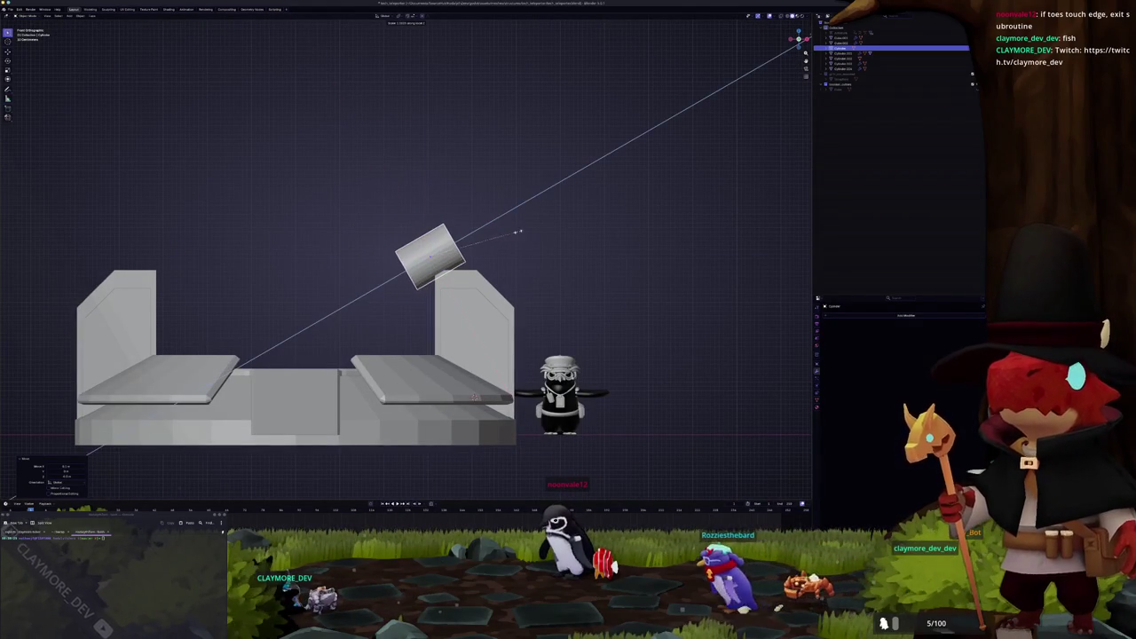
left_click(519, 232)
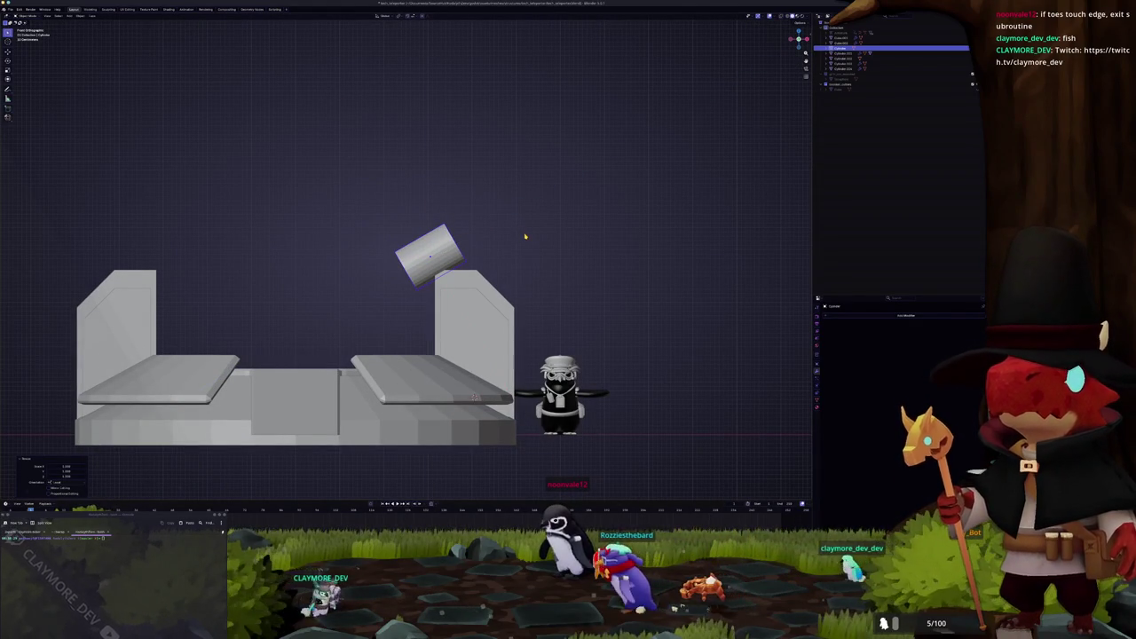
Step: Add a cube at the cylinder's spot, abandoning an X-axis move
key("period")
key("shift+a")
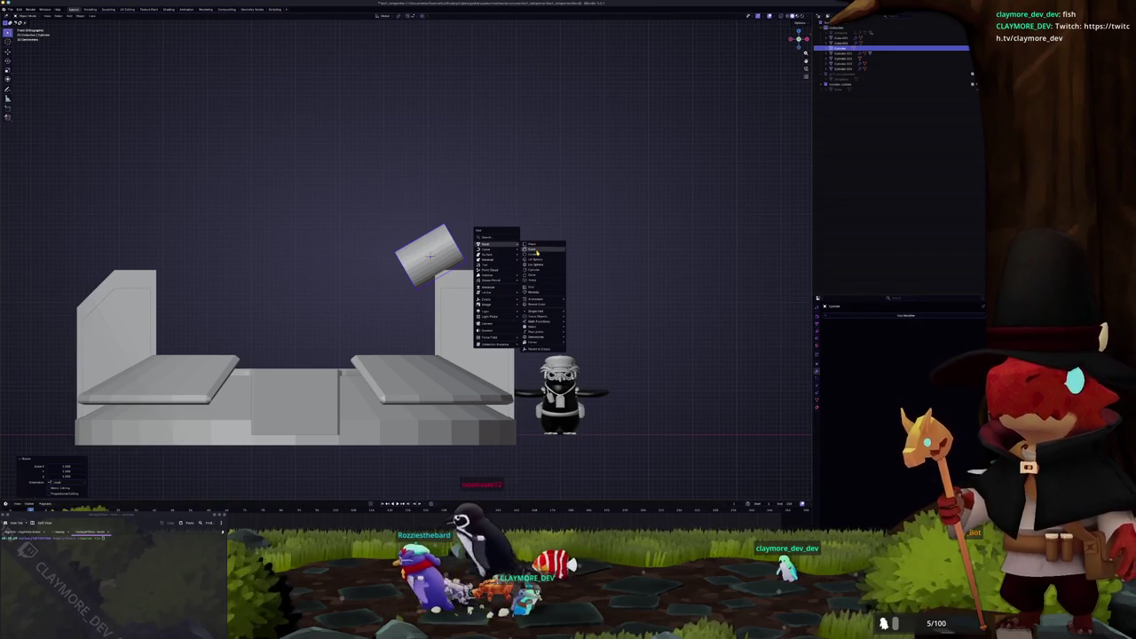
left_click(533, 248)
scroll(543, 256, "down", 2)
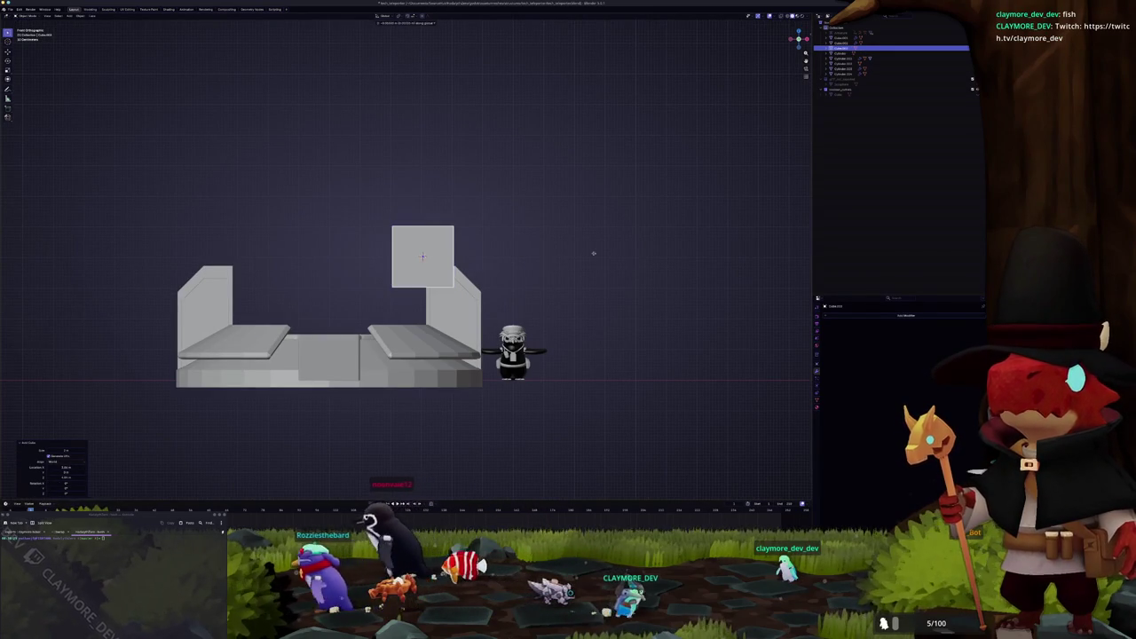
key("g")
key("x")
key("Escape")
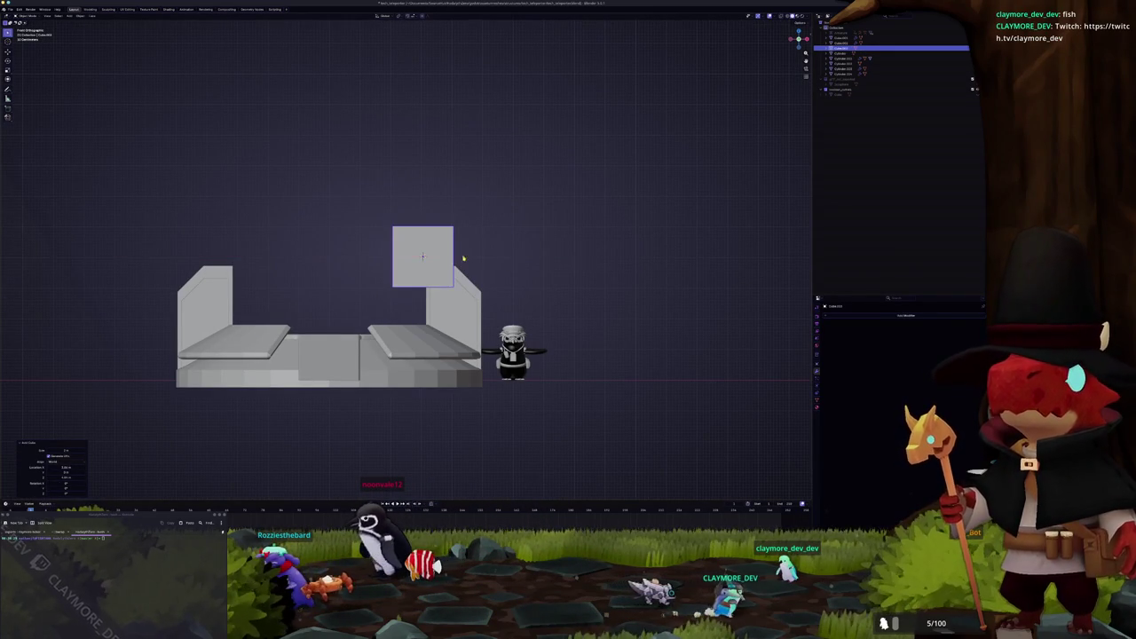
Step: Delete the cube and the tilted cylinder, then add a fresh cube
key("Delete")
left_click(424, 254)
key("Delete")
key("shift+a")
mouse_move(456, 258)
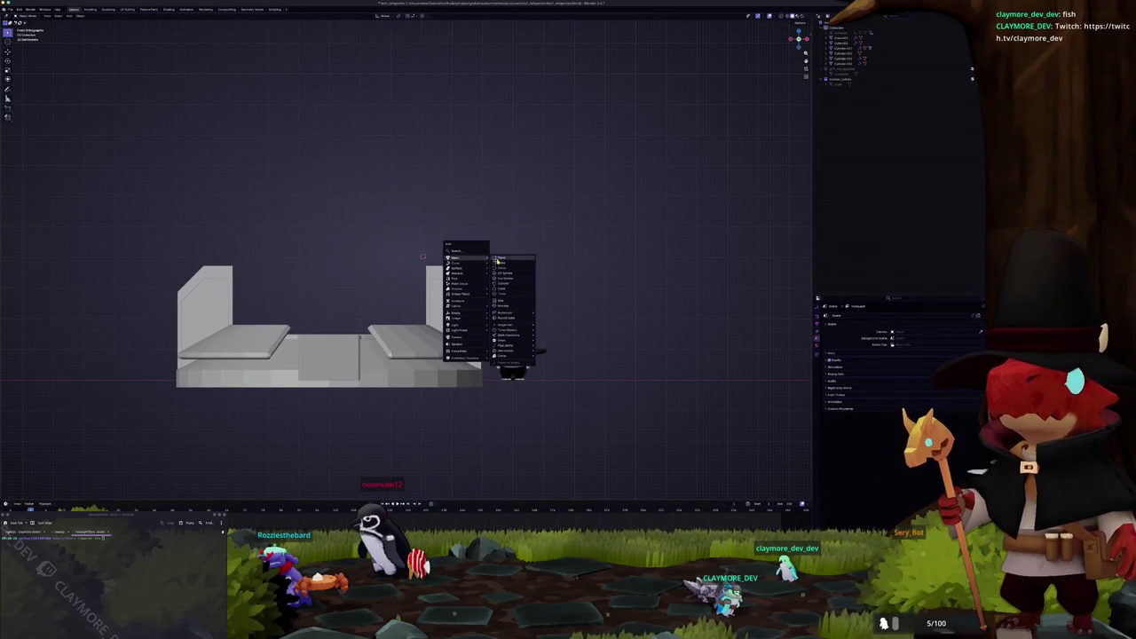
left_click(510, 266)
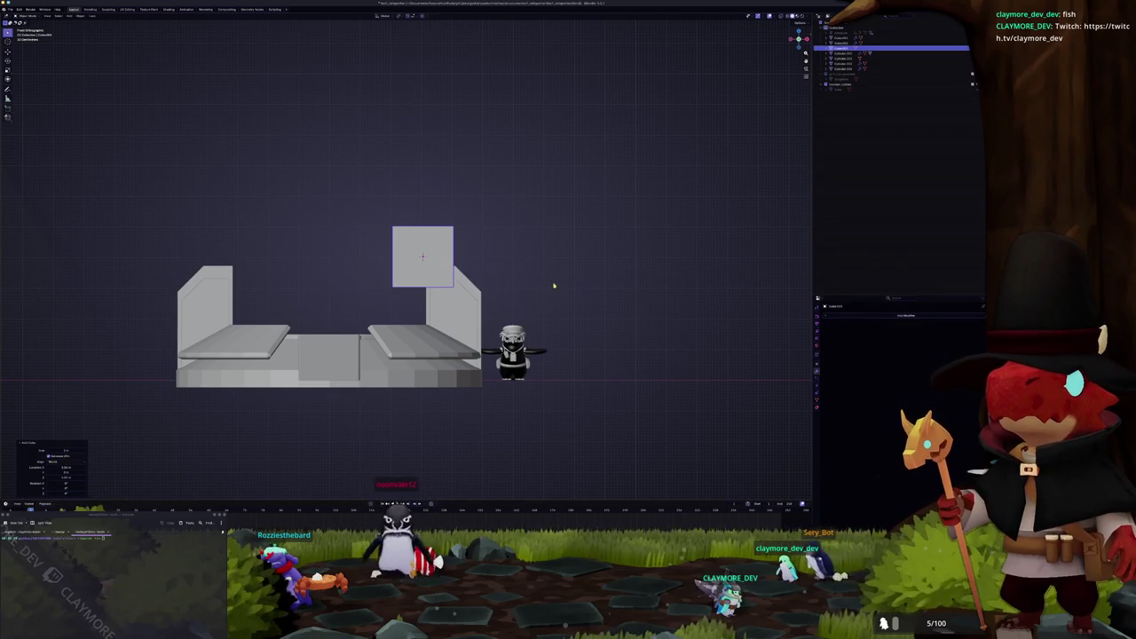
Step: Move the cube up and right of the right wall and tilt it
key("g")
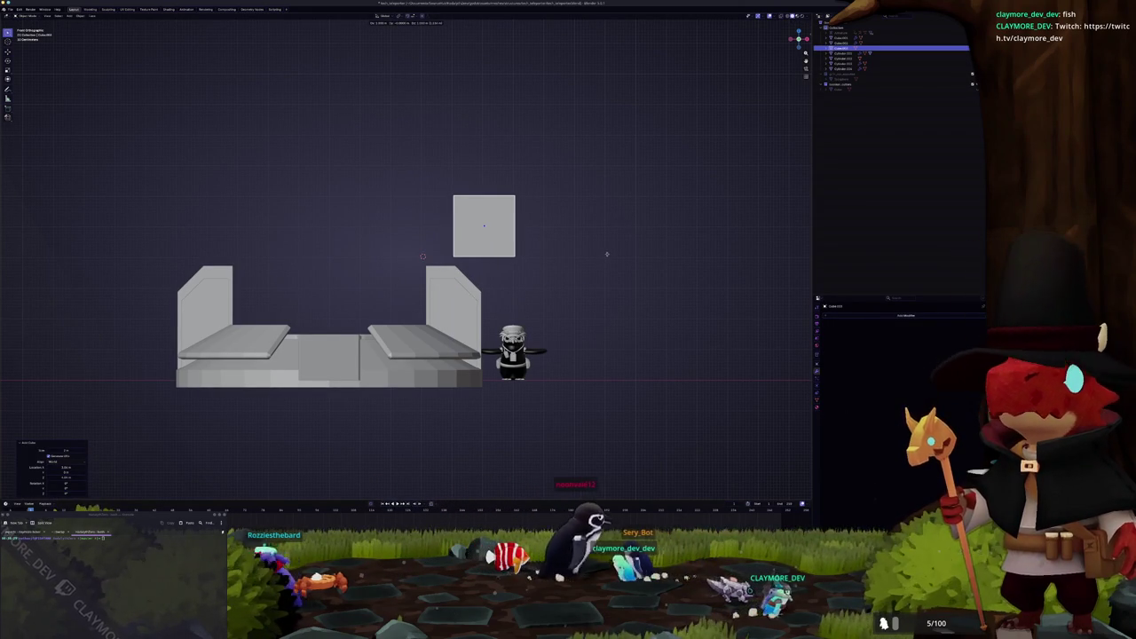
left_click(605, 254)
key("r")
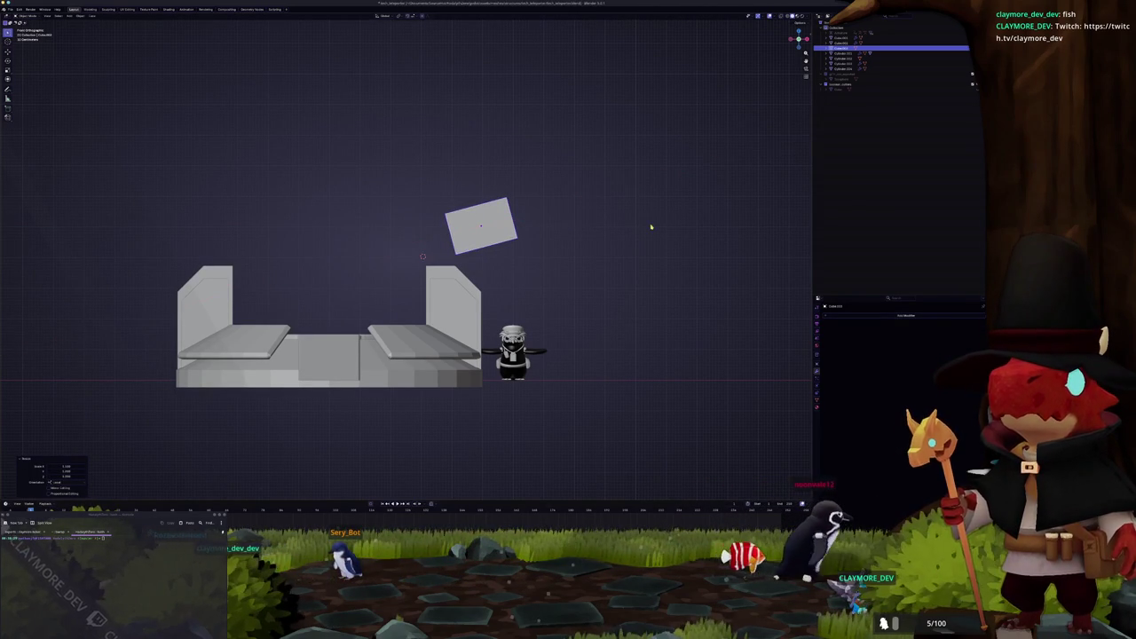
Step: Add a plane, rotate it on the Z and X axes, then delete it
key("shift+a")
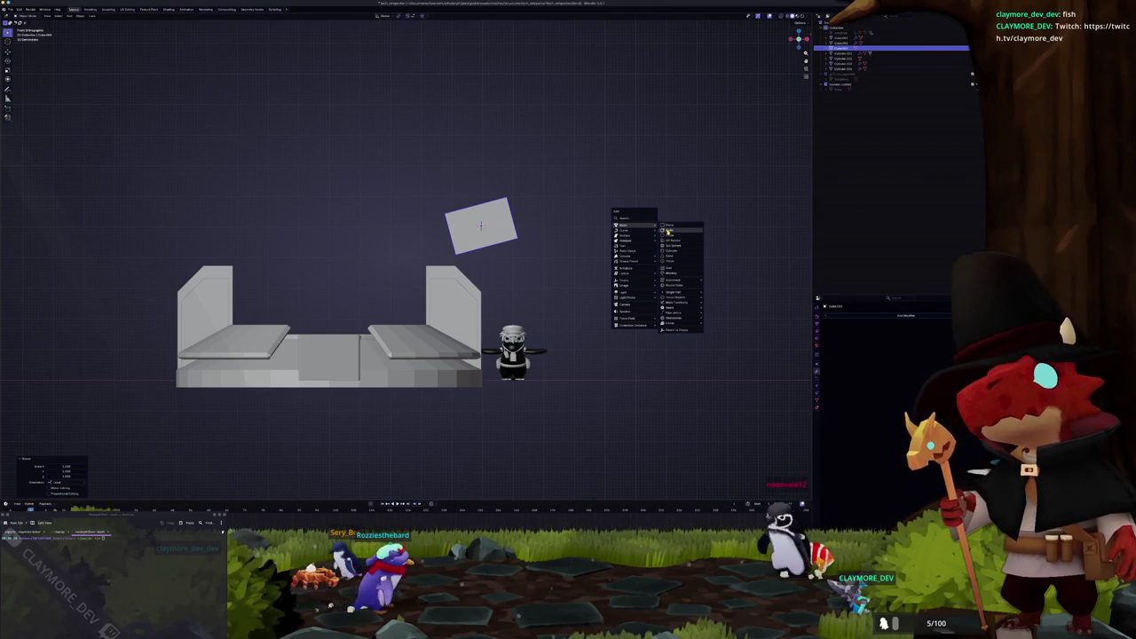
left_click(666, 229)
key("r")
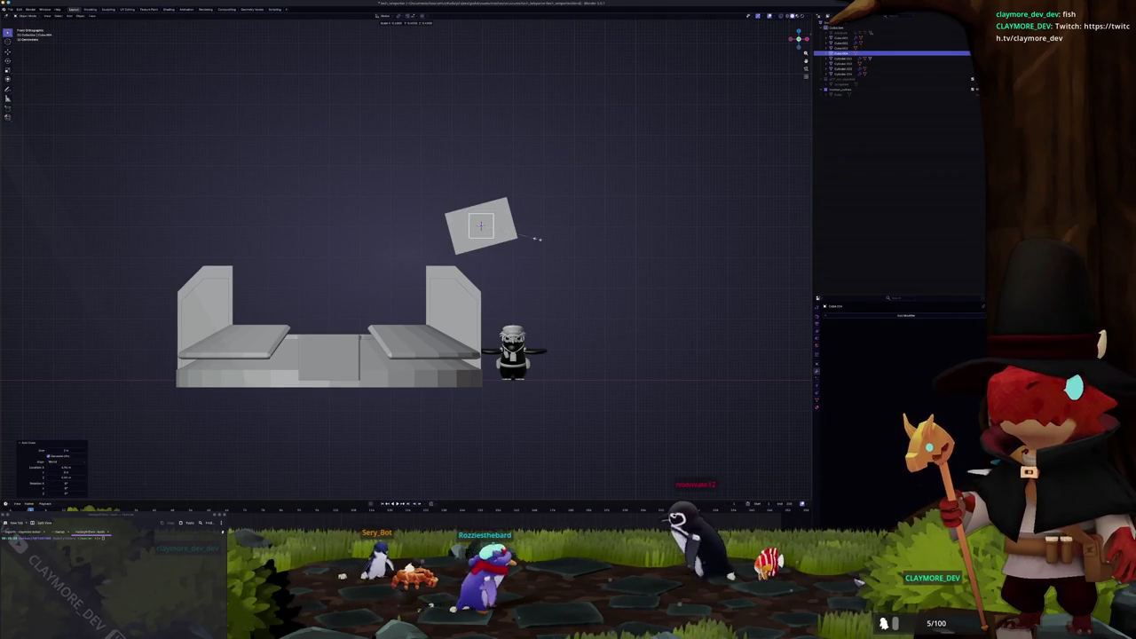
key("z")
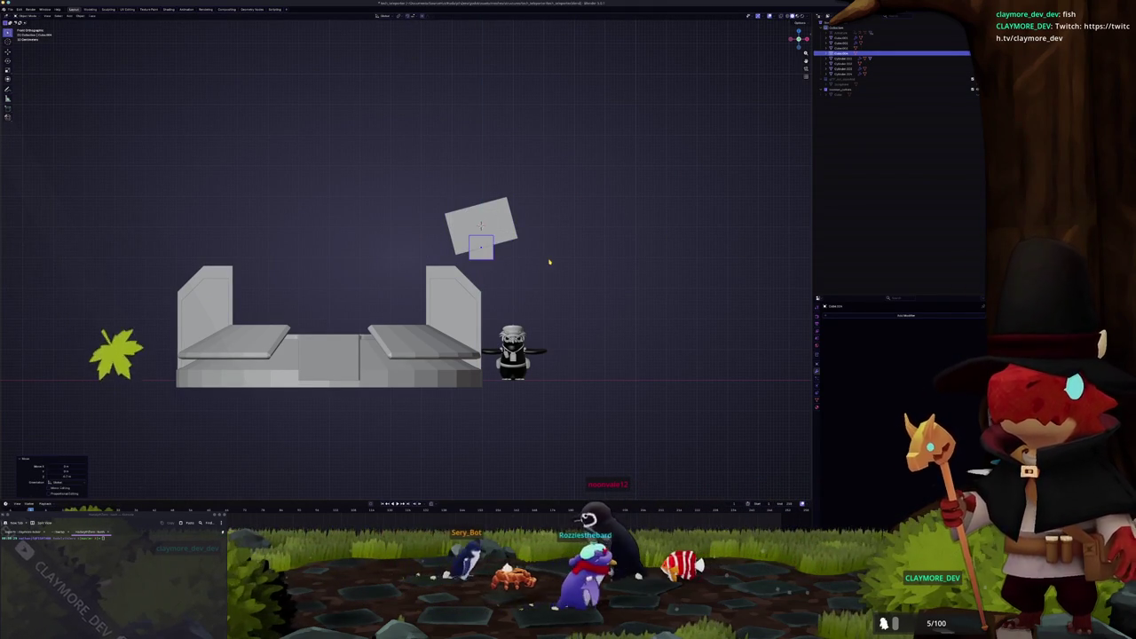
key("x")
left_click(560, 255)
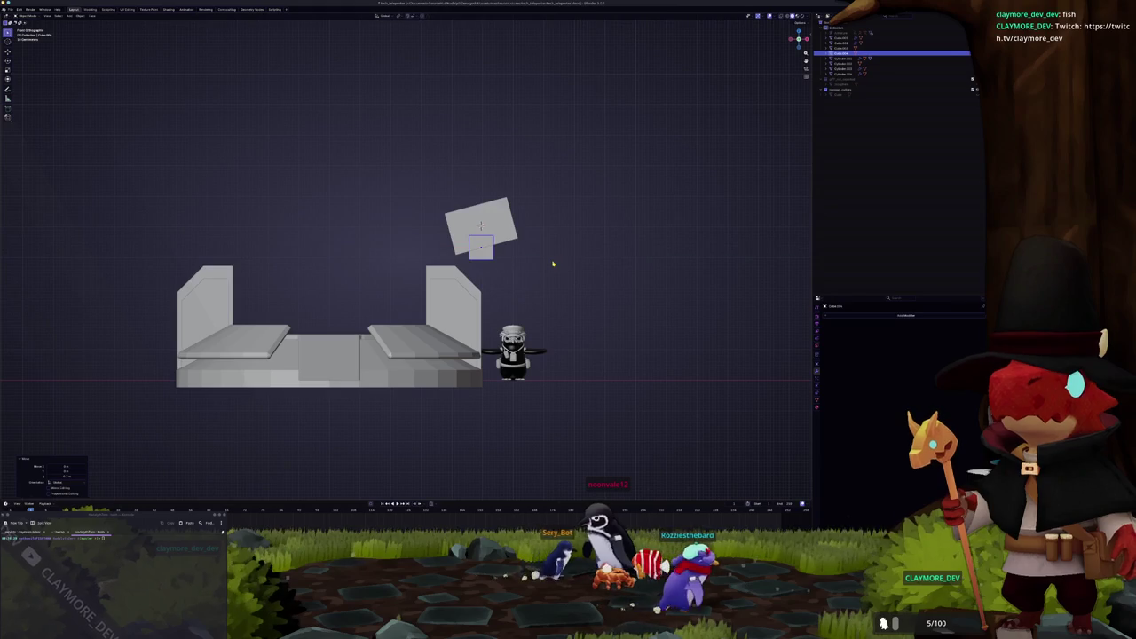
scroll(554, 261, "up", 1)
scroll(552, 264, "up", 1)
left_click(552, 262)
key("shift+a")
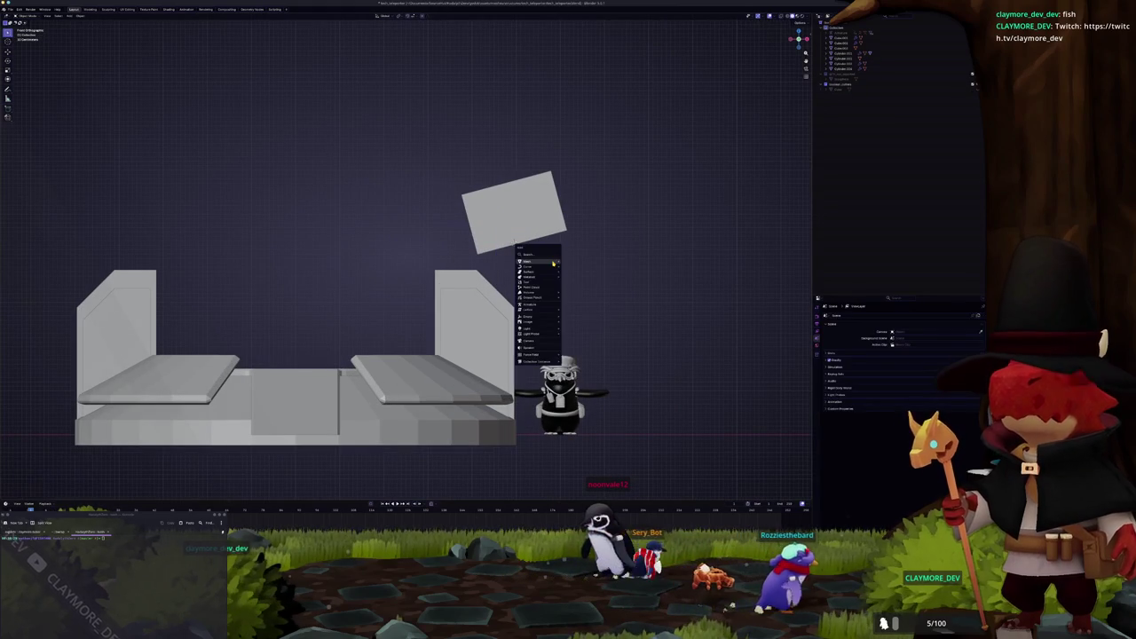
Step: Add a cylinder rotated 90° as the round joint under the lamp head
left_click(576, 288)
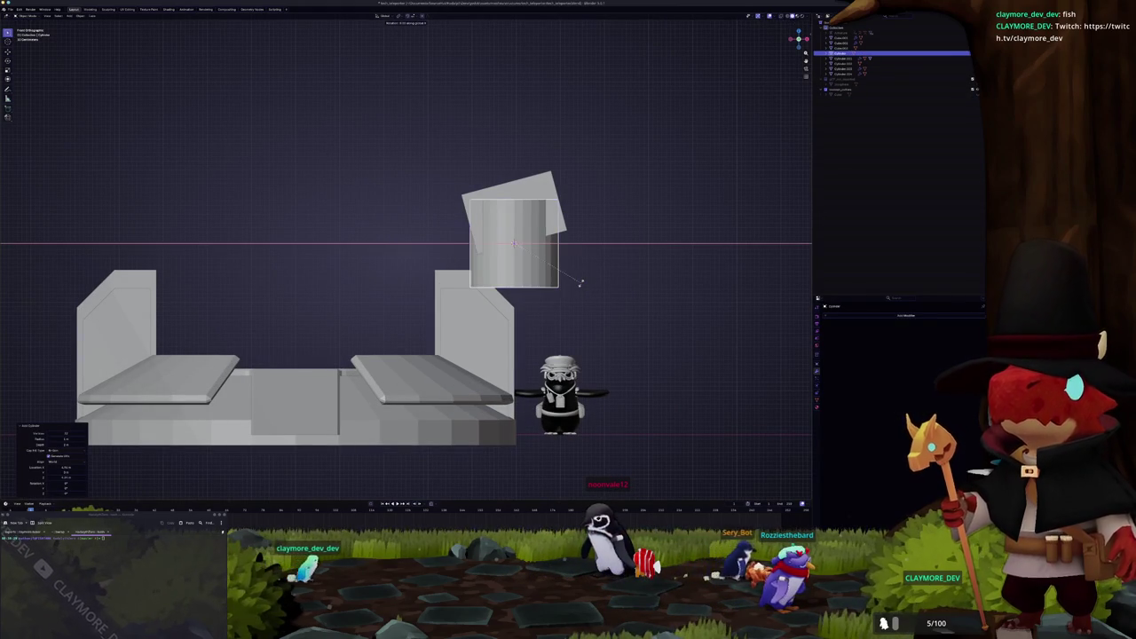
type("90")
key("Return")
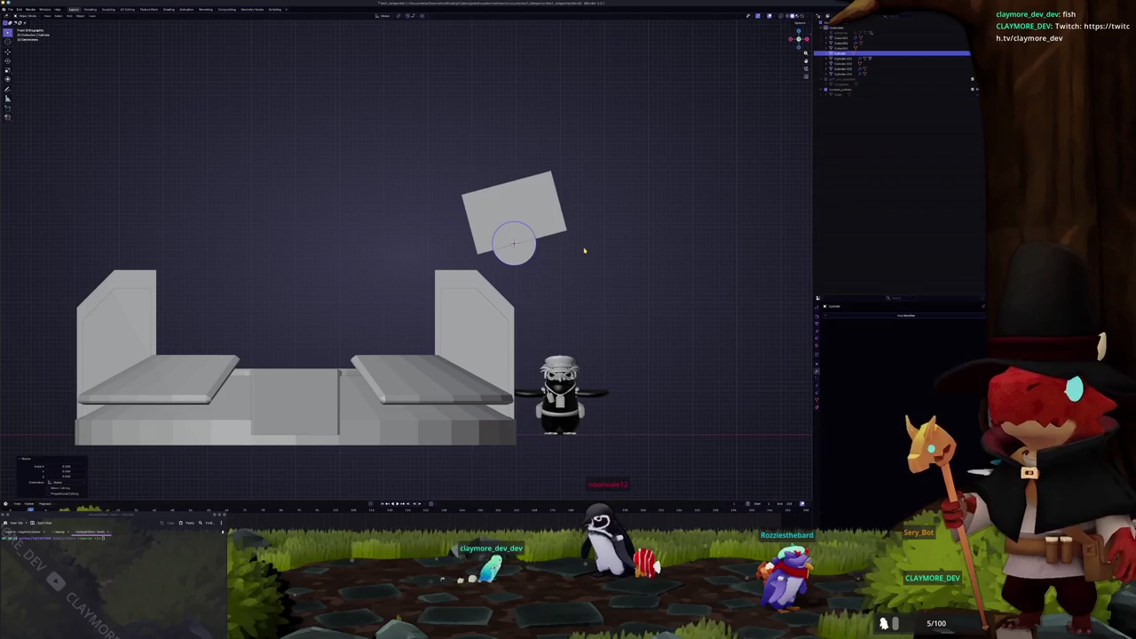
Step: Add a small scaled-down cube and move it up beneath the joint as a strut
key("shift+a")
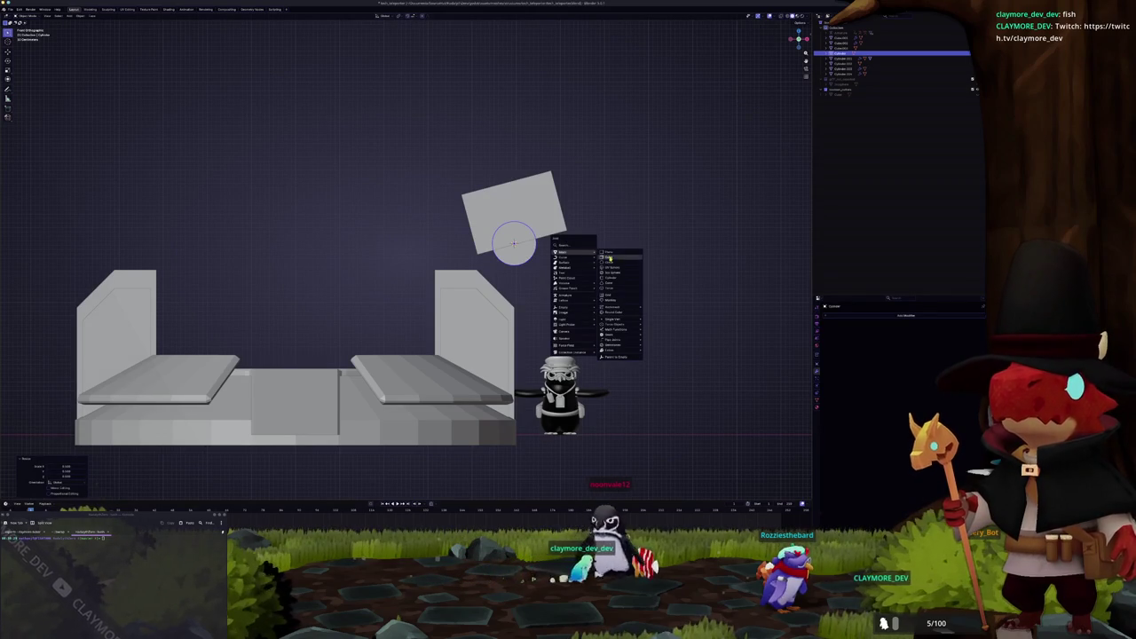
left_click(608, 257)
key("s")
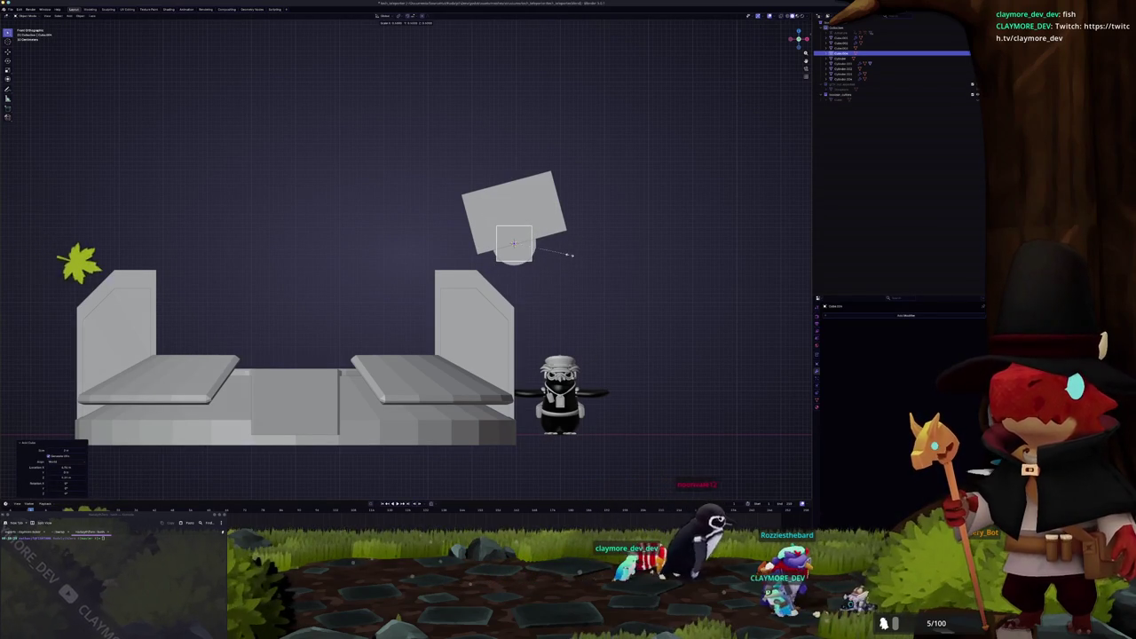
left_click(570, 255)
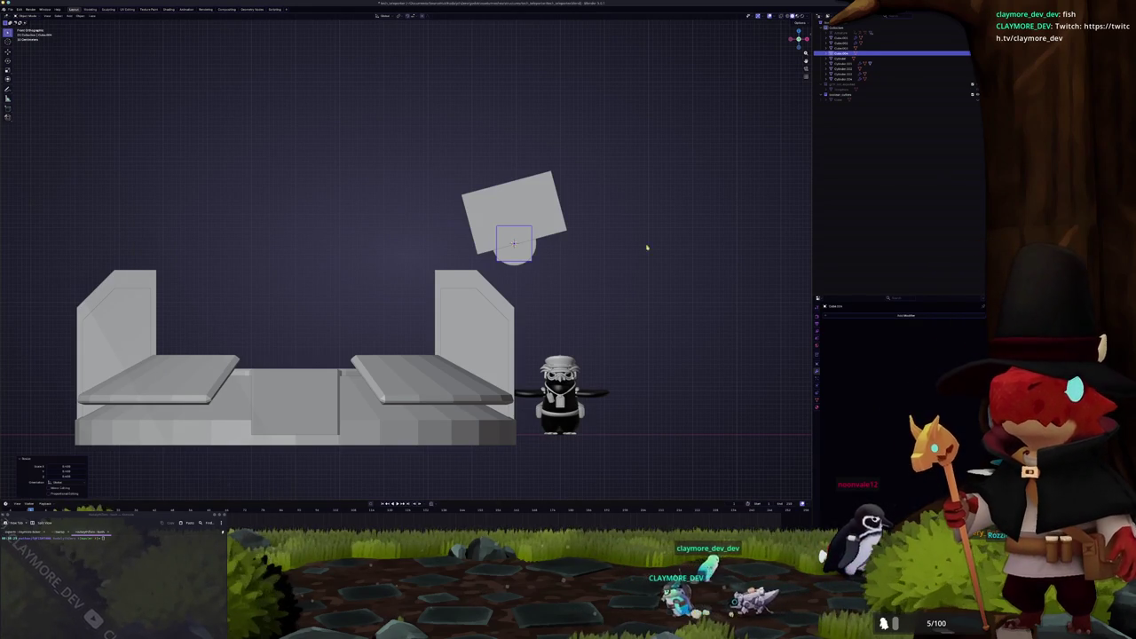
scroll(647, 247, "up", 2)
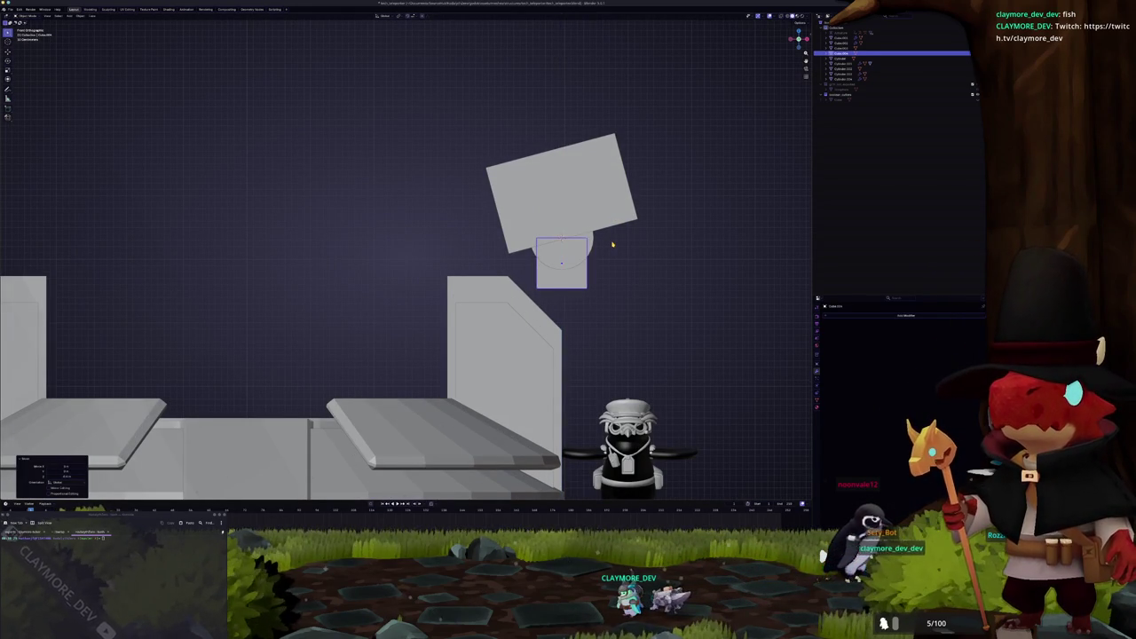
key("g")
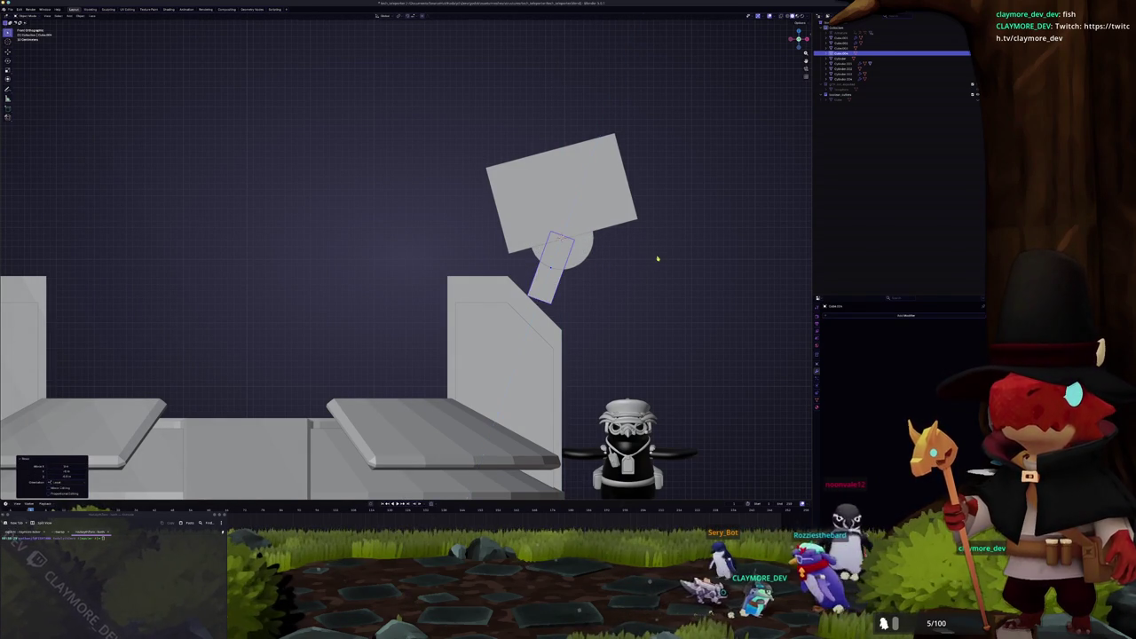
left_click(577, 255)
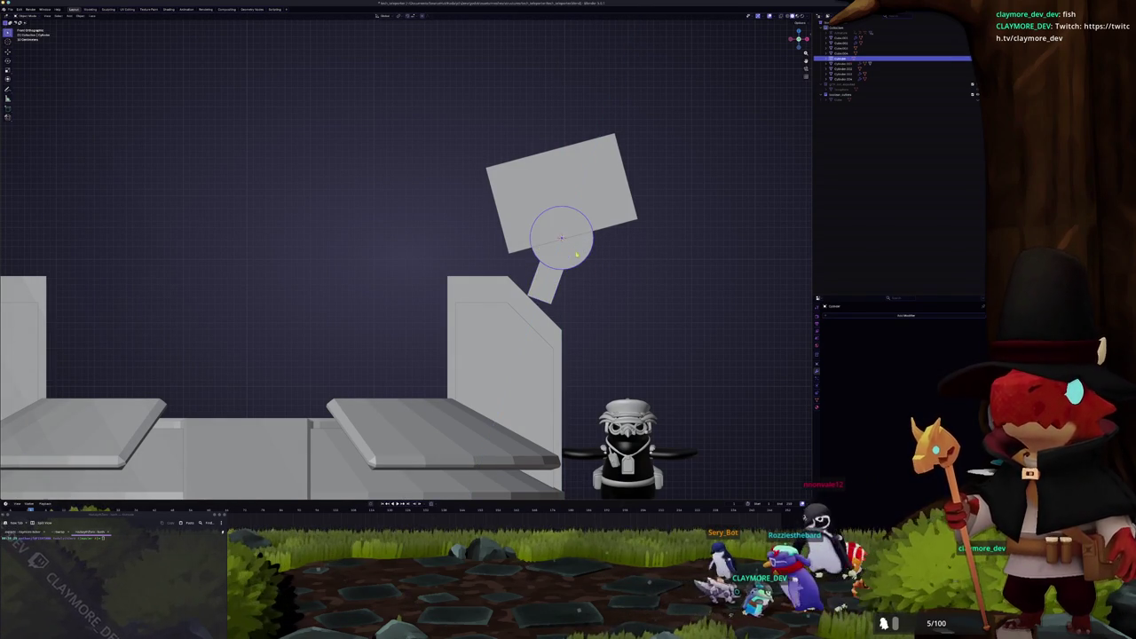
Step: Position the copied joint along the strut's axis at its lower end
left_click(628, 249)
key("r")
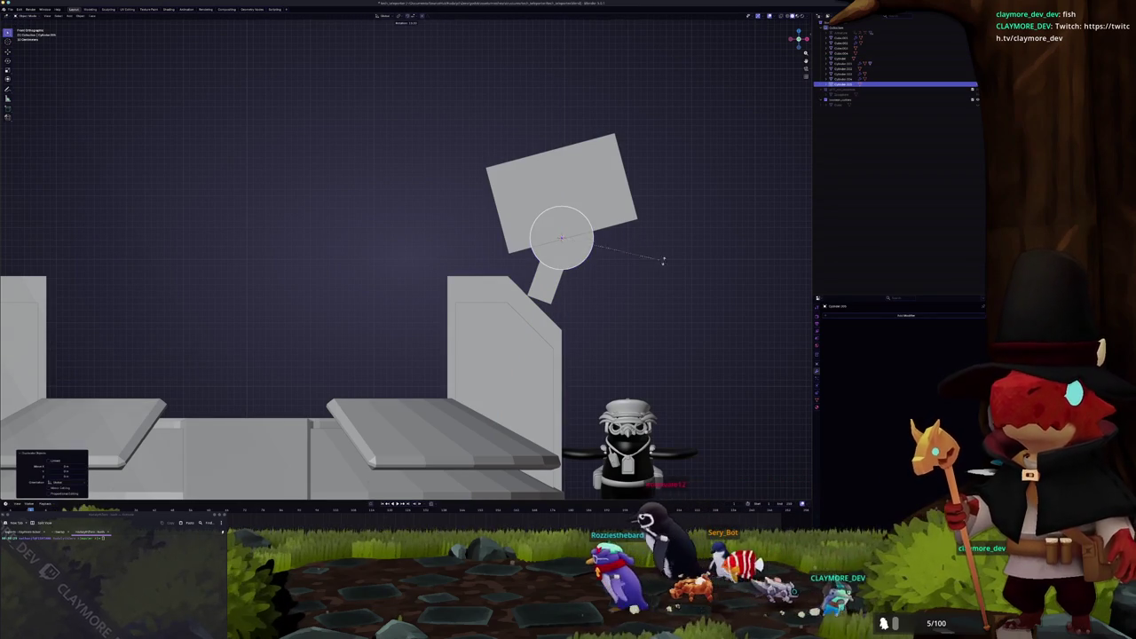
key("z")
key("z")
left_click(652, 281)
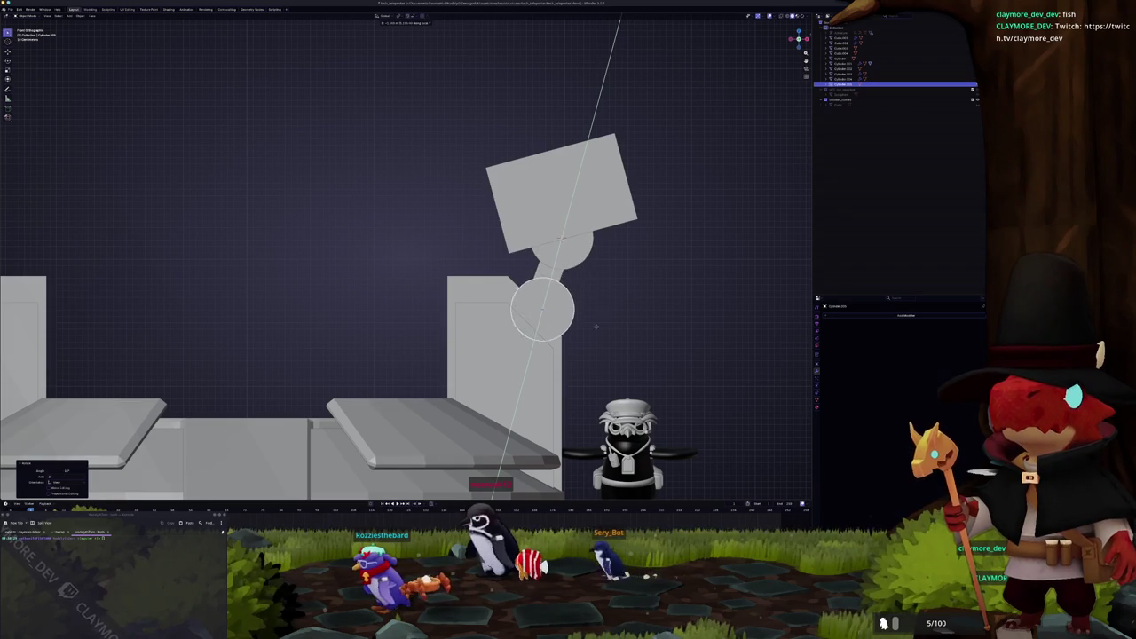
key("g")
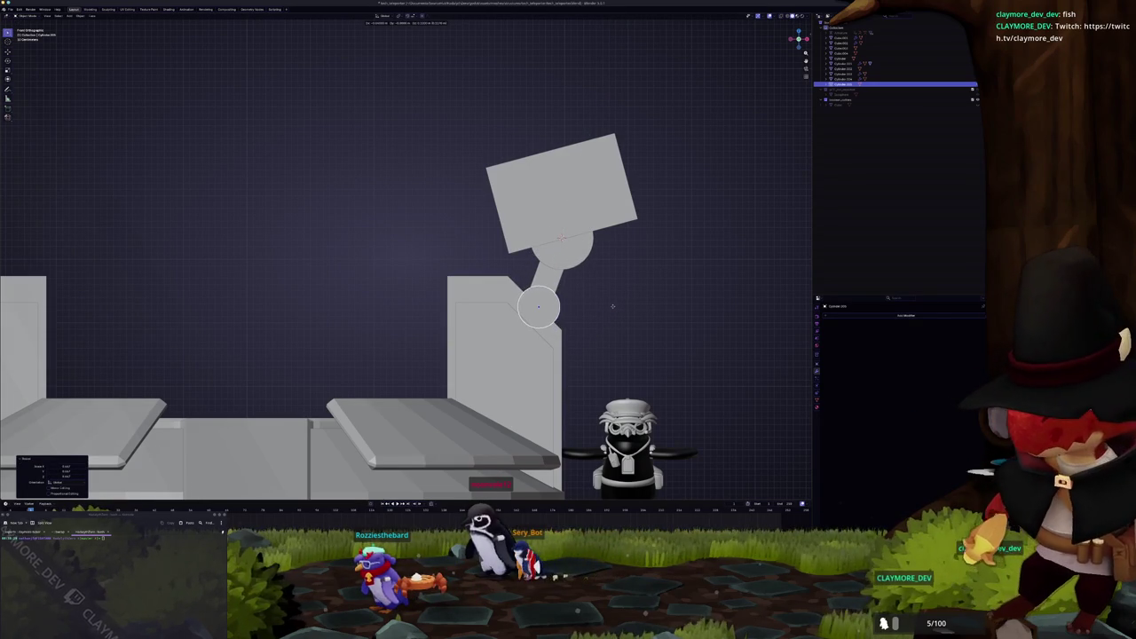
left_click(609, 300)
Step: Orbit out to view the whole turret and select the lamp head block
mouse_move(609, 300)
middle_mouse_down()
mouse_move(532, 266)
mouse_move(478, 207)
mouse_move(555, 238)
middle_mouse_up()
scroll(576, 290, "down", 5)
left_click(479, 253)
key("shift+a")
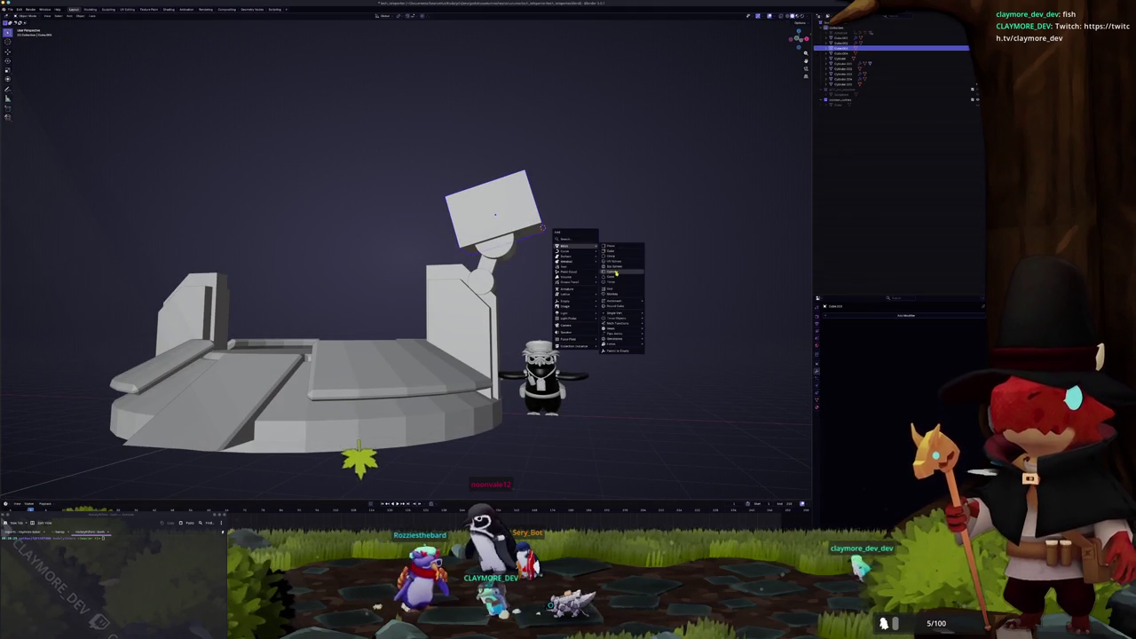
Step: Add a cylinder, shrink it and rotate it to match the lamp head
left_click(616, 273)
key("KP_1")
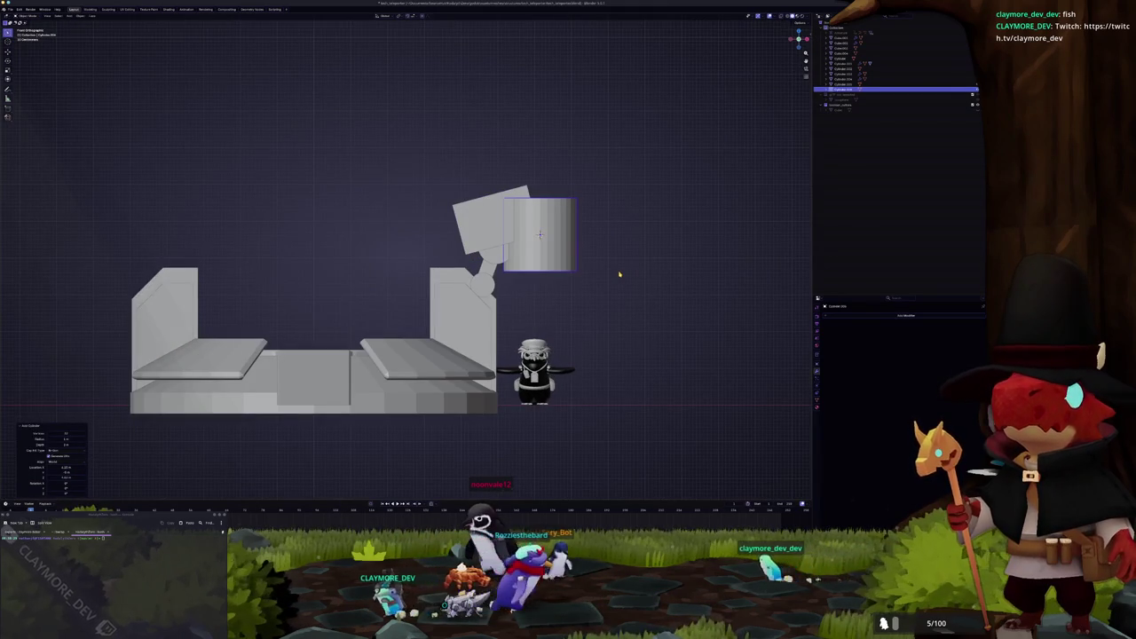
scroll(616, 272, "up", 3)
key("s")
left_click(650, 225)
middle_click_drag(650, 224, 576, 237, "shift")
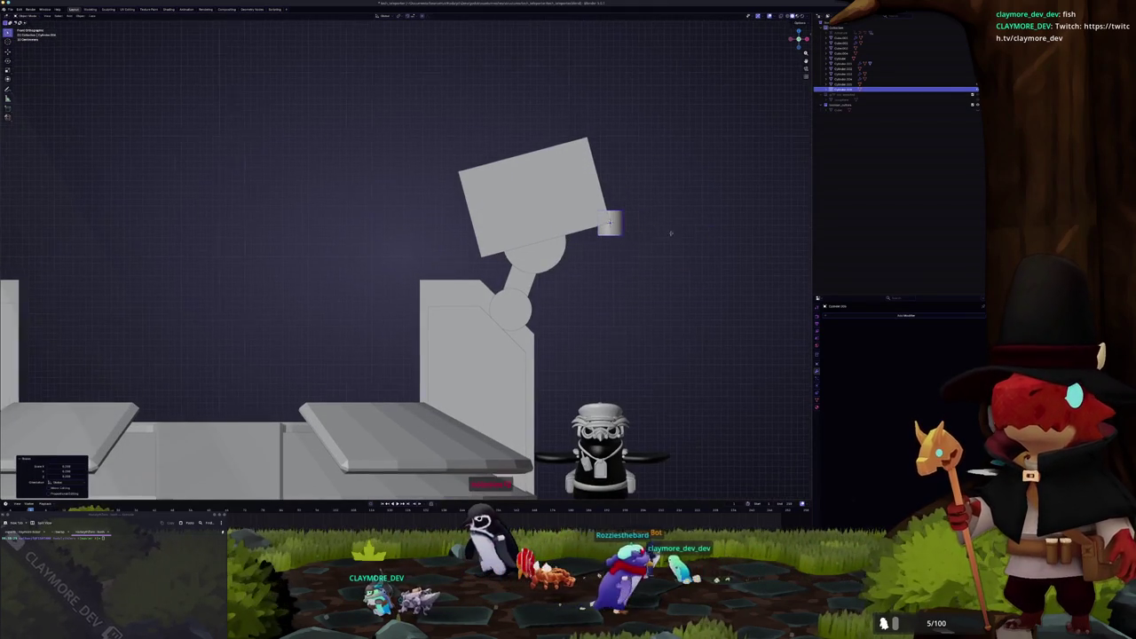
key("r")
left_click(587, 170)
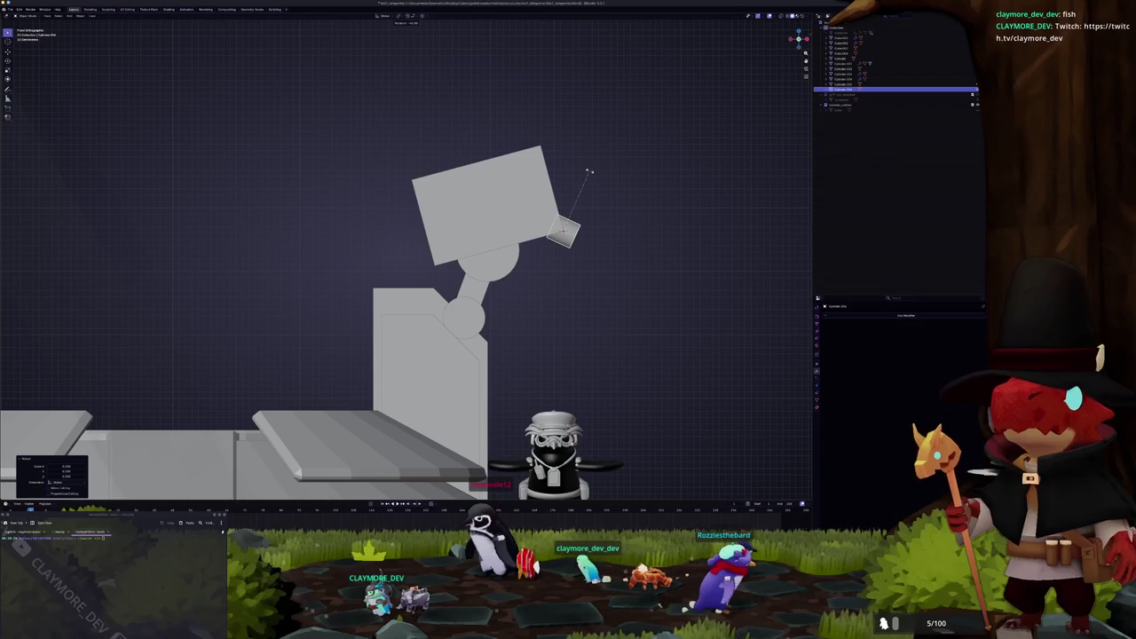
Step: Slide the small cylinder along its own axis onto the lamp head's corner
key("z")
key("z")
left_click(658, 239)
key("g")
key("z")
key("z")
left_click(643, 235)
Step: Select the lamp head plate and inspect it in perspective
left_click(533, 218)
right_click(548, 257)
middle_click_drag(548, 257, 610, 215)
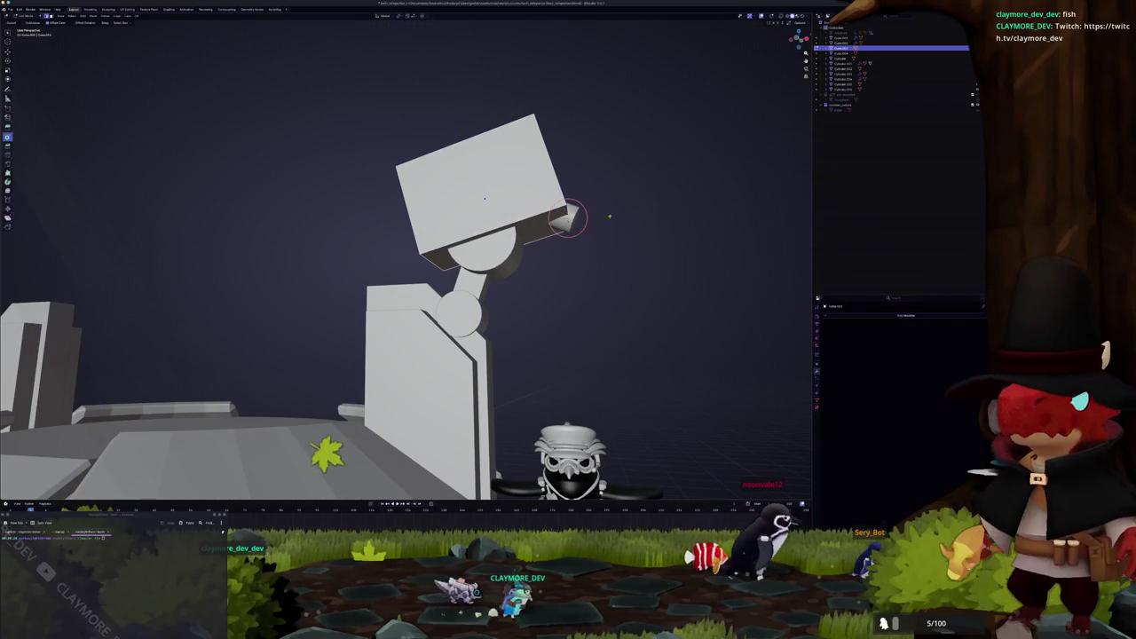
key("Tab")
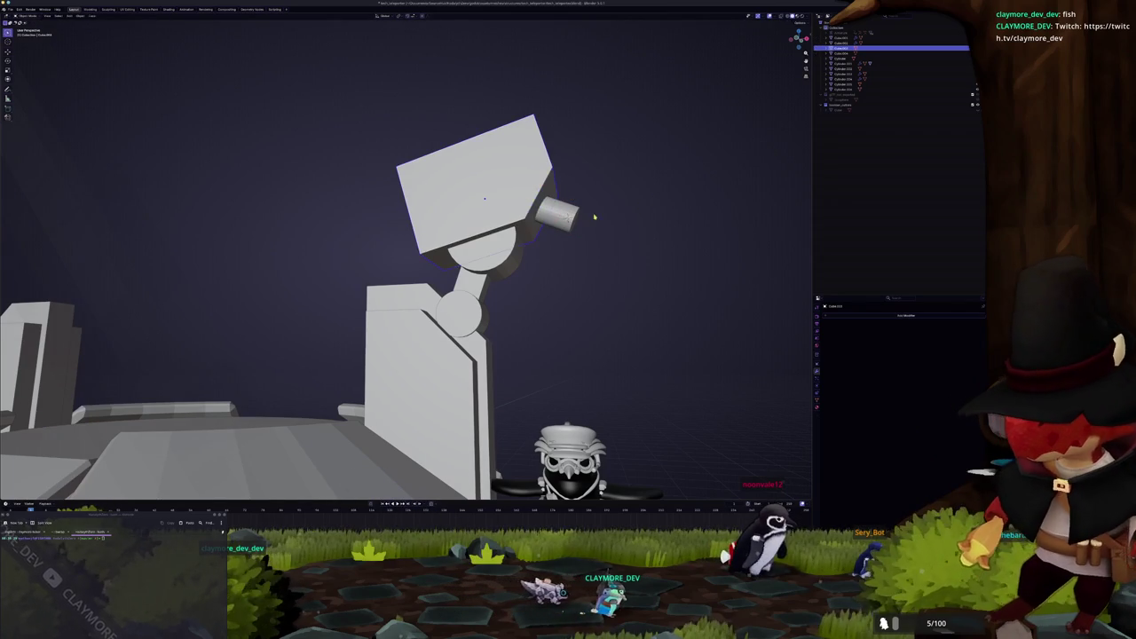
Step: Select the small cylinder, view it from the front and enter Edit Mode on it
left_click(575, 217)
key("KP_1")
key("KP_5")
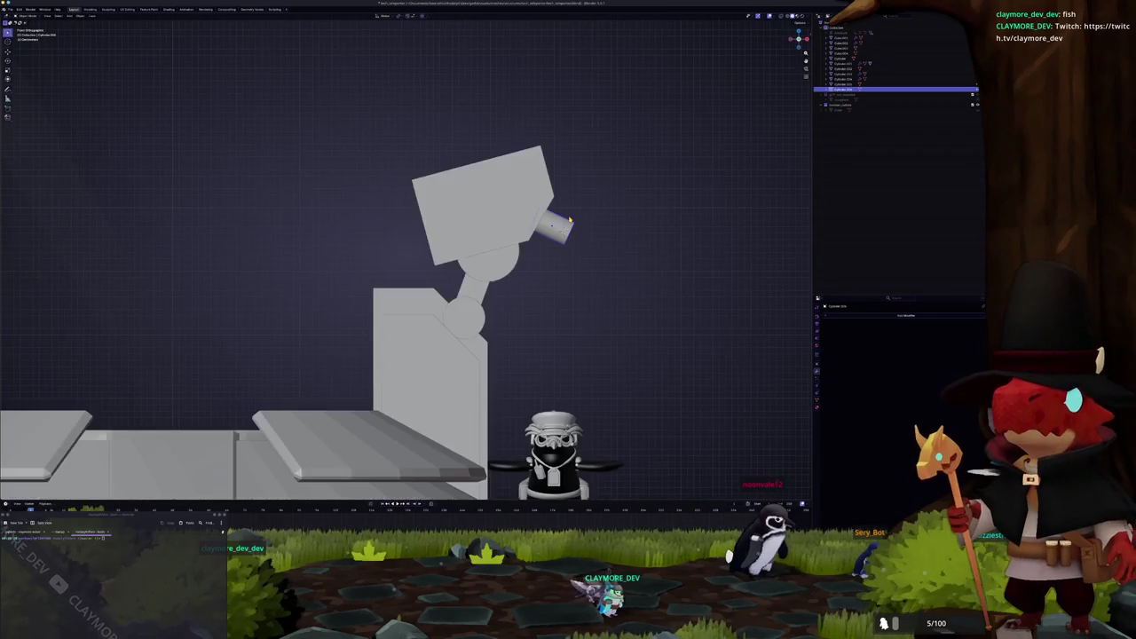
scroll(570, 220, "up", 2)
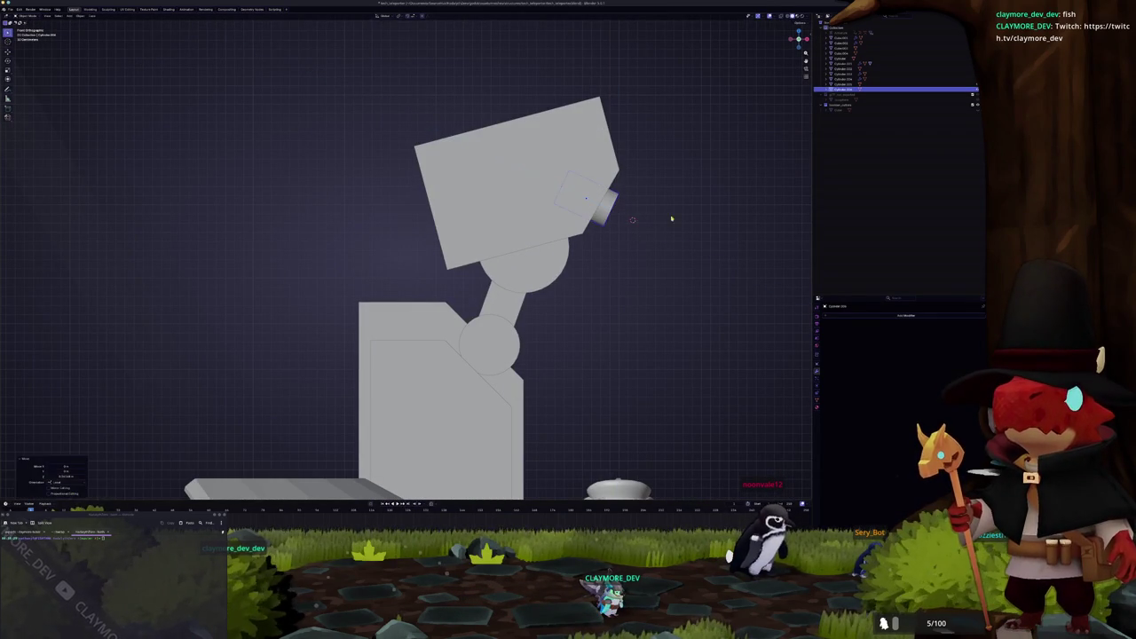
mouse_move(632, 219)
middle_mouse_down()
mouse_move(664, 236)
mouse_move(560, 220)
mouse_move(568, 226)
middle_mouse_up()
key("Tab")
key("Tab")
key("shift+a")
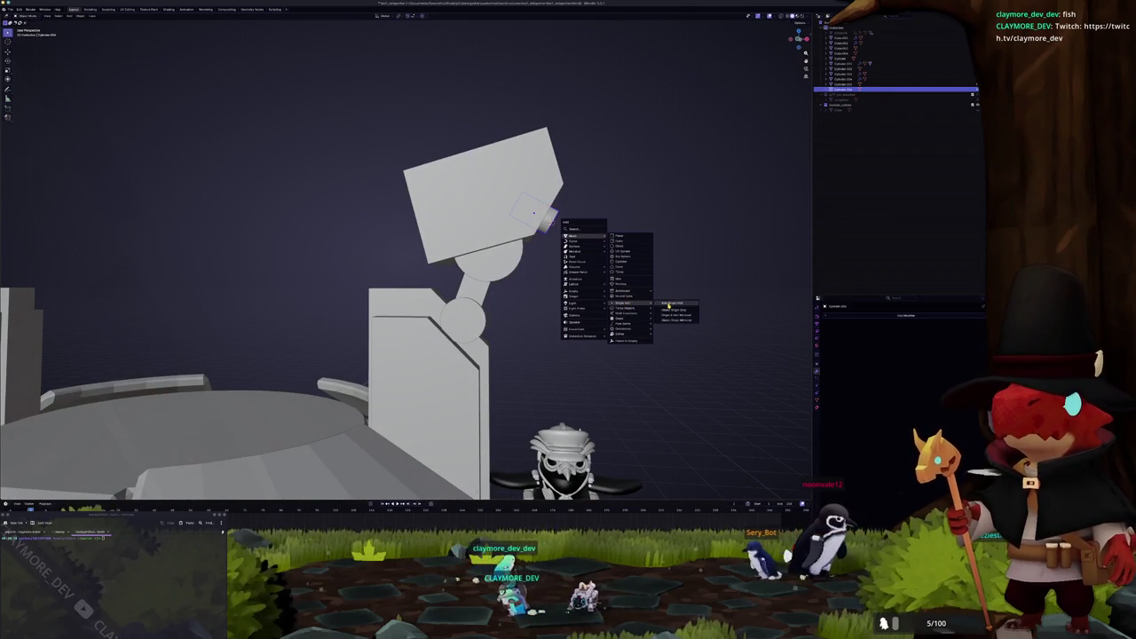
Step: Add a new mesh object at the 3D cursor and scale it in front view
left_click(667, 306)
key("KP_1")
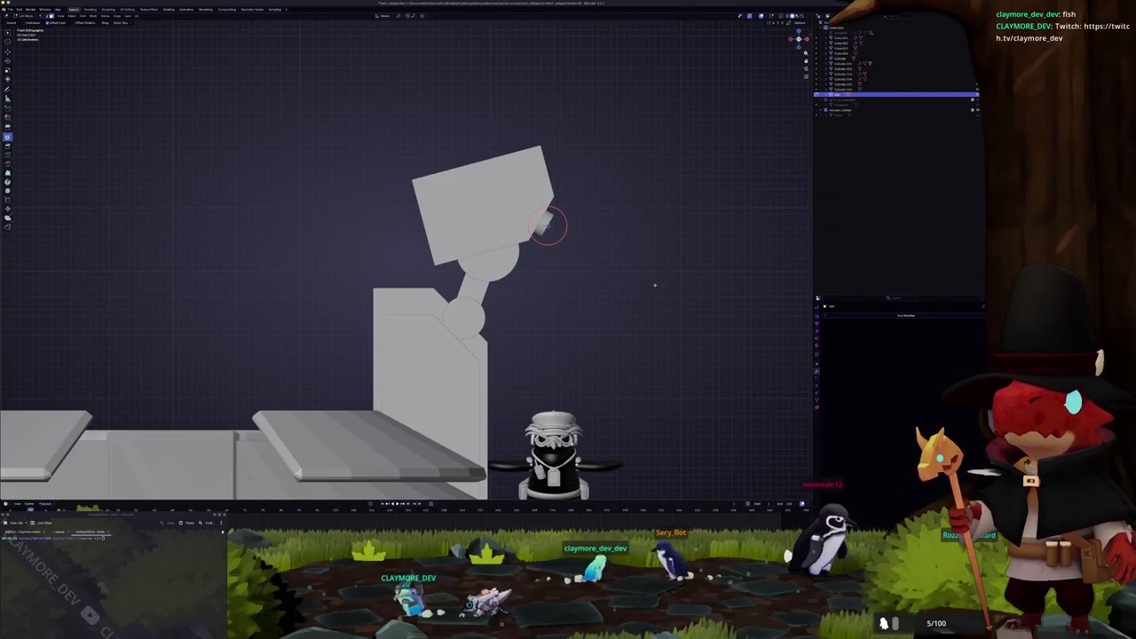
scroll(661, 266, "up", 2)
key("s")
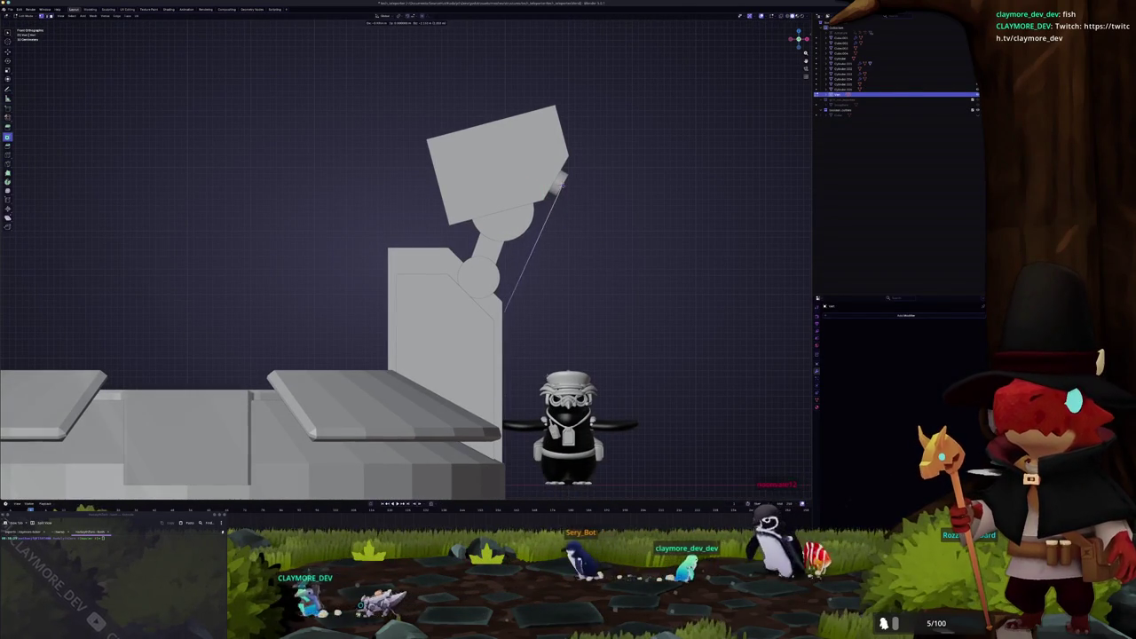
left_click(503, 417)
scroll(503, 417, "down", 2)
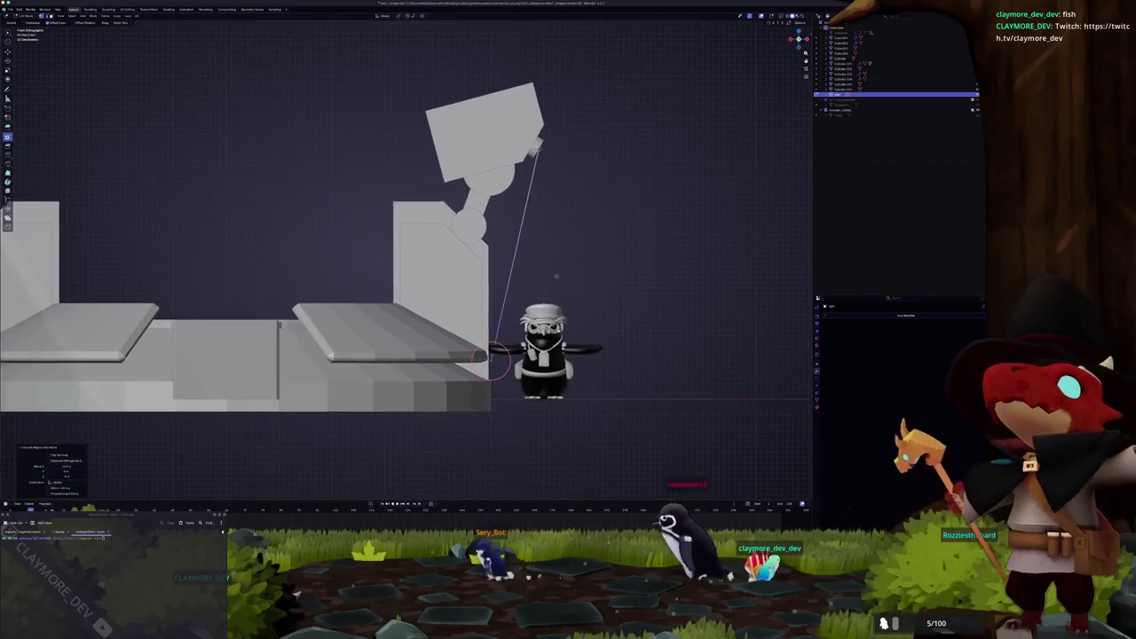
Step: Place the 3D cursor by the floor, subdivide the line twice, and shift a new point along X
right_click(482, 388, "shift")
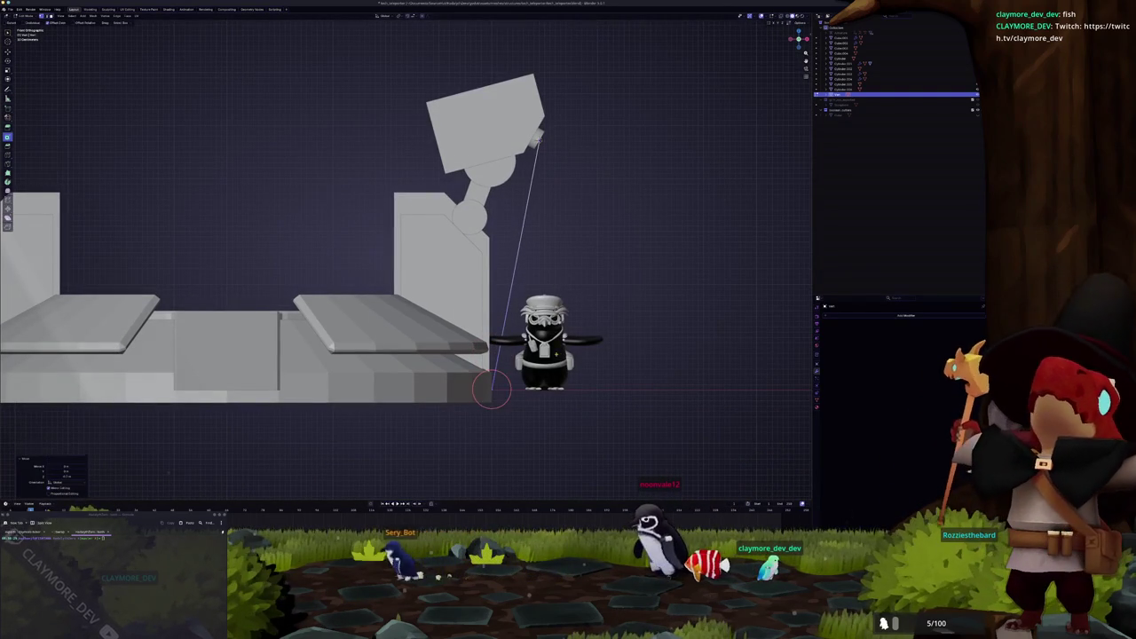
scroll(482, 388, "up", 1)
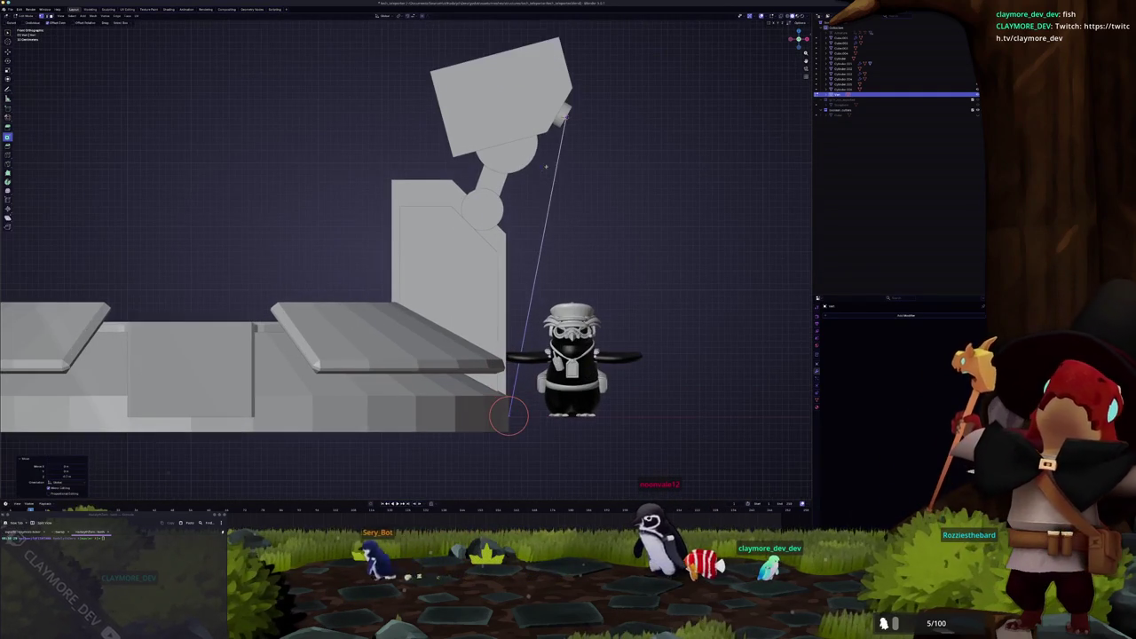
right_click(538, 261)
left_click(551, 213)
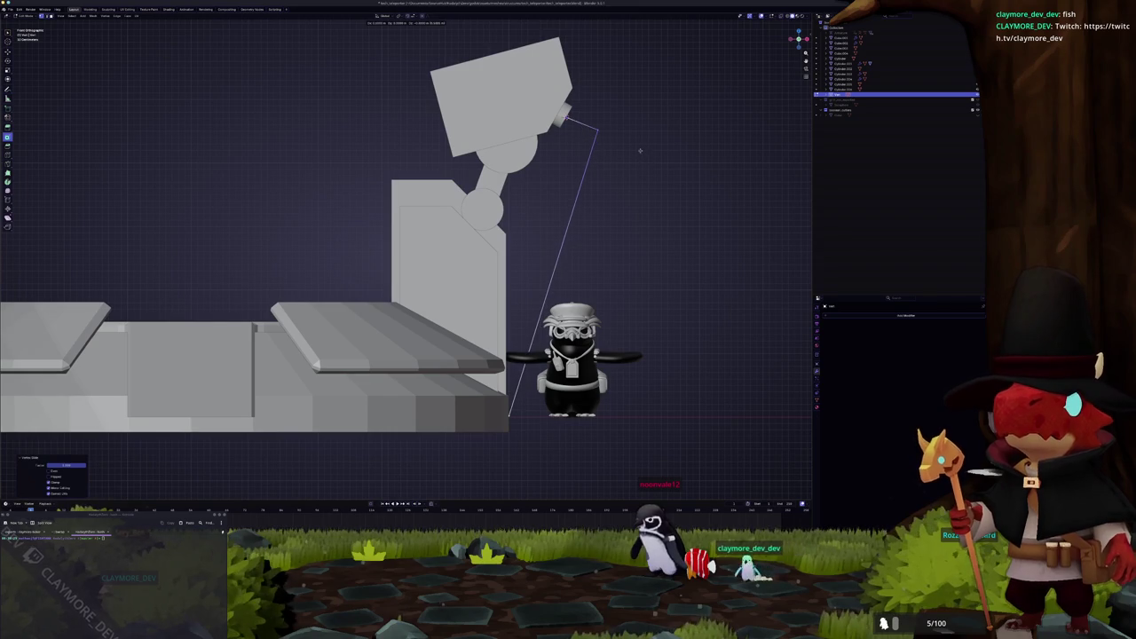
right_click(568, 232)
left_click(553, 272)
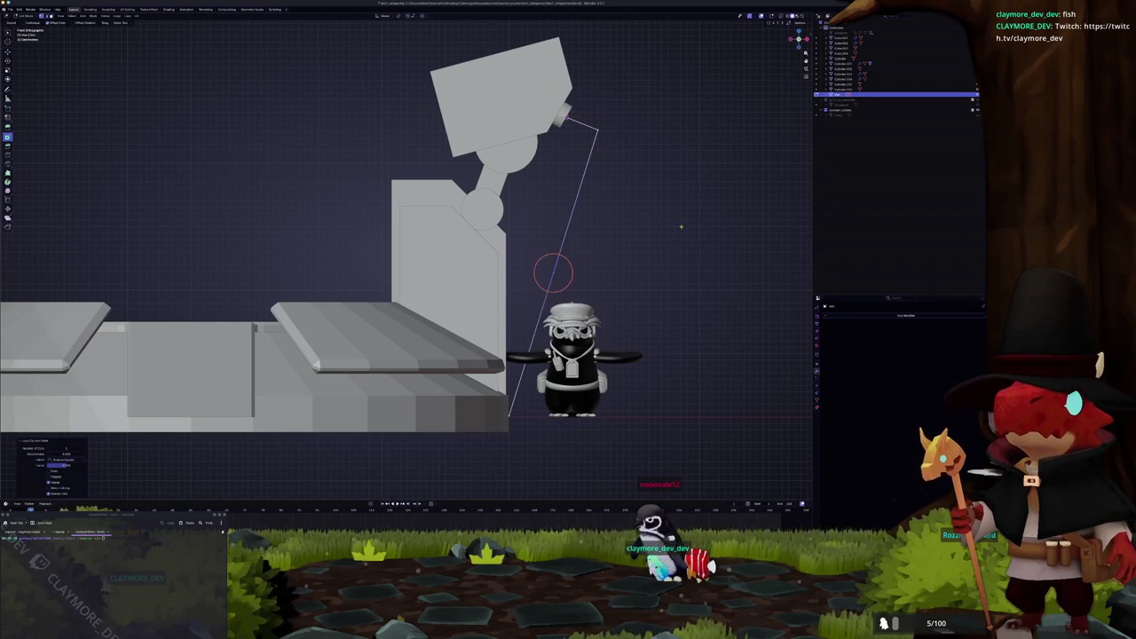
key("g")
left_click(508, 274)
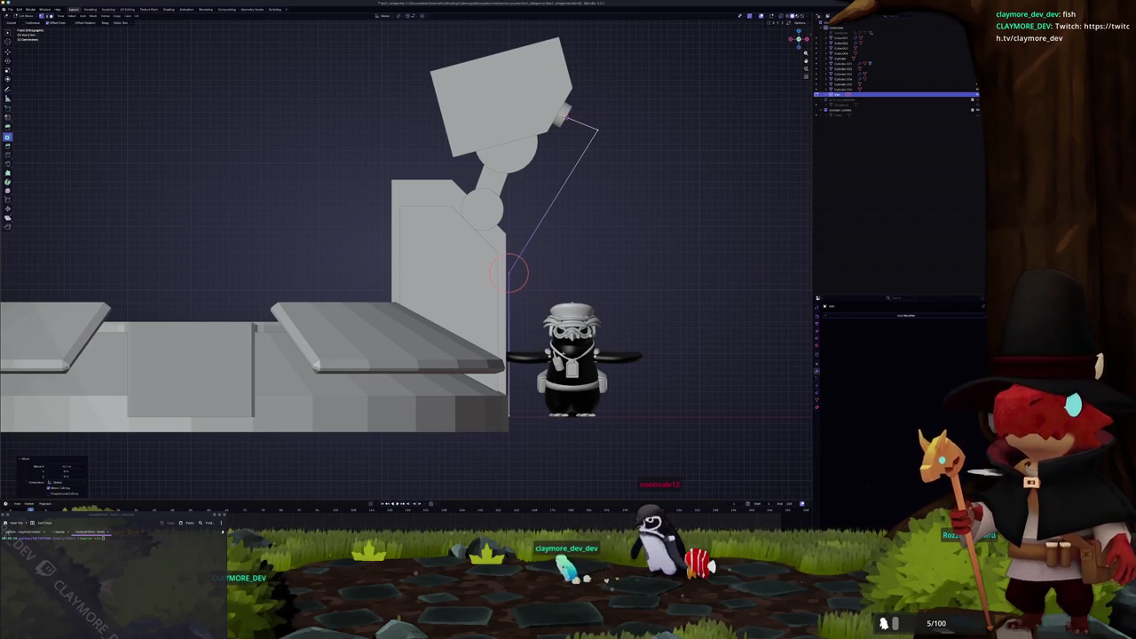
key("g")
key("x")
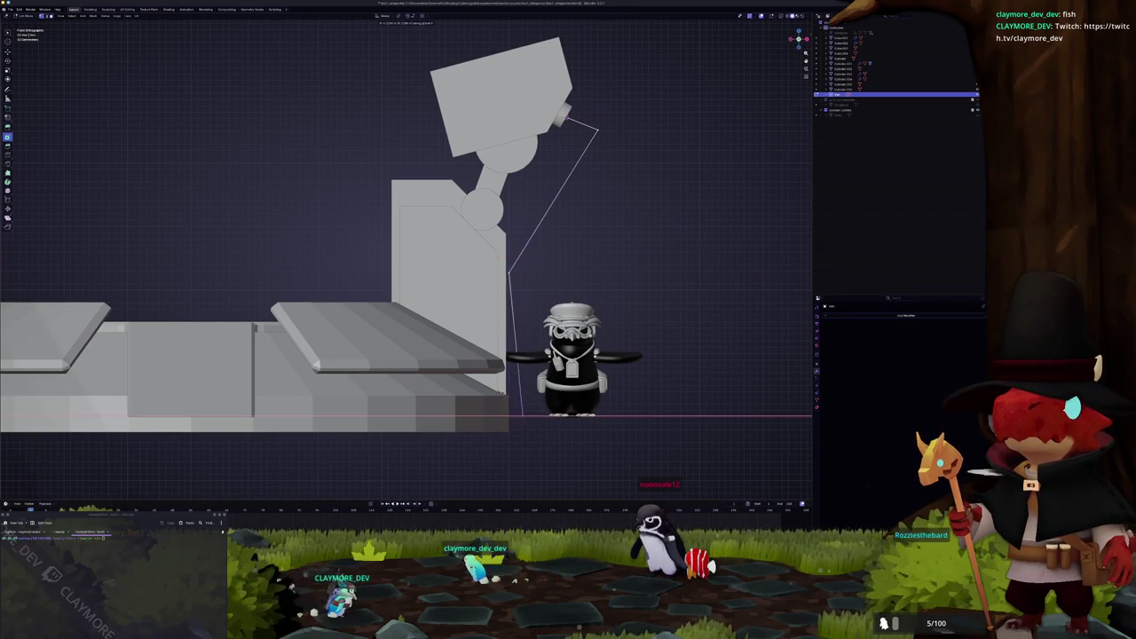
Step: Add two more points along the lower part of the cable line
right_click(511, 380)
left_click(501, 390)
left_click(510, 401)
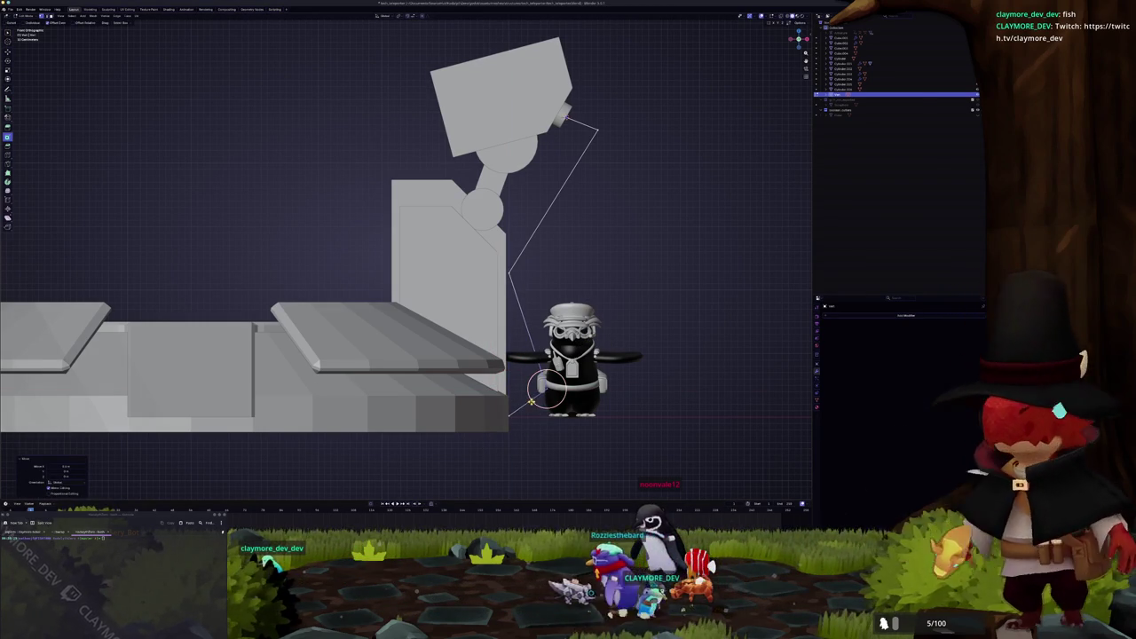
right_click(509, 401)
left_click(504, 396)
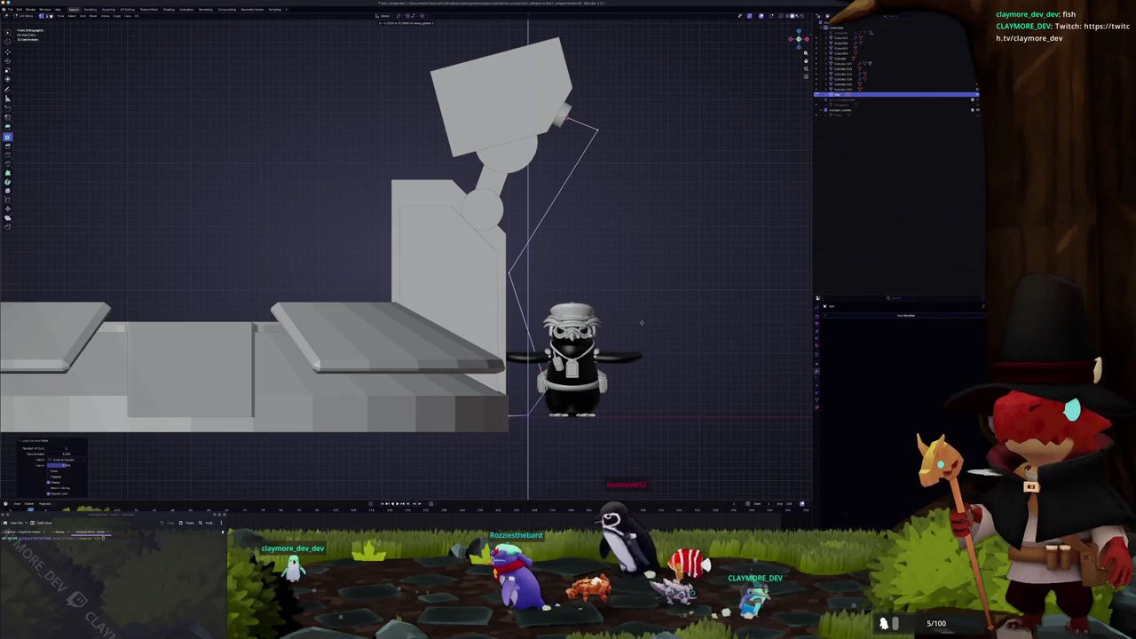
left_click(511, 400)
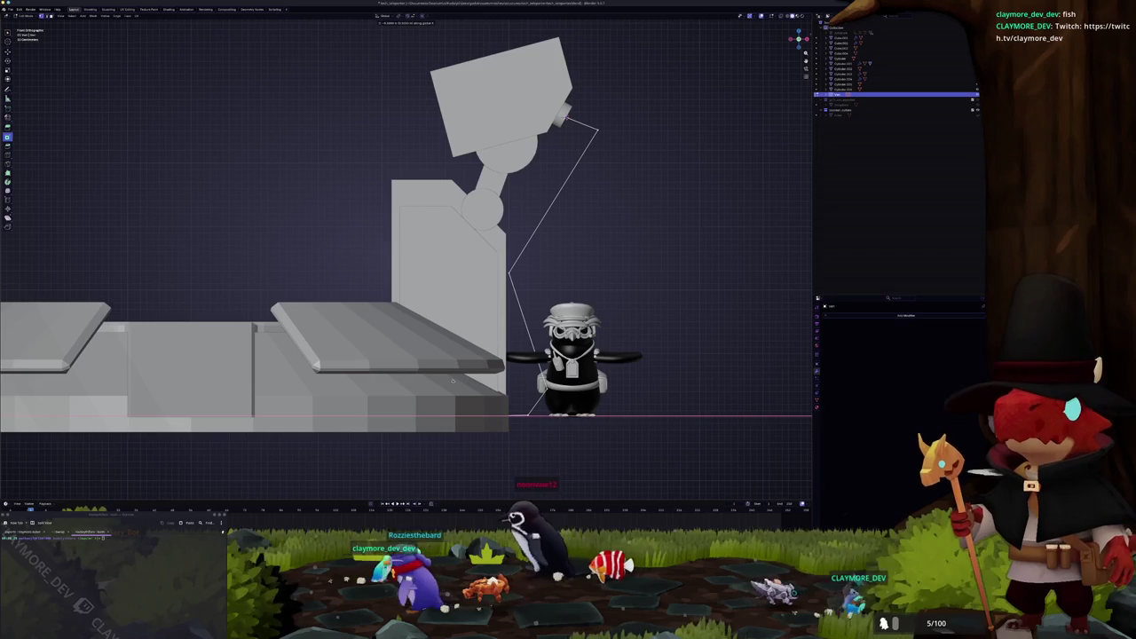
middle_click_drag(510, 400, 504, 441, "shift")
key("g")
key("g")
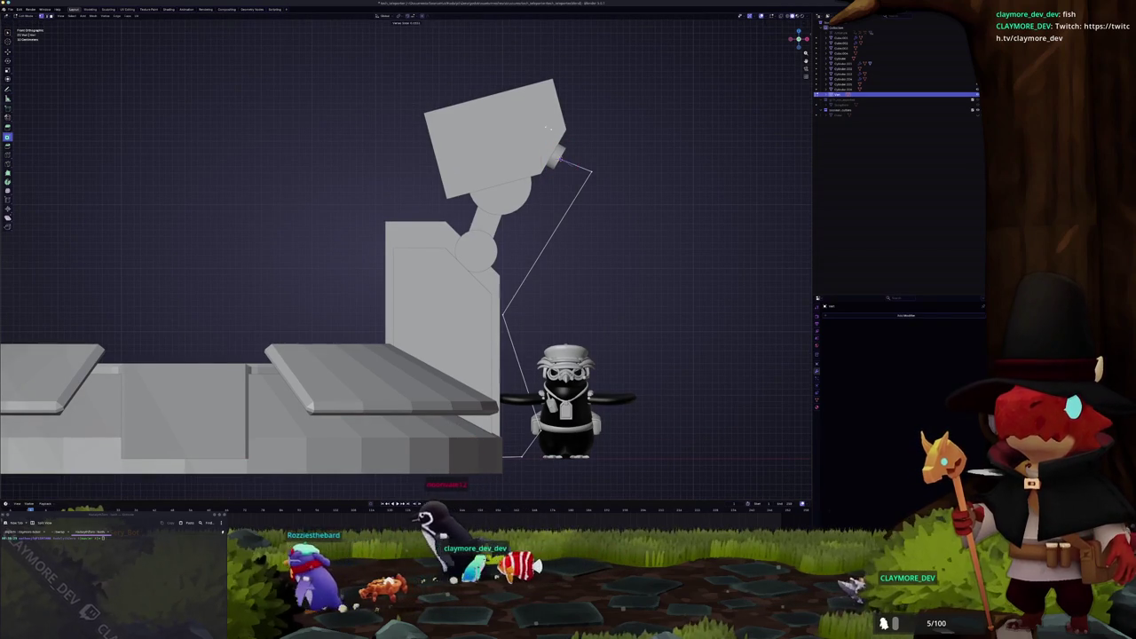
Step: In Object Mode, add a Skin modifier to make the wire a solid tube and shade it smooth
key("Tab")
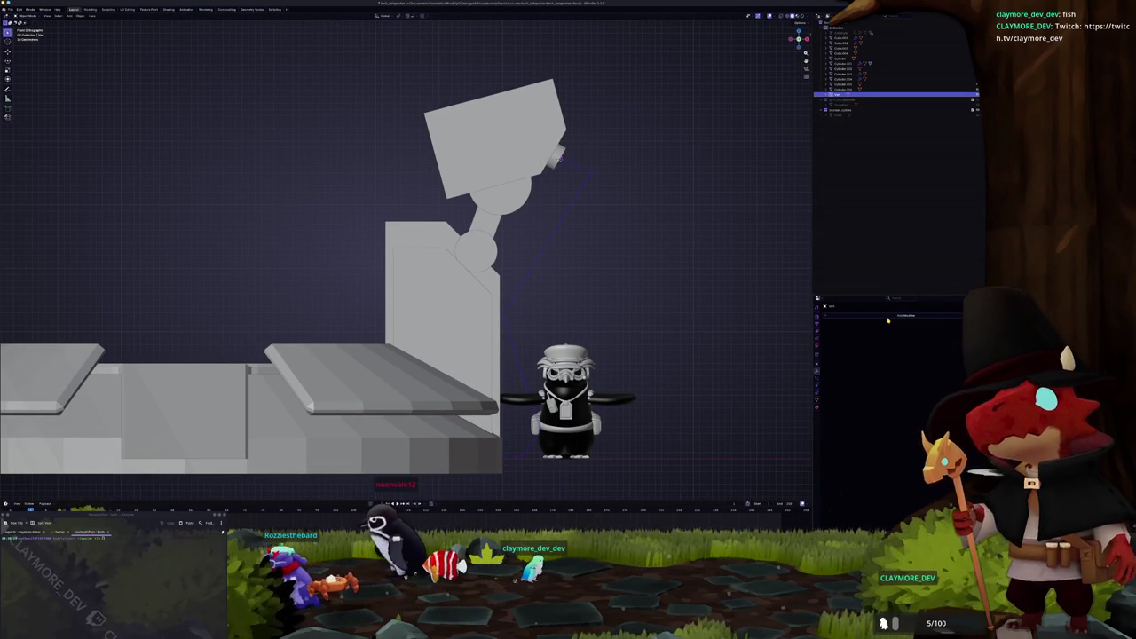
left_click(887, 319)
type("s")
key("Return")
right_click(708, 292)
left_click(707, 309)
scroll(707, 309, "down", 1)
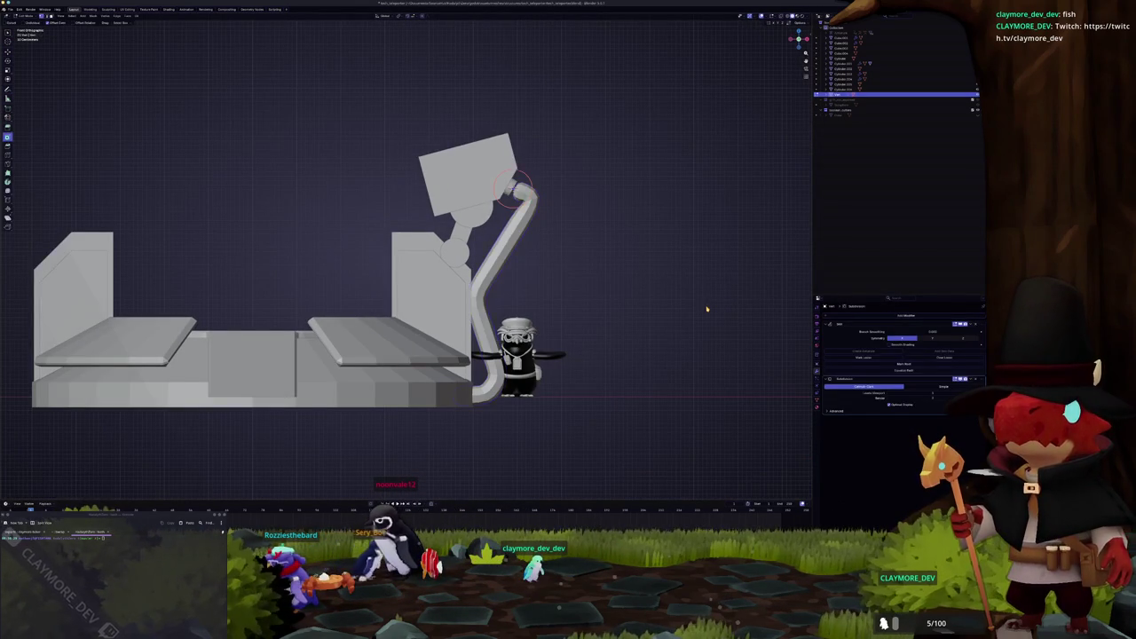
key("alt+z")
scroll(688, 303, "up", 2)
Step: Scale the tube's skin radius with Ctrl+A at the arm corner and at the elbow
left_click_drag(636, 236, 582, 137)
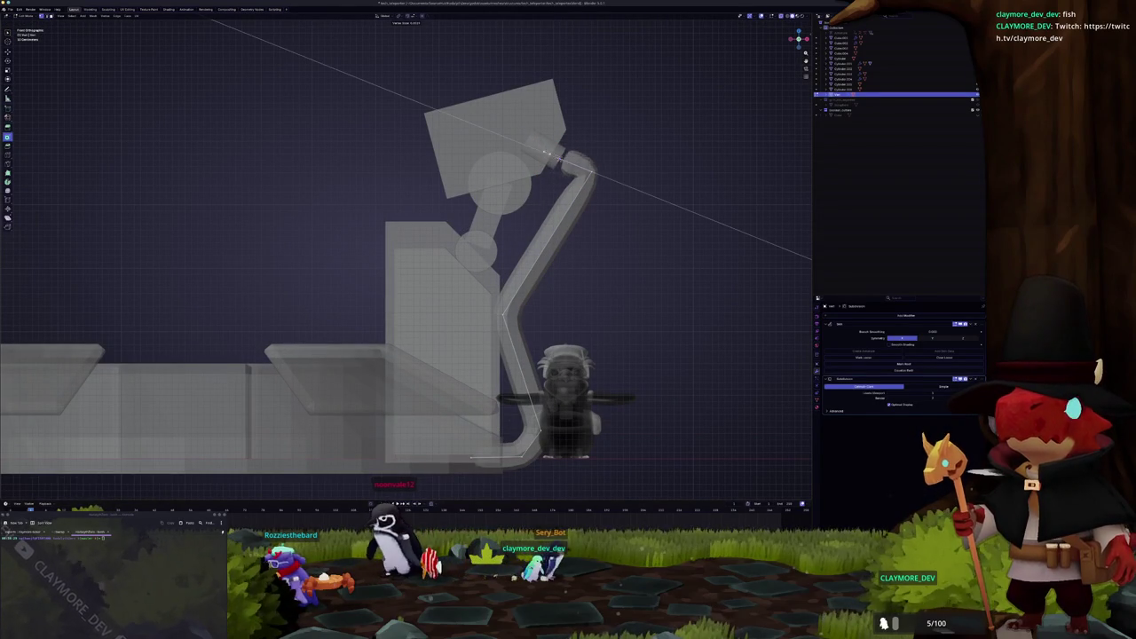
key("ctrl+a")
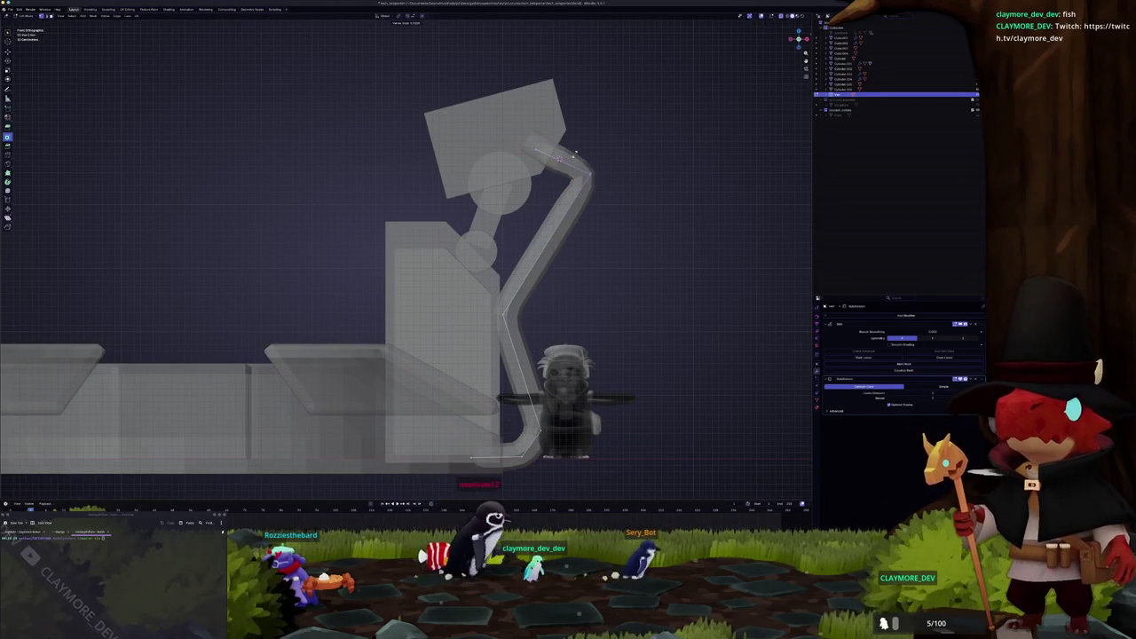
left_click(561, 162)
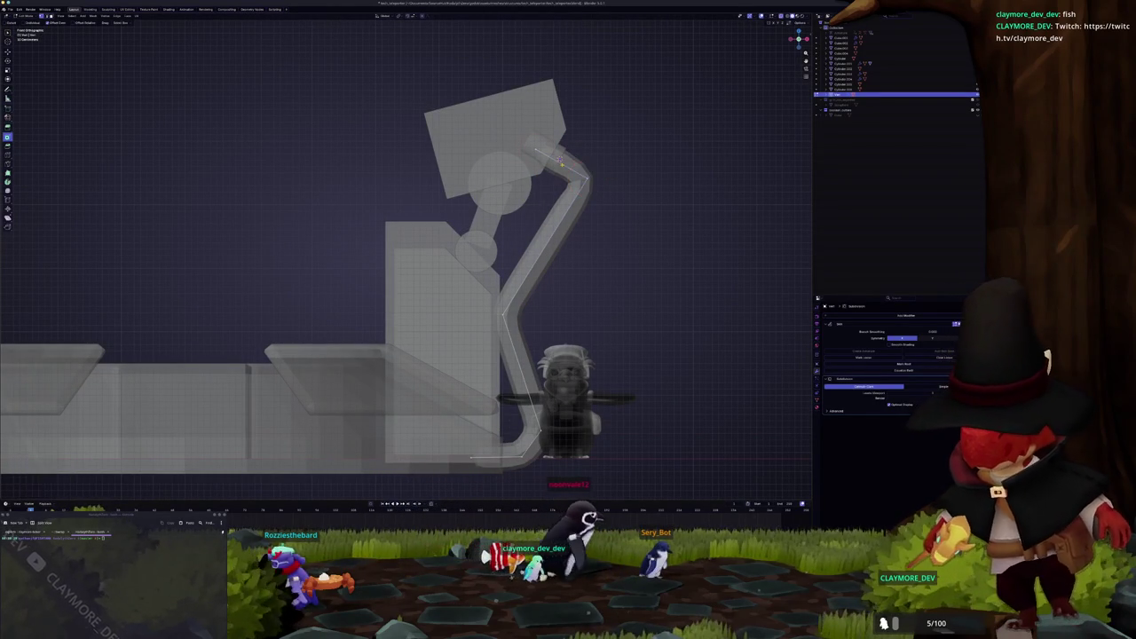
scroll(568, 178, "up", 4)
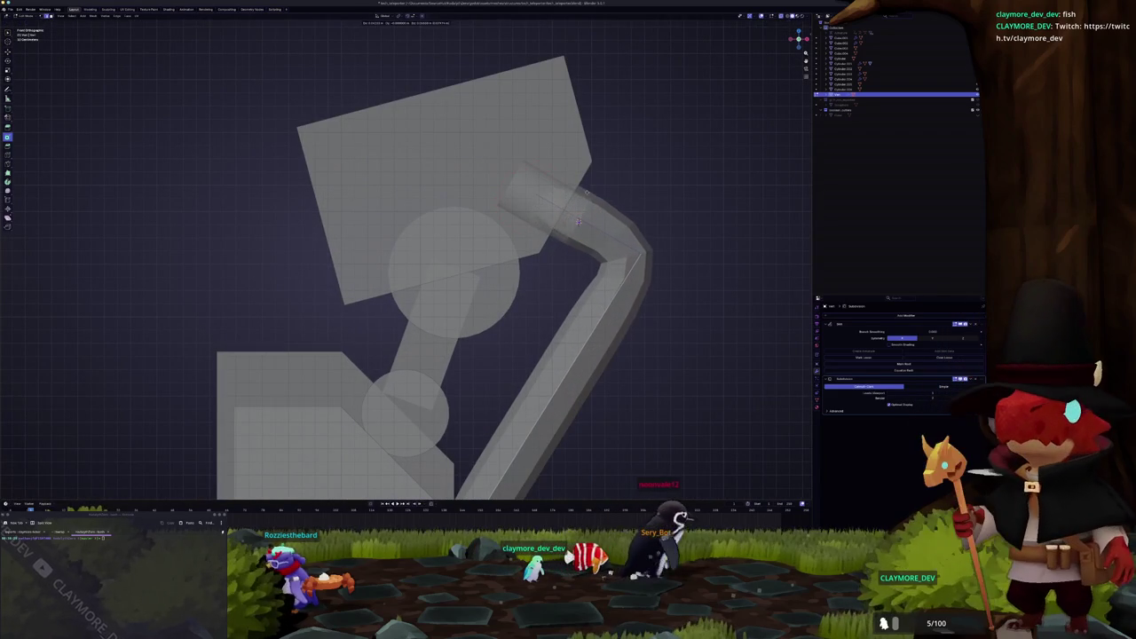
scroll(579, 220, "down", 2)
key("ctrl+a")
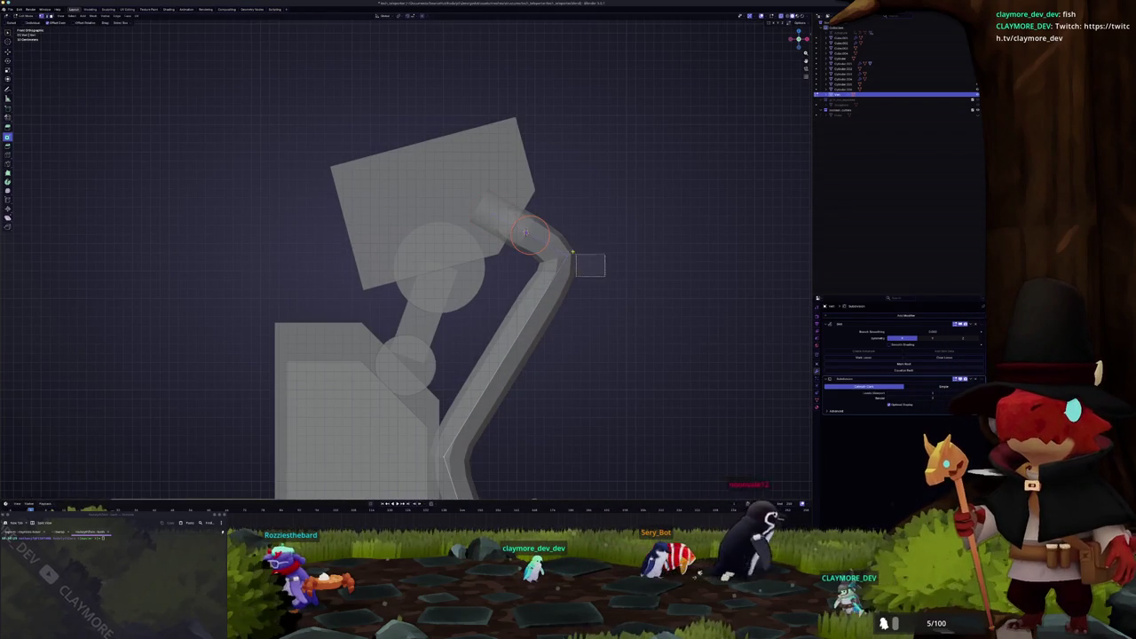
scroll(591, 265, "down", 2)
key("ctrl+a")
left_click(610, 266)
left_click(614, 264)
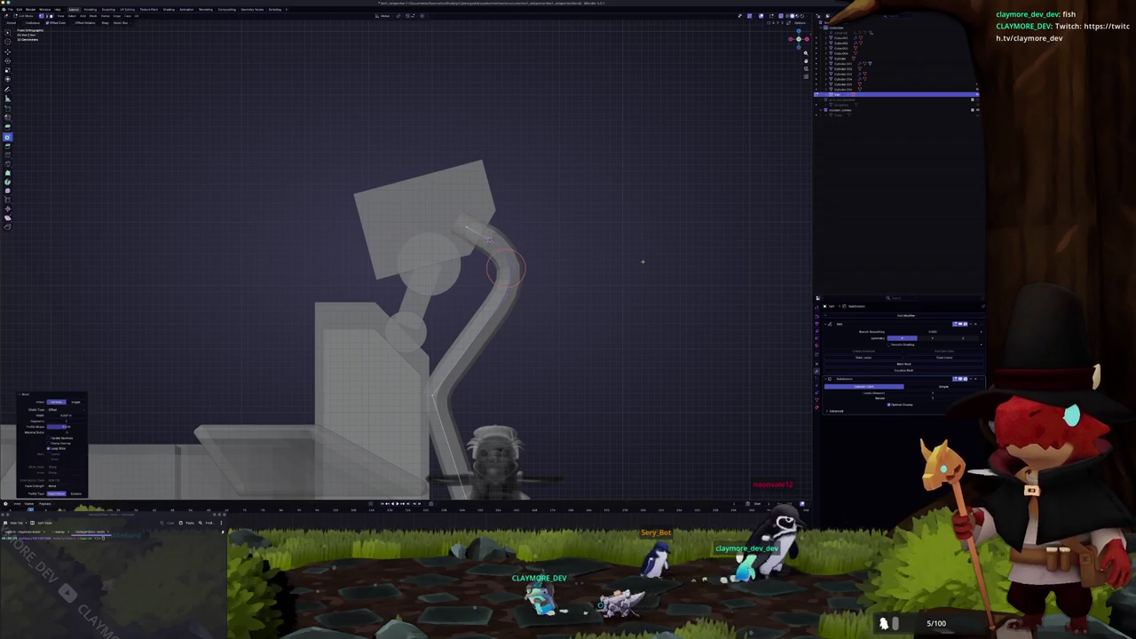
Step: Loop-cut the lower arm near its bend and shift those vertices sideways along X
middle_click_drag(642, 257, 561, 180, "shift")
key("ctrl+a")
scroll(526, 51, "up", 1)
key("ctrl+r")
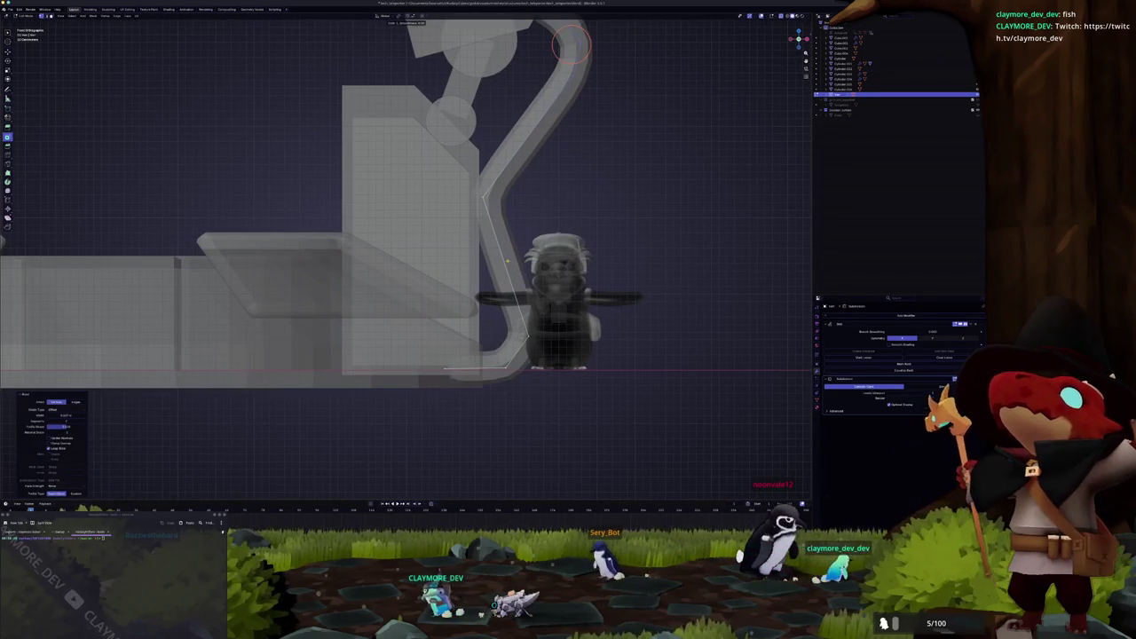
left_click(504, 264)
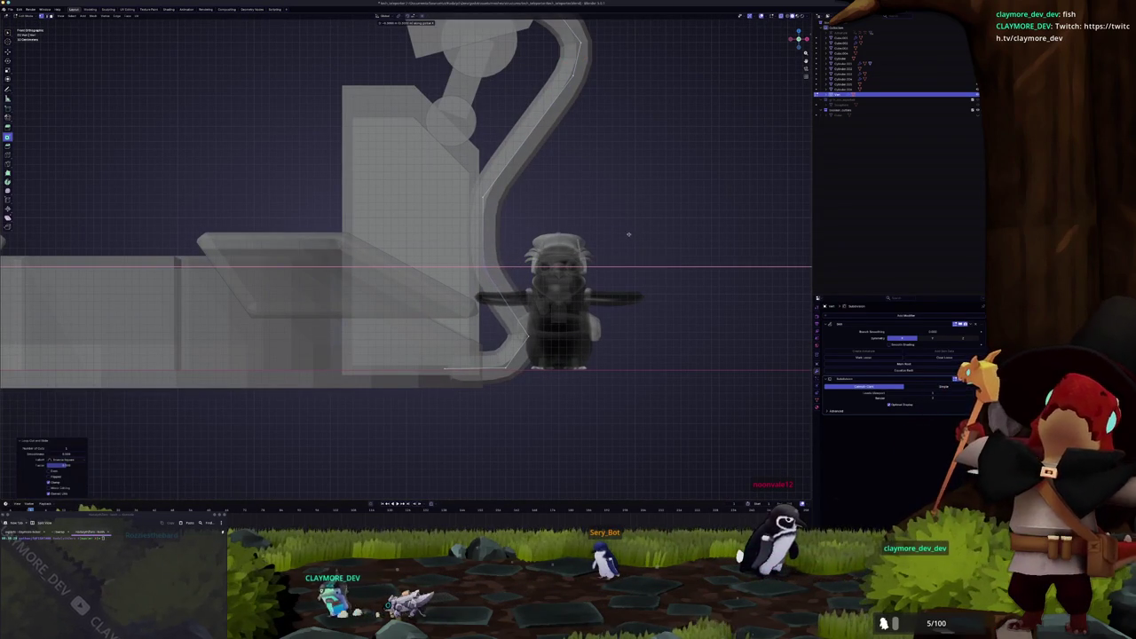
middle_click_drag(552, 301, 565, 257, "shift")
left_click_drag(503, 264, 504, 265)
key("g")
key("x")
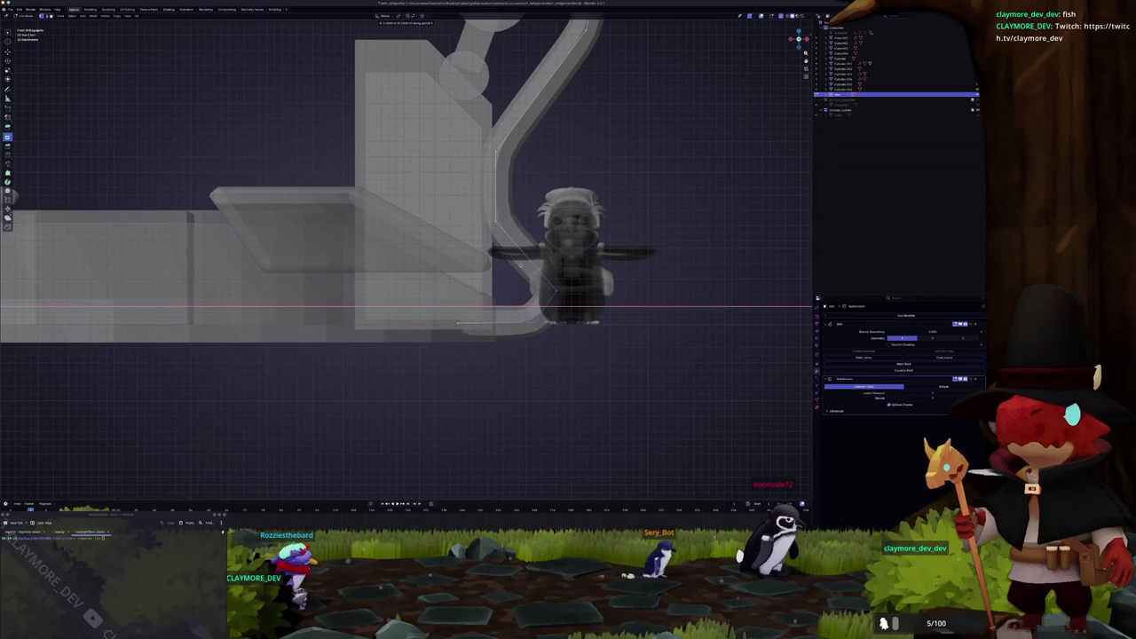
left_click(520, 264)
middle_click_drag(520, 264, 591, 302)
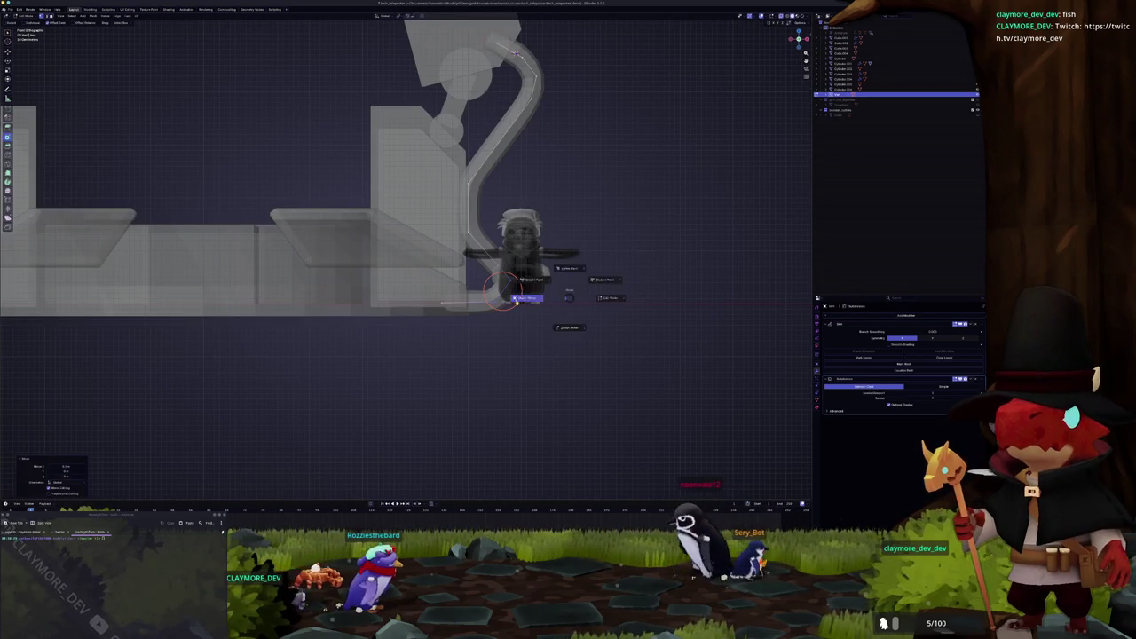
key("Tab")
middle_click_drag(515, 298, 540, 307)
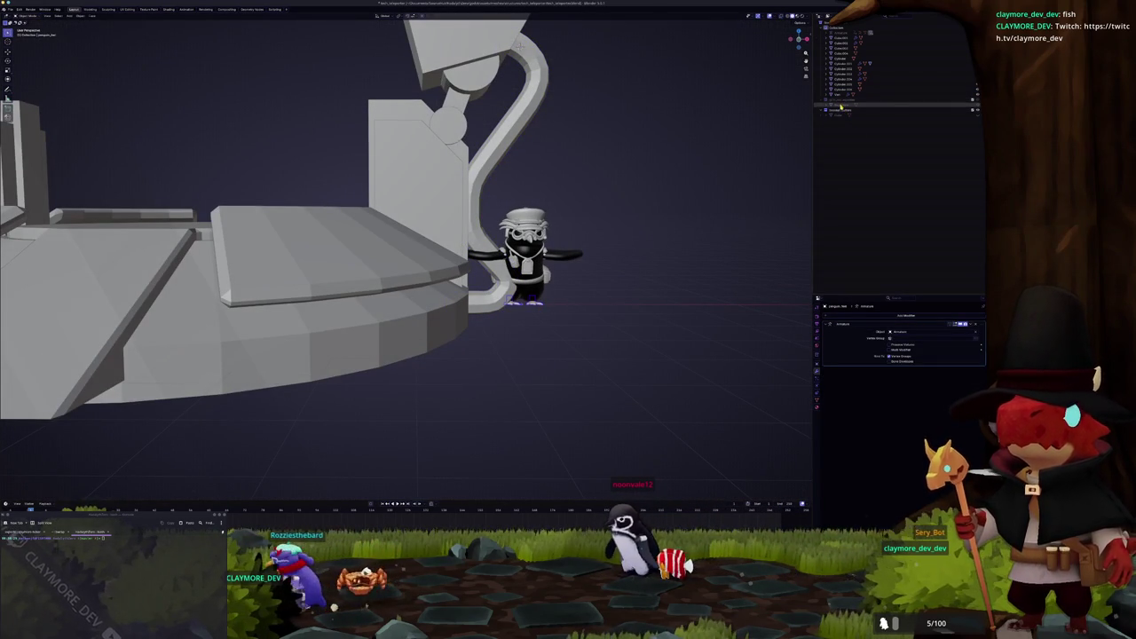
left_click(840, 33)
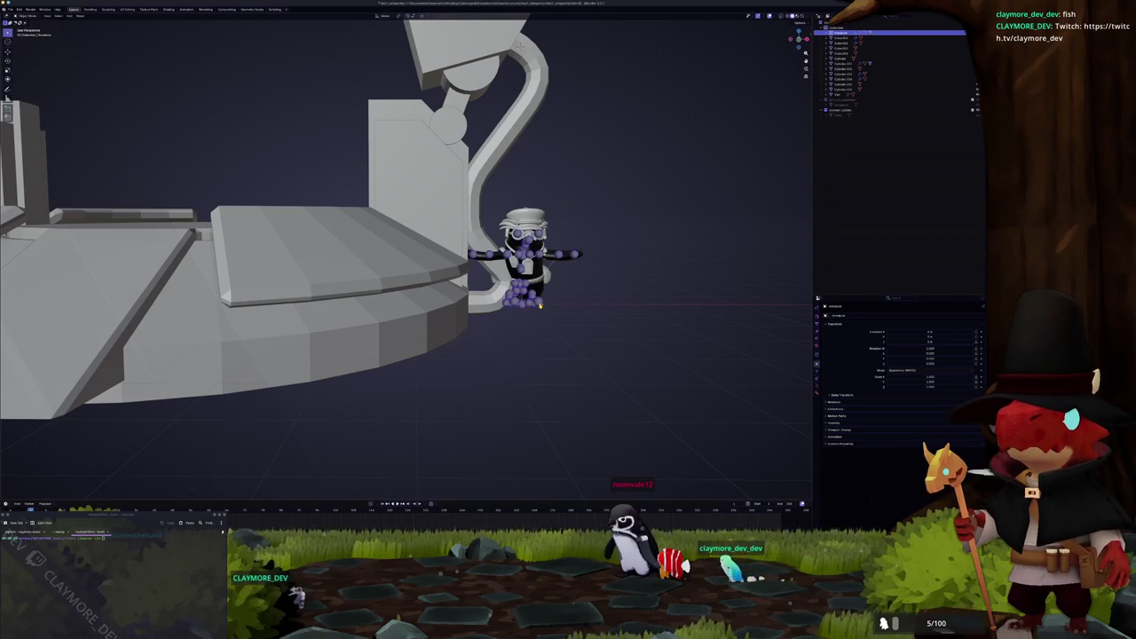
middle_click_drag(555, 299, 463, 310)
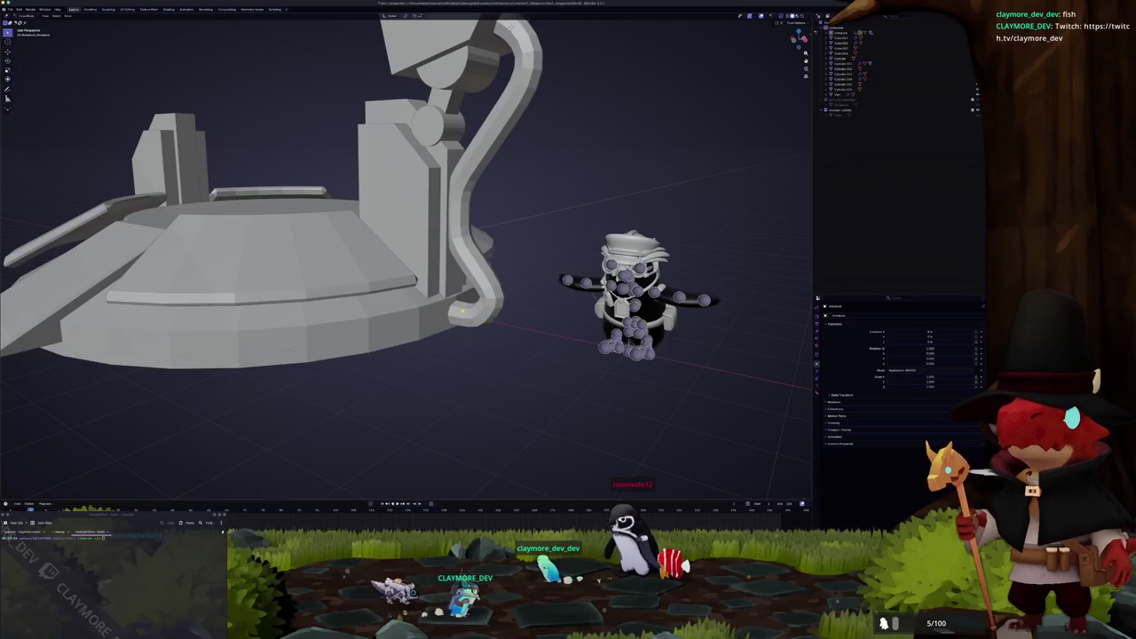
key("ctrl+Tab")
key("ctrl+Tab")
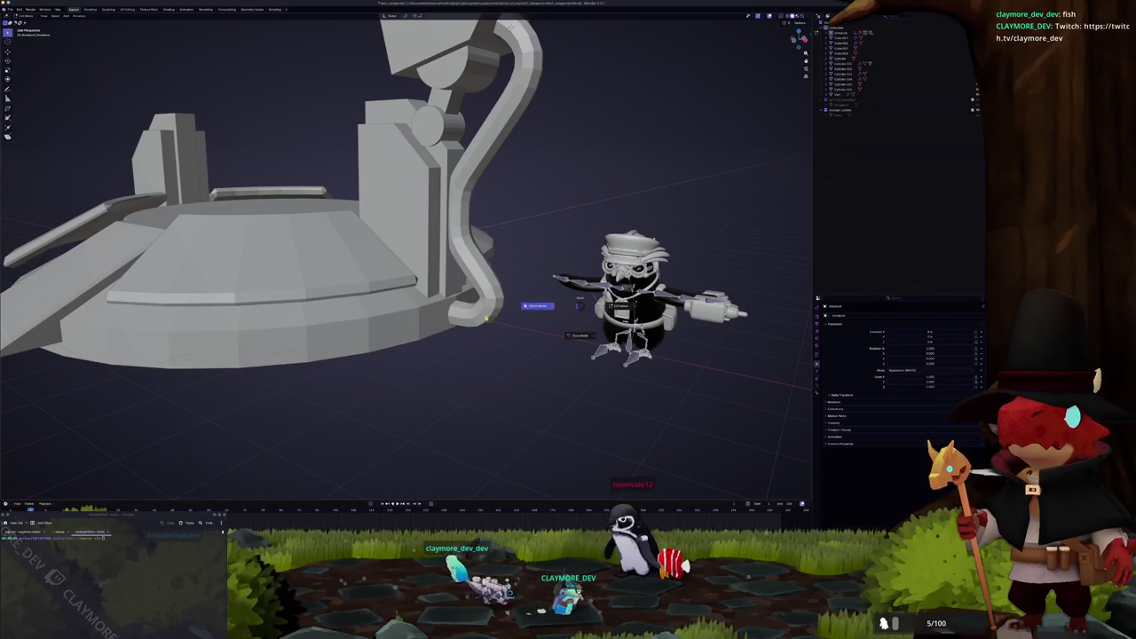
left_click(486, 317)
key("ctrl+Tab")
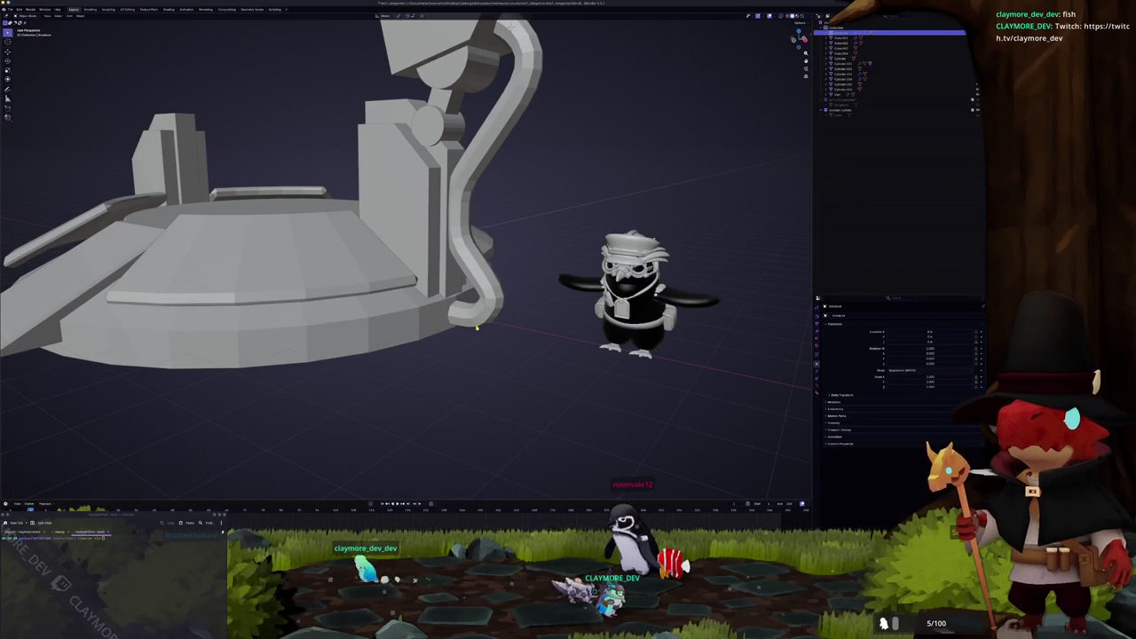
left_click(486, 308)
key("Tab")
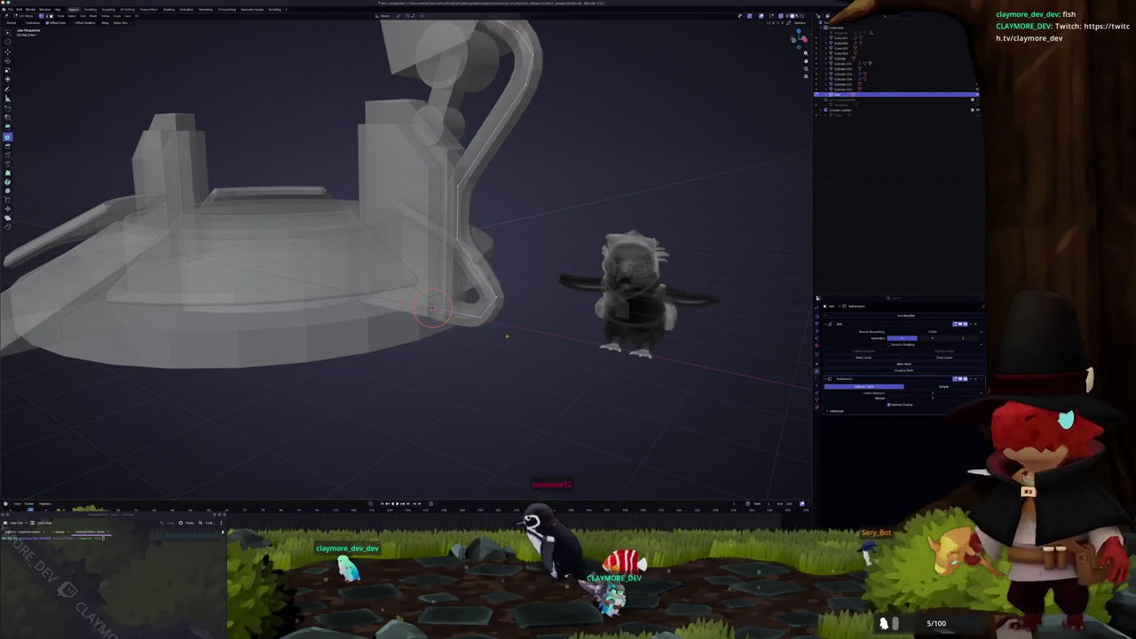
Step: Add a cylinder, rotate it 90° on Y, and flatten it along Z
key("Tab")
key("shift+a")
left_click(473, 352)
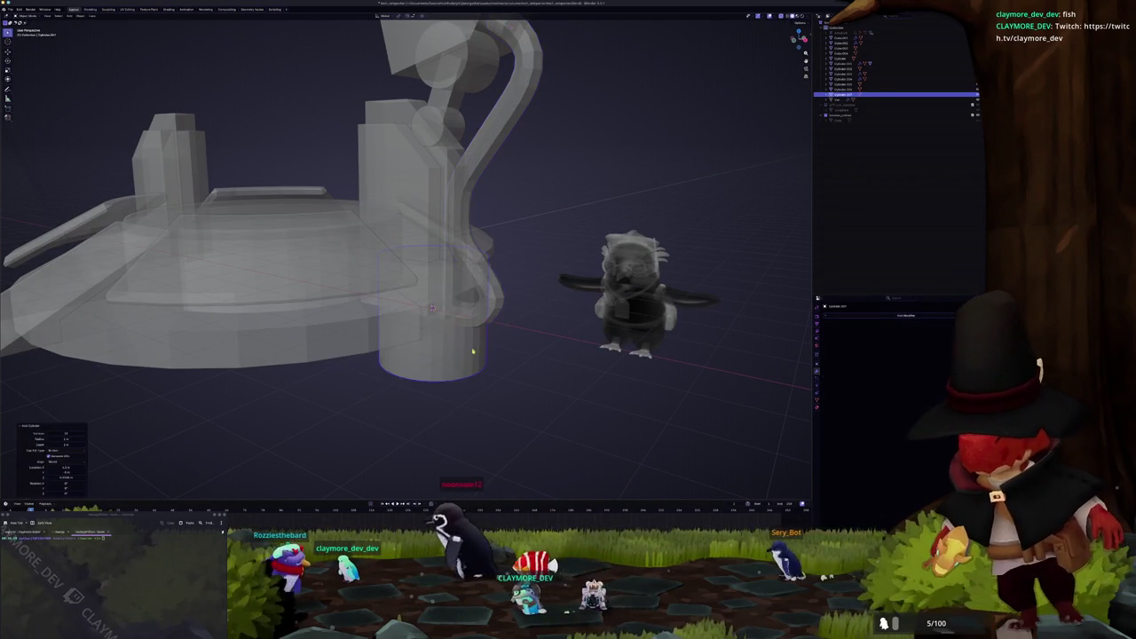
key("alt+z")
type("ry90")
key("Return")
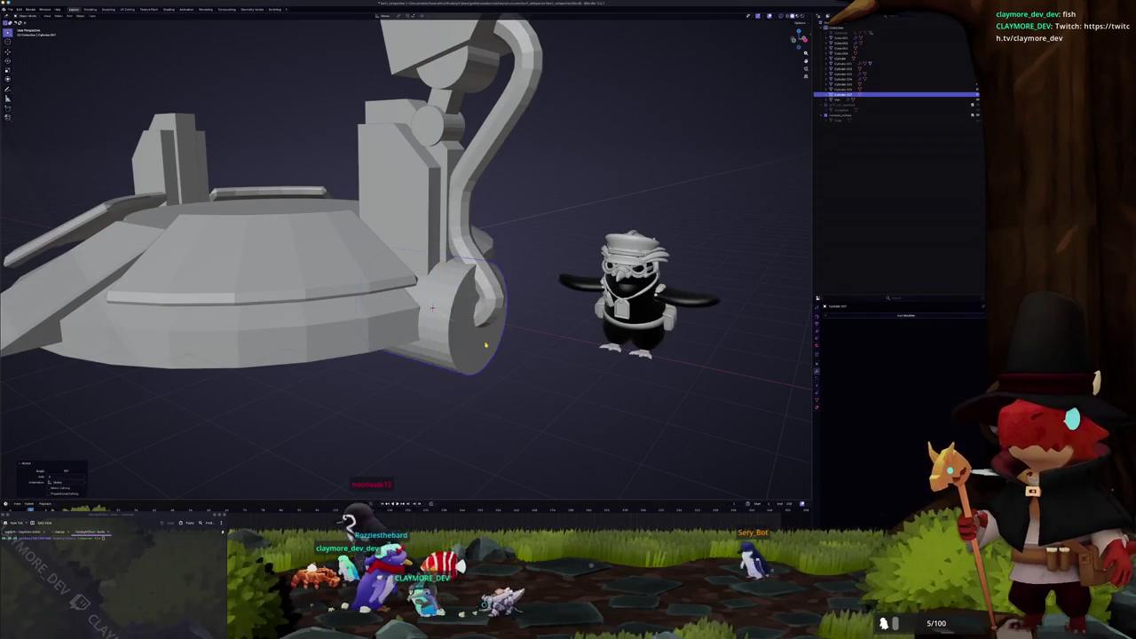
key("KP_1")
key("s")
key("z")
left_click(495, 306)
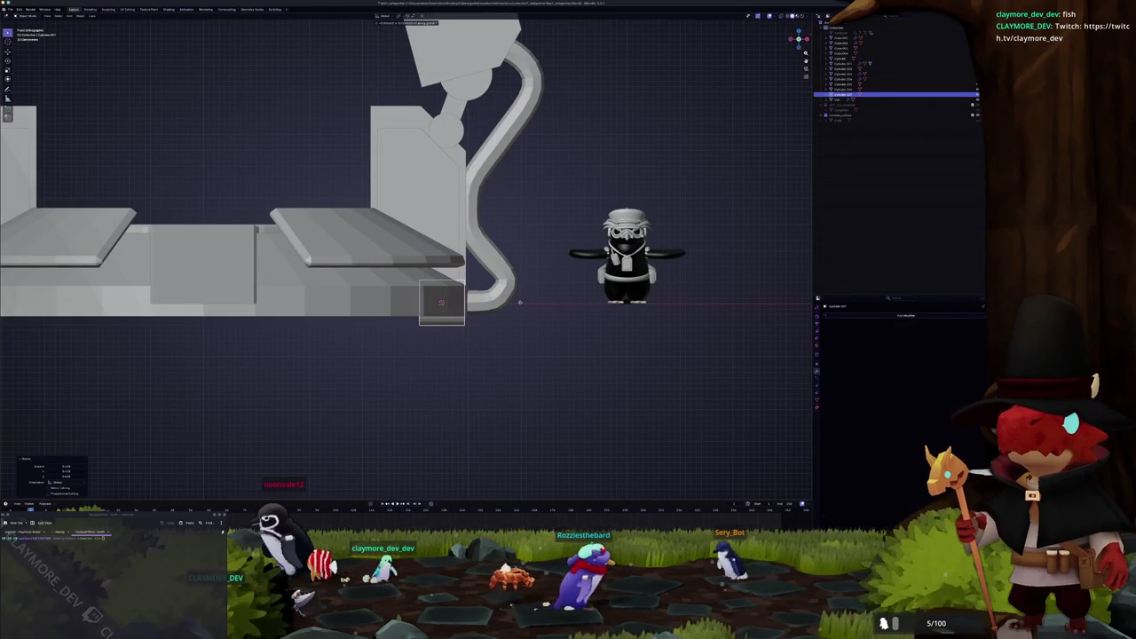
mouse_move(494, 306)
middle_mouse_down()
mouse_move(509, 325)
mouse_move(579, 316)
middle_mouse_up()
scroll(481, 330, "up", 3)
Step: Select the cylinder's face in Edit Mode and separate it into its own object
key("Tab")
key("alt+z")
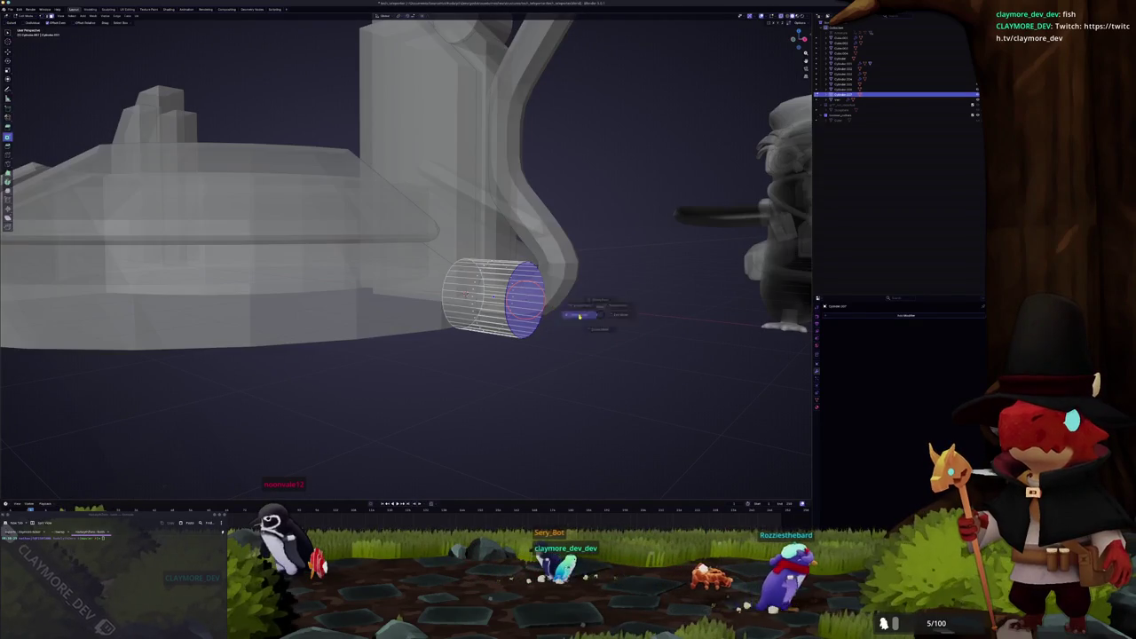
key("h")
key("alt+h")
key("alt+z")
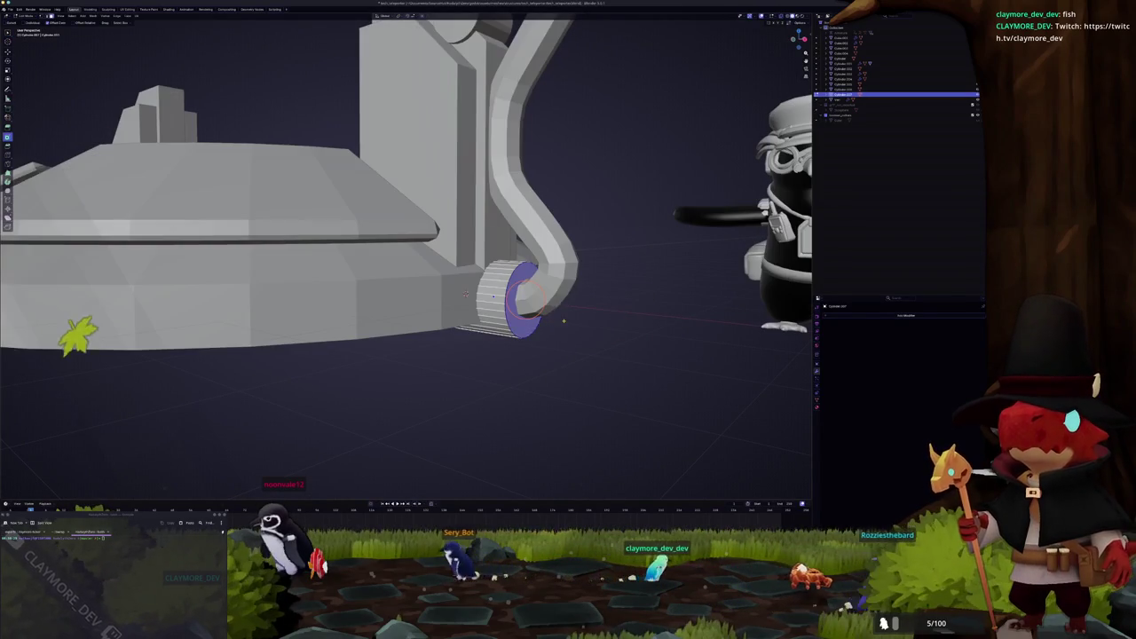
middle_click_drag(563, 320, 597, 320)
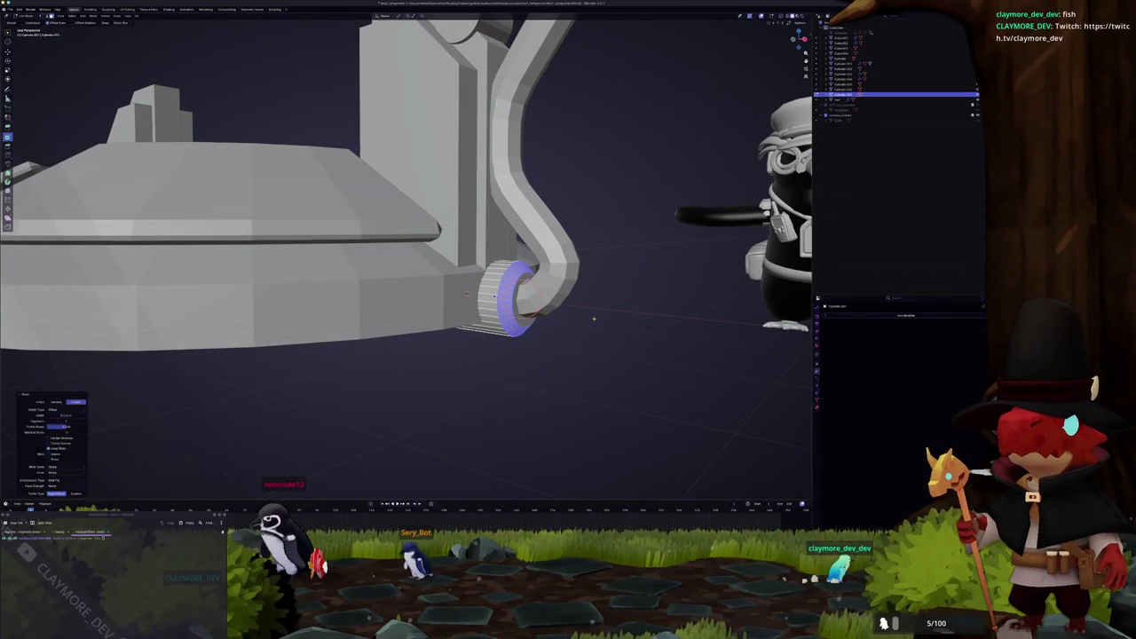
mouse_move(593, 318)
middle_mouse_down()
mouse_move(568, 330)
mouse_move(568, 390)
middle_mouse_up()
right_click(568, 400)
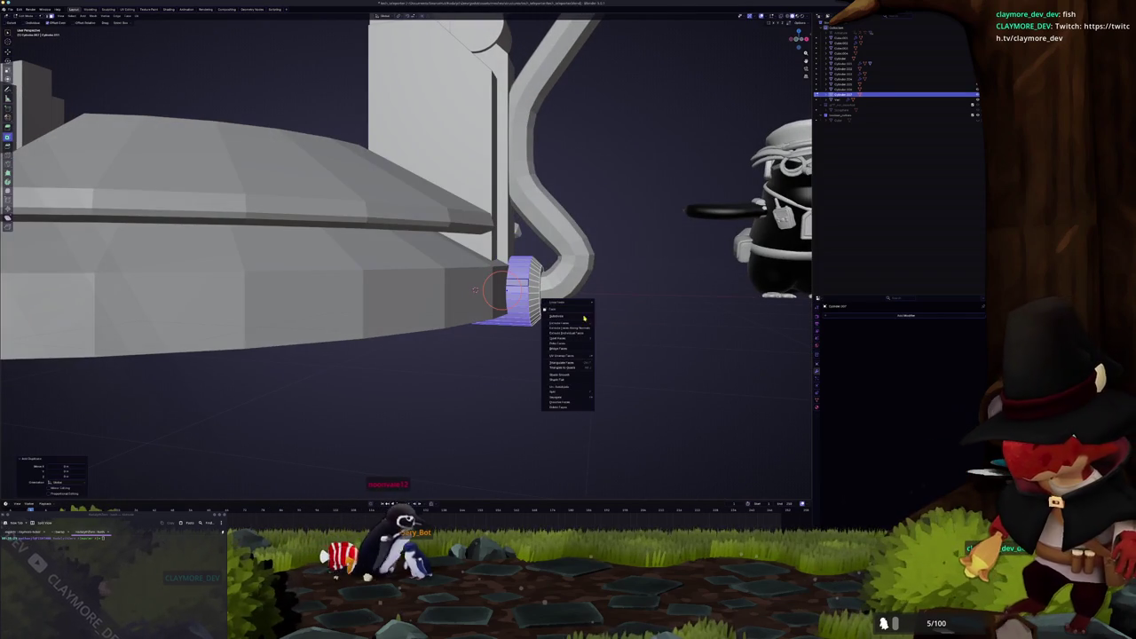
left_click(558, 397)
key("Tab")
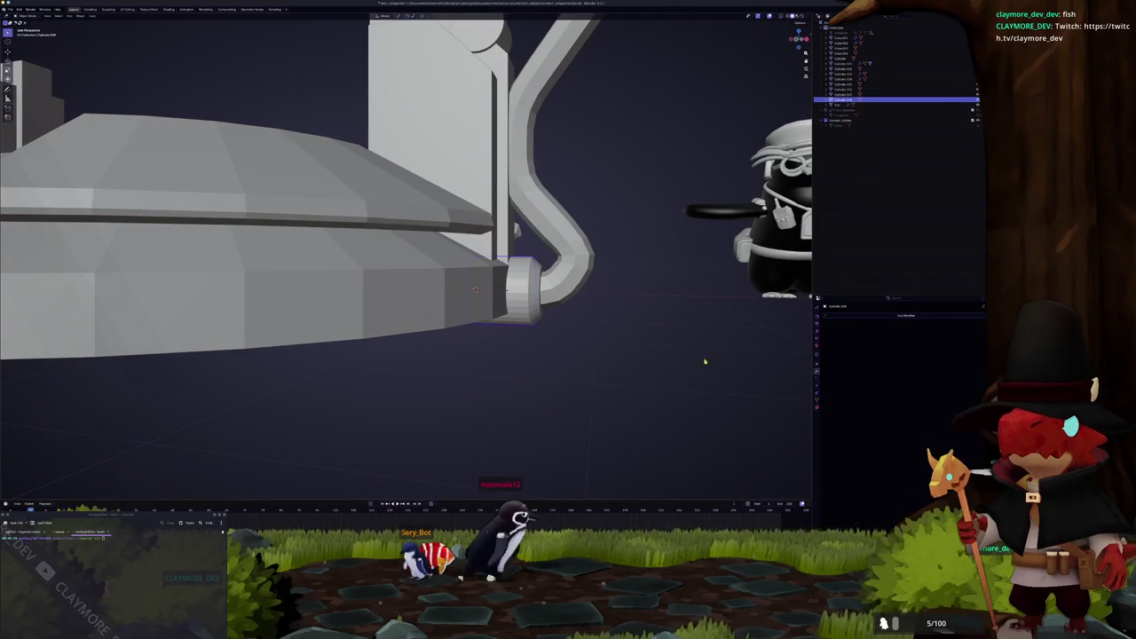
Step: Give the separated ring piece a Solidify modifier, apply its scale, and thicken its walls
left_click(906, 315)
left_click(888, 355)
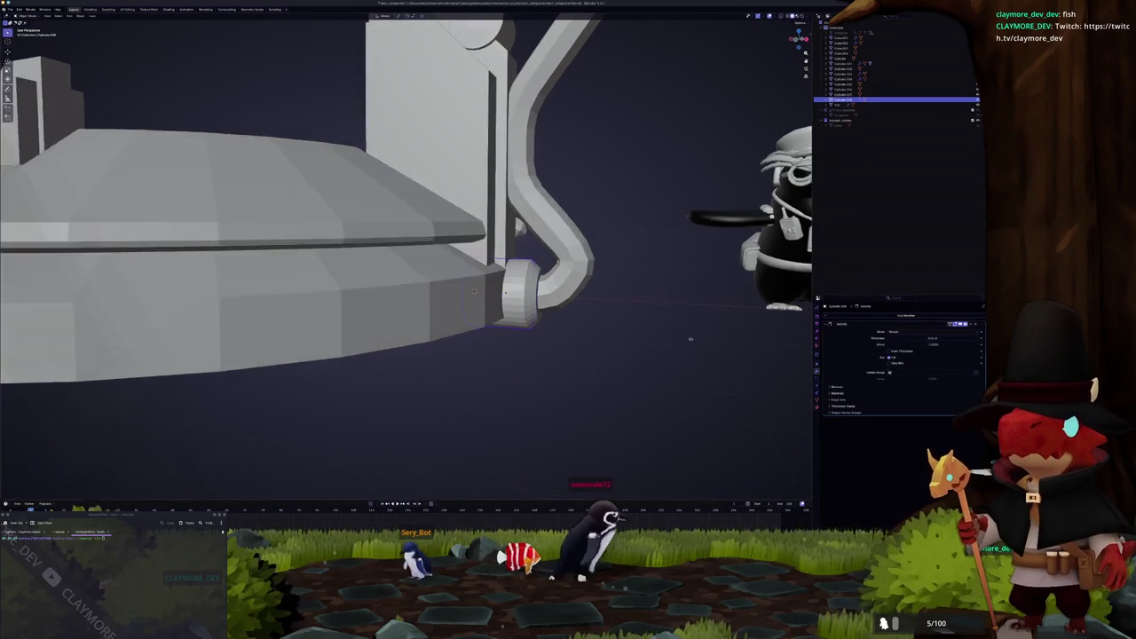
middle_click_drag(621, 338, 685, 346)
key("ctrl+a")
left_click(684, 346)
scroll(532, 310, "up", 3)
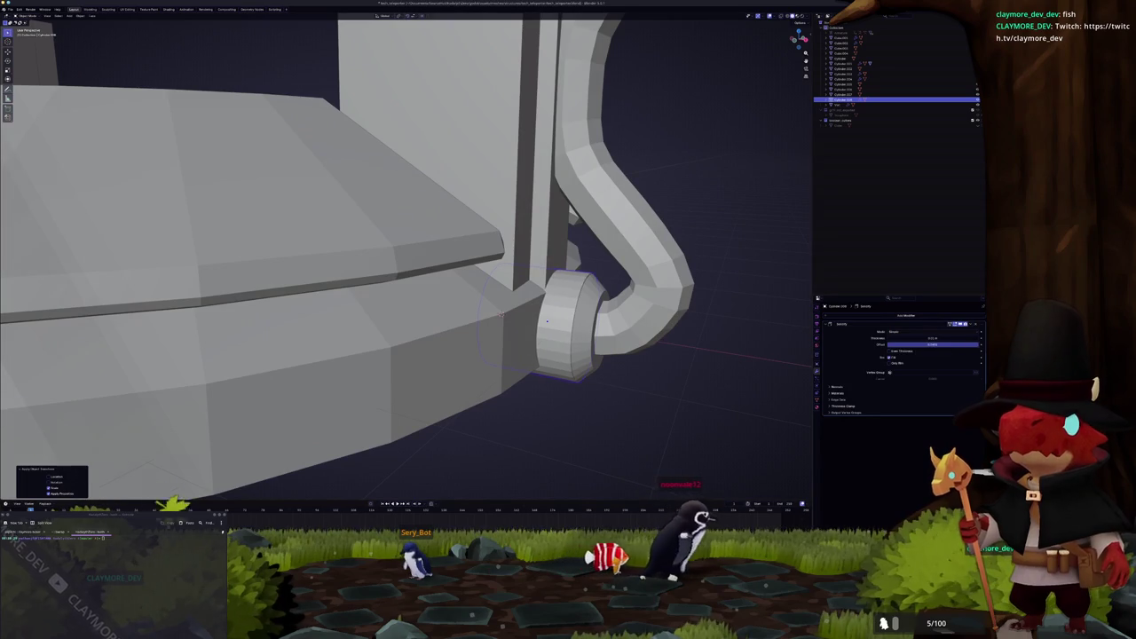
left_click_drag(915, 339, 950, 339)
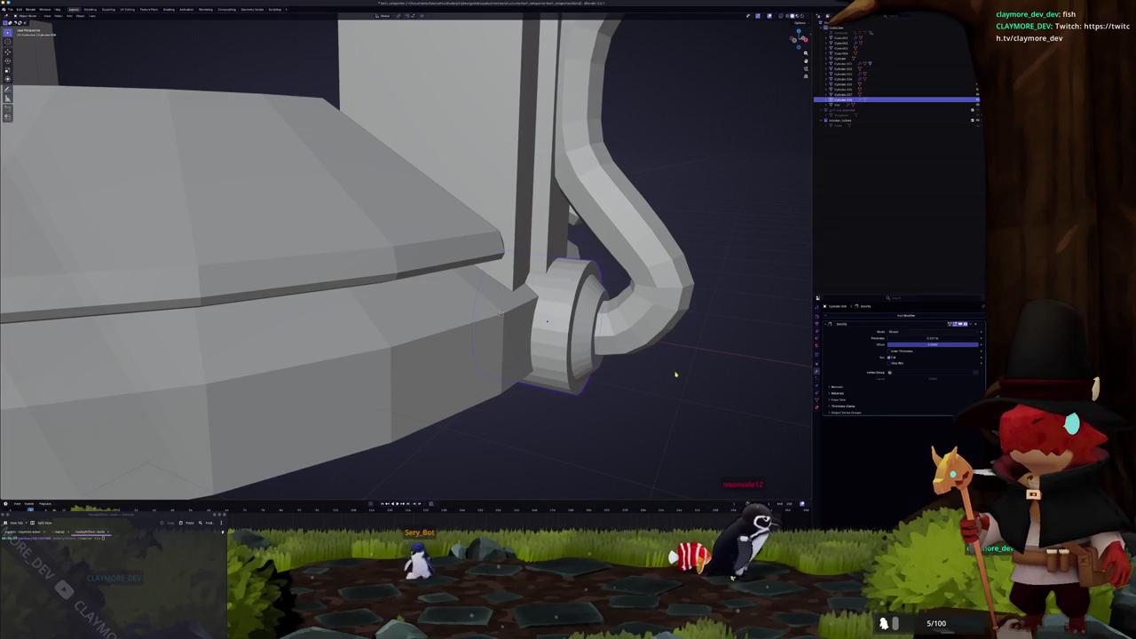
Step: Box-select the collar's lower faces in see-through front view and delete them to cut it open
key("KP_1")
key("alt+z")
mouse_move(640, 412)
left_mouse_down()
mouse_move(501, 351)
mouse_move(433, 306)
left_mouse_up()
left_click_drag(563, 351, 477, 306)
left_click(477, 306)
key("alt+z")
mouse_move(553, 332)
middle_mouse_down()
mouse_move(530, 345)
mouse_move(551, 345)
mouse_move(449, 345)
middle_mouse_up()
key("alt+z")
scroll(551, 345, "up", 2)
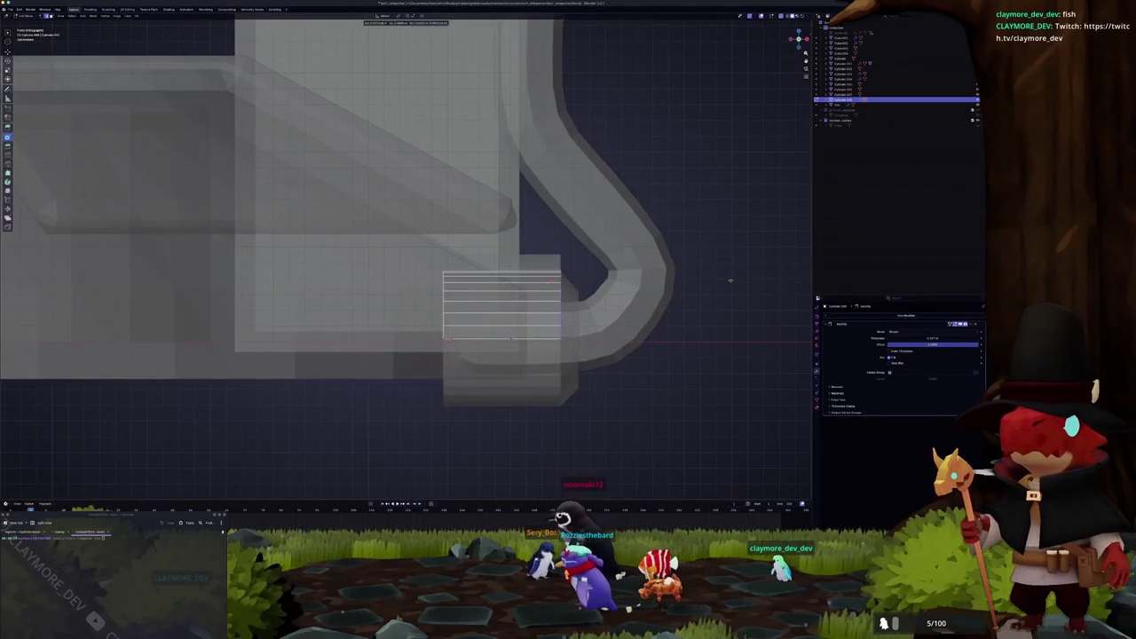
key("s")
key("x")
key("Escape")
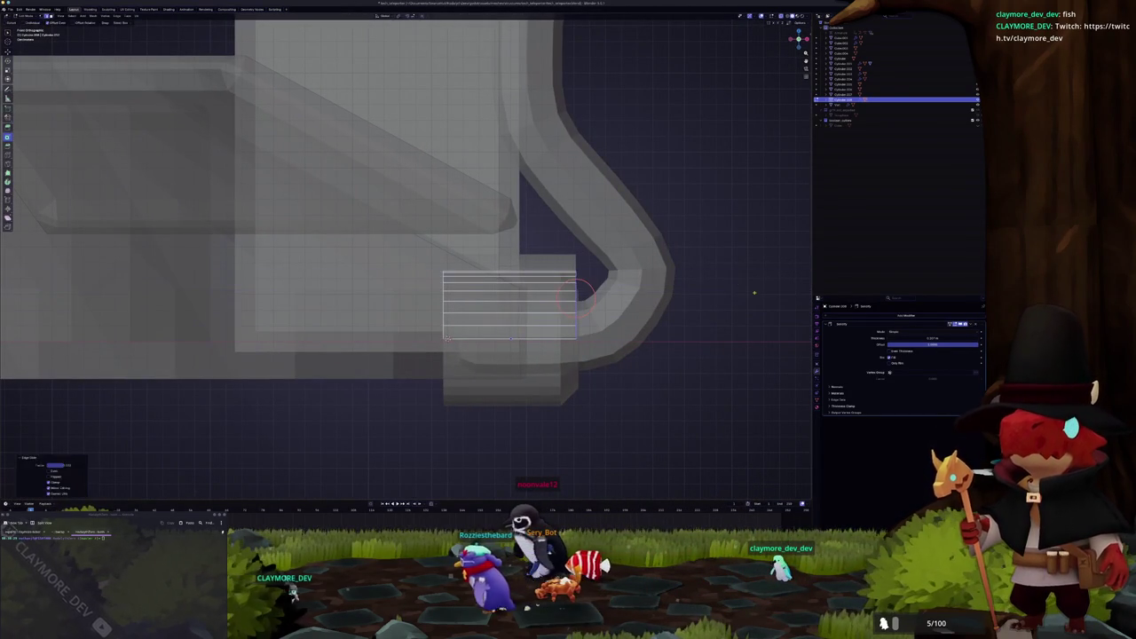
key("alt+z")
mouse_move(737, 281)
middle_mouse_down()
mouse_move(647, 324)
mouse_move(620, 296)
mouse_move(512, 327)
middle_mouse_up()
scroll(620, 297, "down", 3)
Step: Add a cylinder and scale it into a thin, wide ring around the lamp arm's pipe
left_click(457, 329)
middle_click_drag(428, 406, 435, 408)
key("Tab")
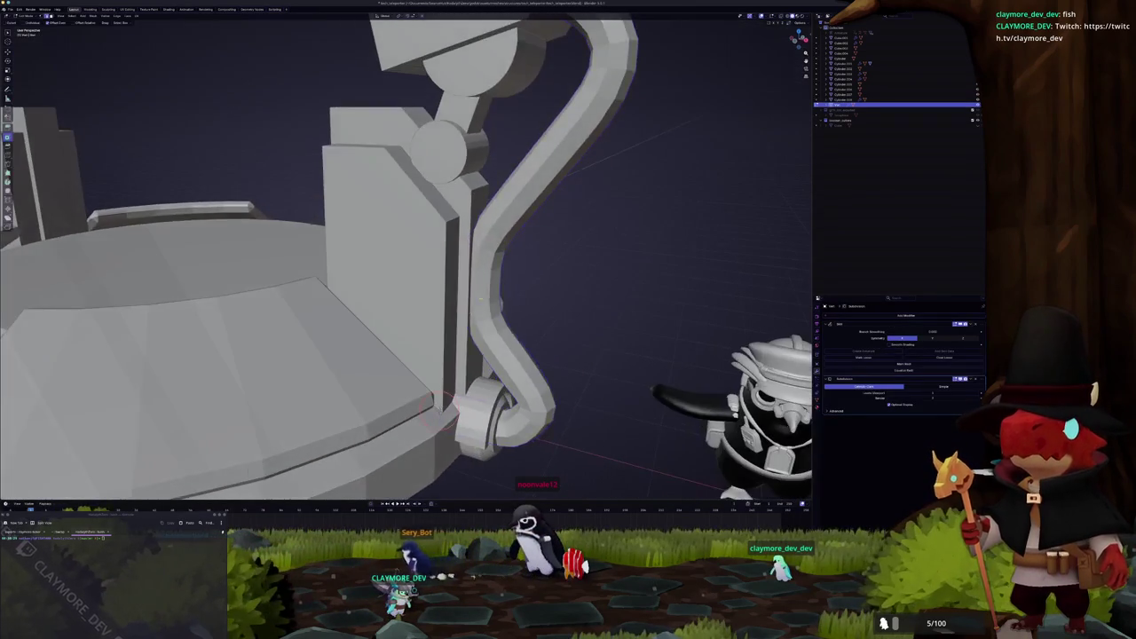
key("alt+z")
key("Tab")
key("shift+a")
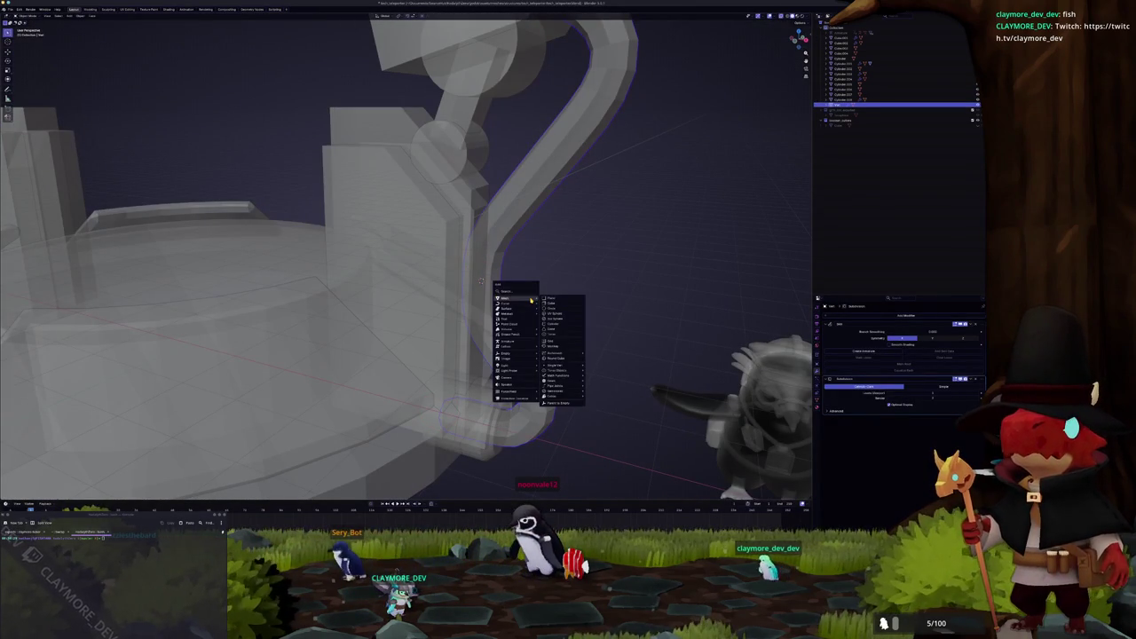
left_click(554, 324)
key("alt+z")
key("s")
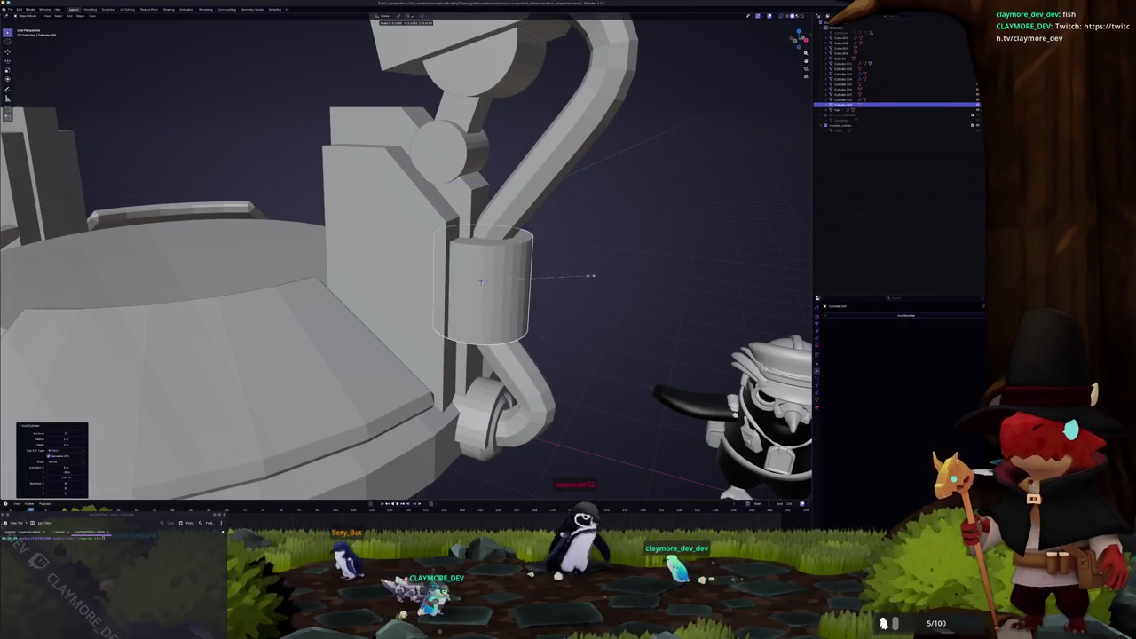
key("shift+z")
left_click(539, 266)
key("KP_1")
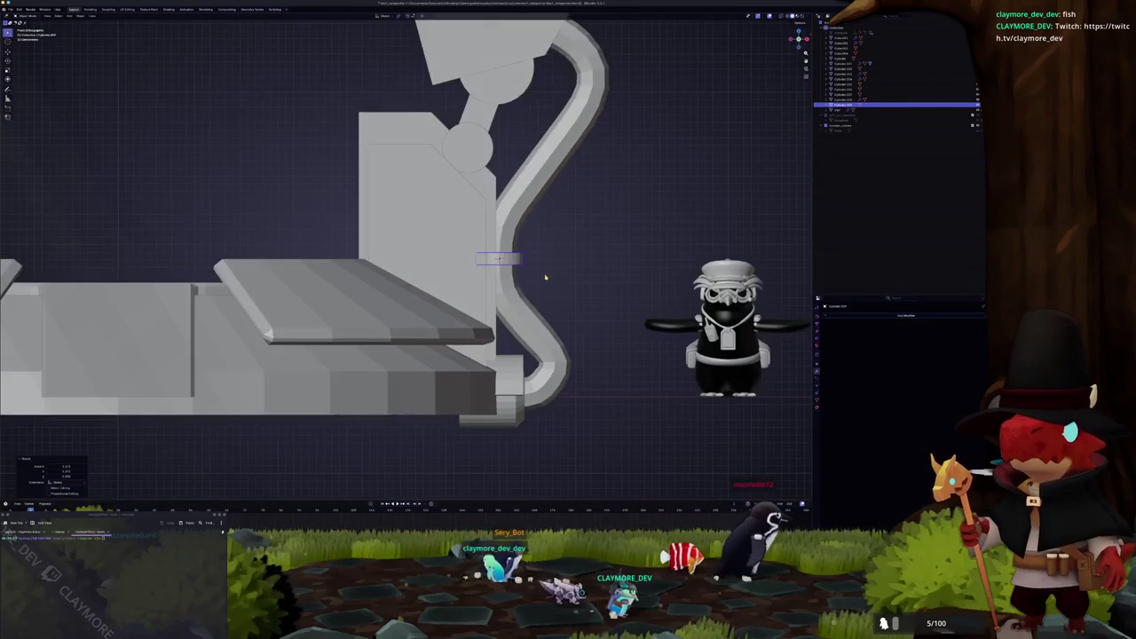
Step: Duplicate the ring and move the copy slightly lower along Z
key("shift+d")
key("z")
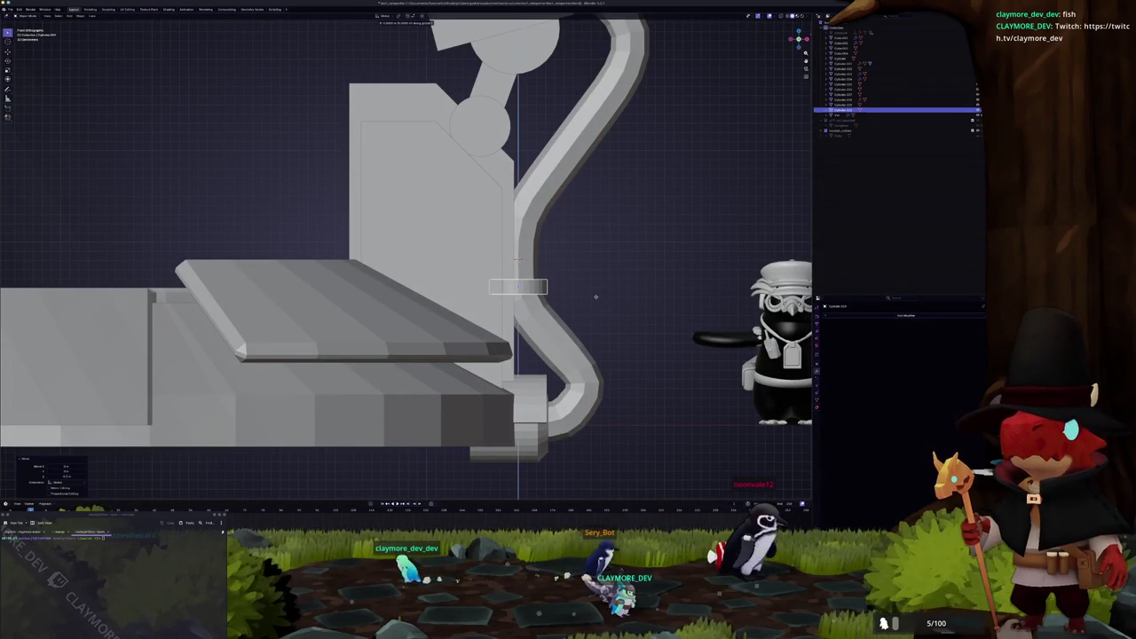
left_click(610, 240)
mouse_move(609, 239)
middle_mouse_down()
mouse_move(603, 278)
mouse_move(574, 282)
mouse_move(498, 255)
mouse_move(479, 222)
mouse_move(475, 151)
mouse_move(315, 189)
mouse_move(479, 208)
middle_mouse_up()
scroll(602, 278, "down", 3)
Step: Select the box at the top of the arm and edit its mesh in see-through view
left_click(497, 255)
key("Tab")
key("alt+z")
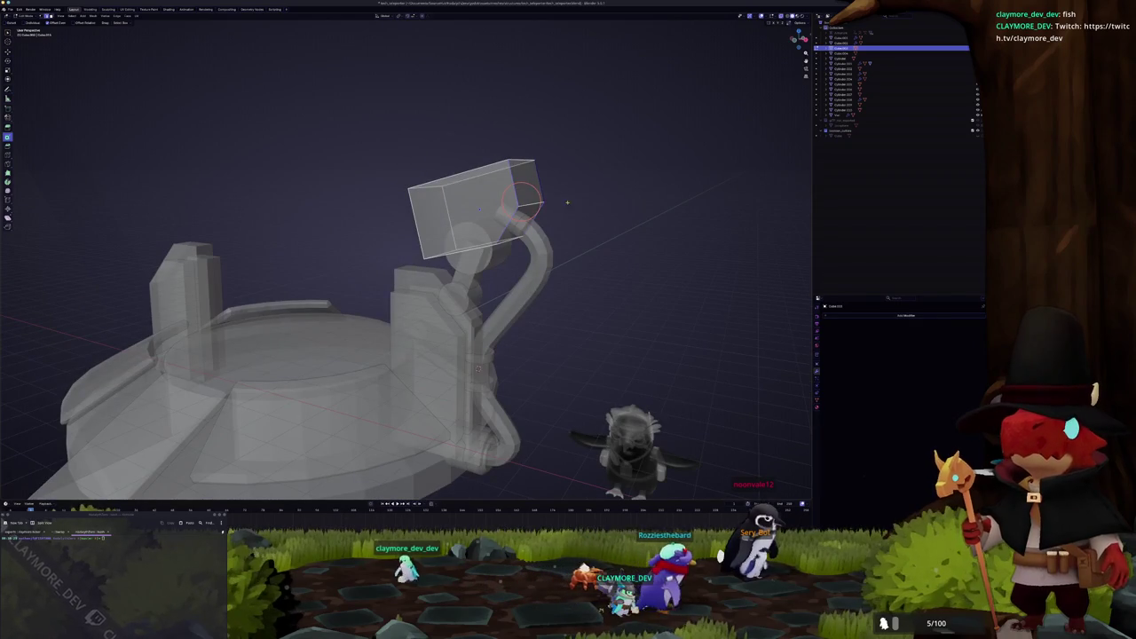
Step: Select the lamp head box's top face and apply a face operation from the context menu
right_click(543, 192)
key("alt+z")
mouse_move(546, 193)
middle_mouse_down()
mouse_move(577, 208)
mouse_move(484, 275)
mouse_move(500, 225)
mouse_move(287, 228)
mouse_move(486, 188)
middle_mouse_up()
key("Tab")
left_click(484, 275)
key("Tab")
left_click(499, 225)
scroll(486, 188, "up", 3)
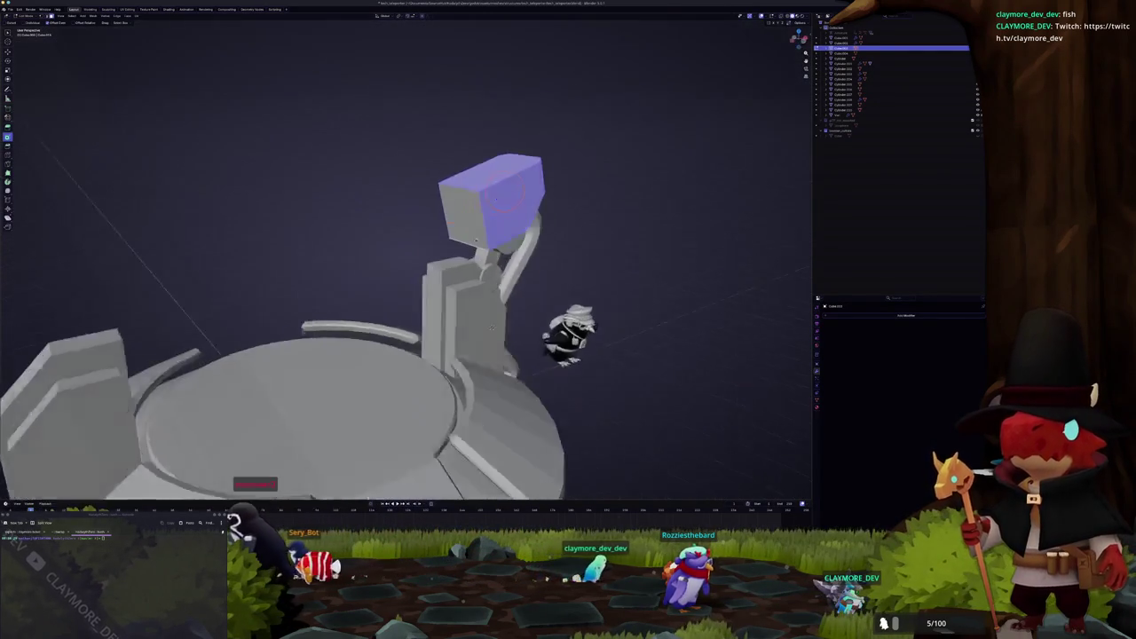
right_click(537, 224)
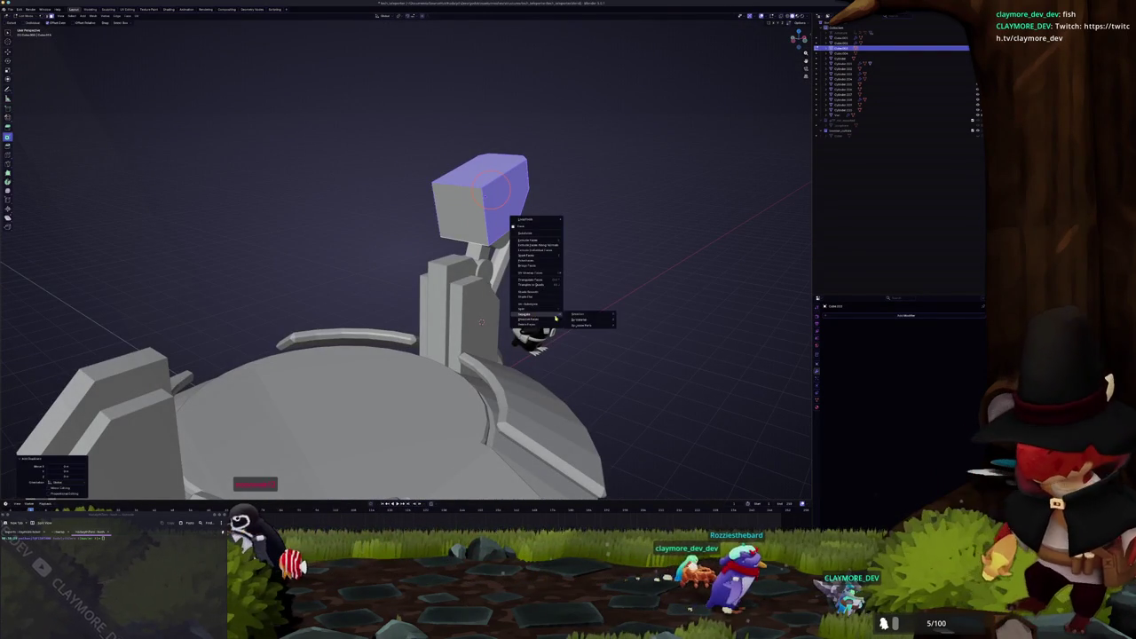
left_click(579, 319)
Step: In X-ray side view, slide the edge along the head's side to begin tapering it
middle_click_drag(596, 309, 513, 210)
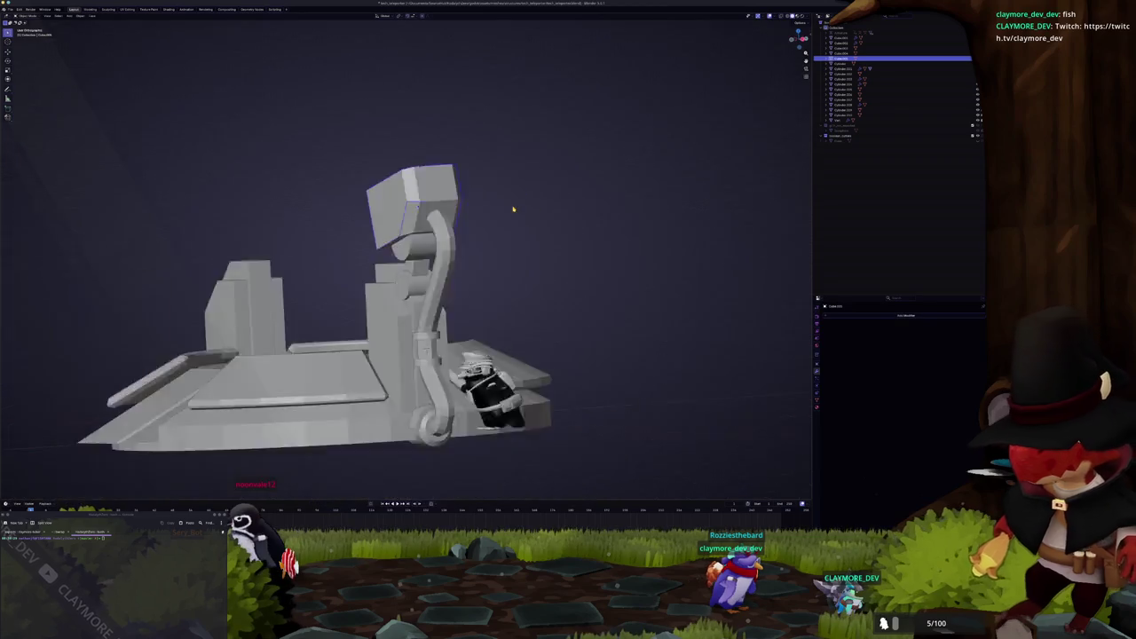
key("KP_1")
key("KP_3")
scroll(528, 205, "up", 2)
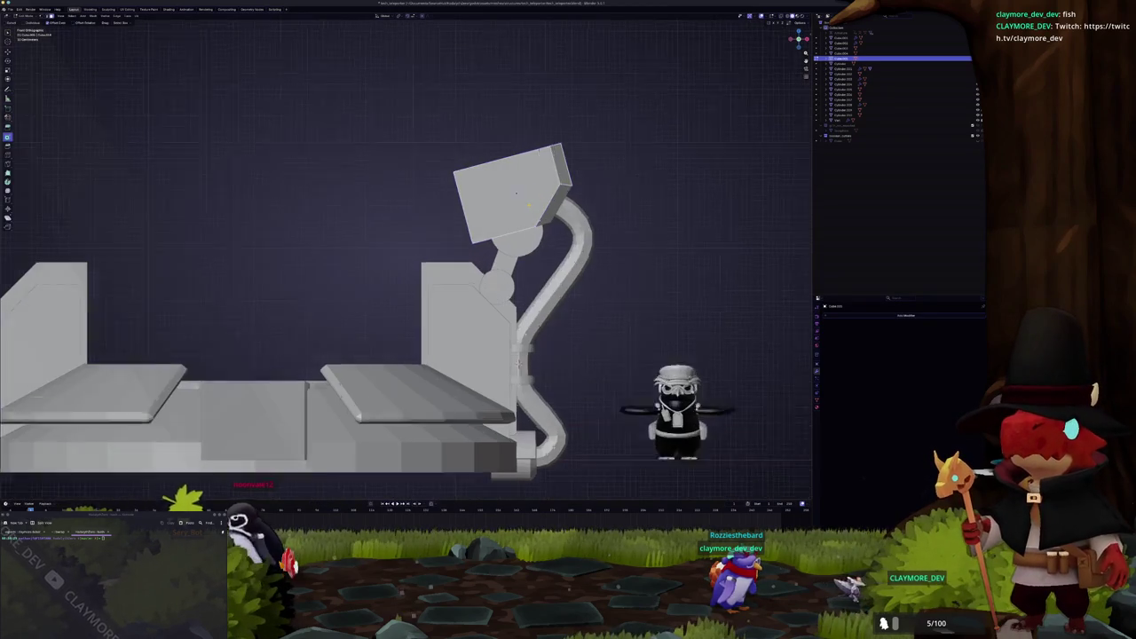
key("alt+z")
scroll(550, 222, "up", 2)
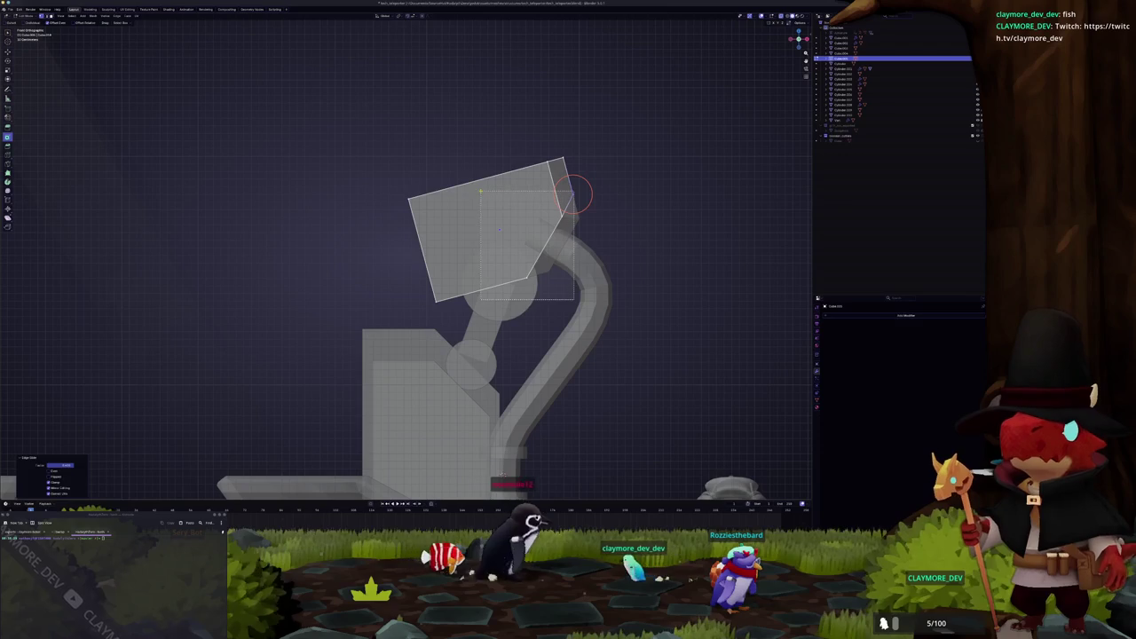
left_click_drag(575, 193, 554, 229)
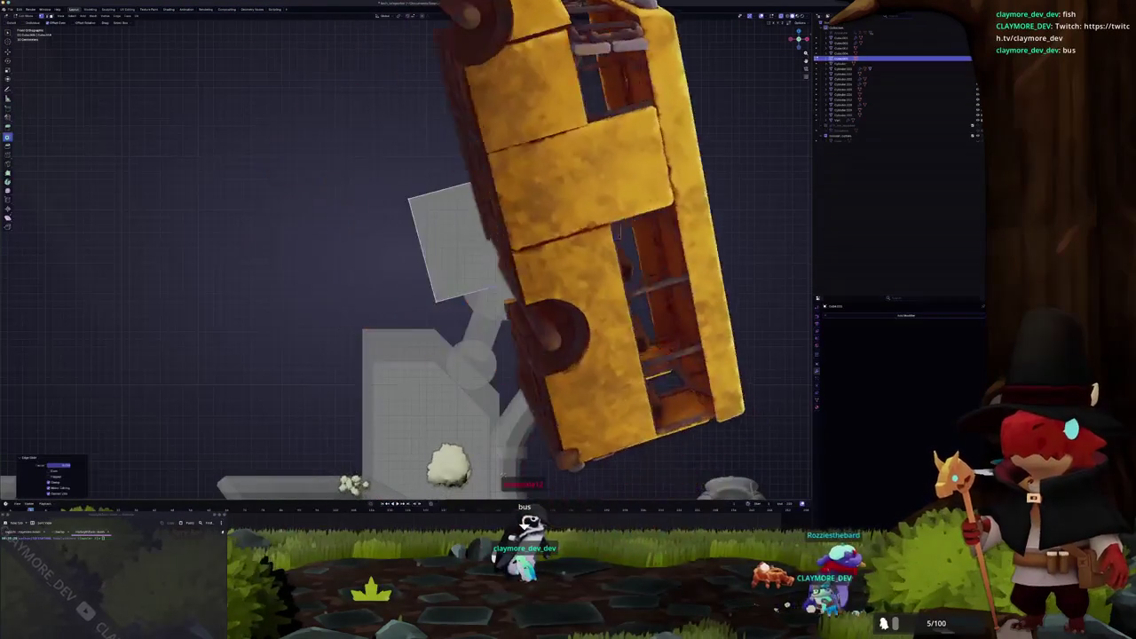
key("g")
key("g")
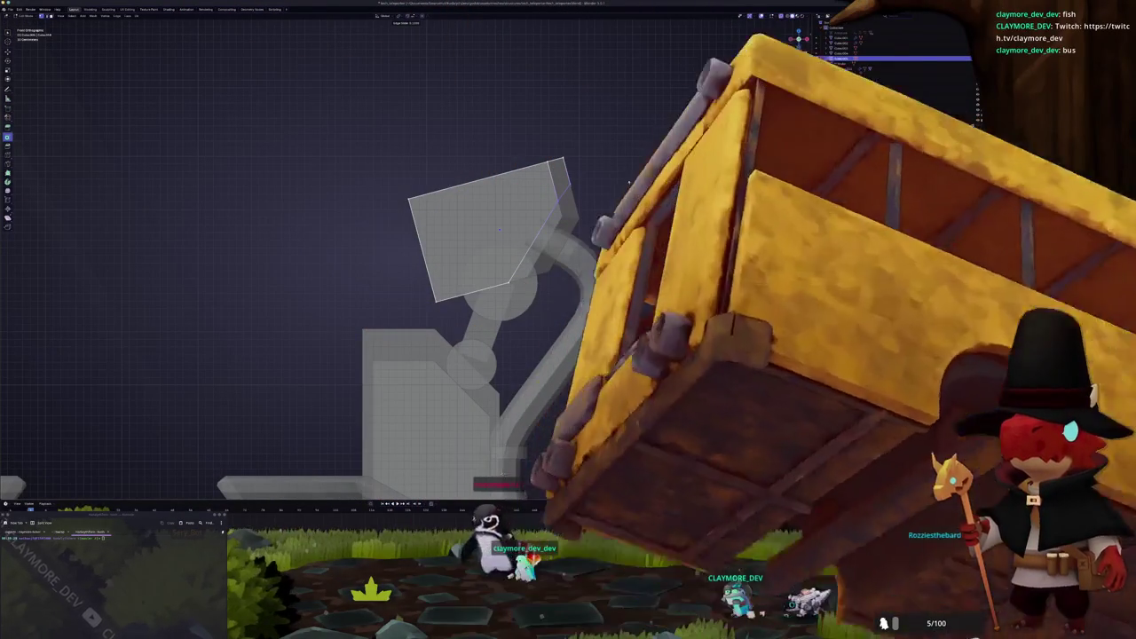
left_click(630, 185)
Step: Slide the head's left edge and lower-left corner vertex to cut the lower corner diagonally
key("Tab")
scroll(631, 210, "up", 2)
key("Tab")
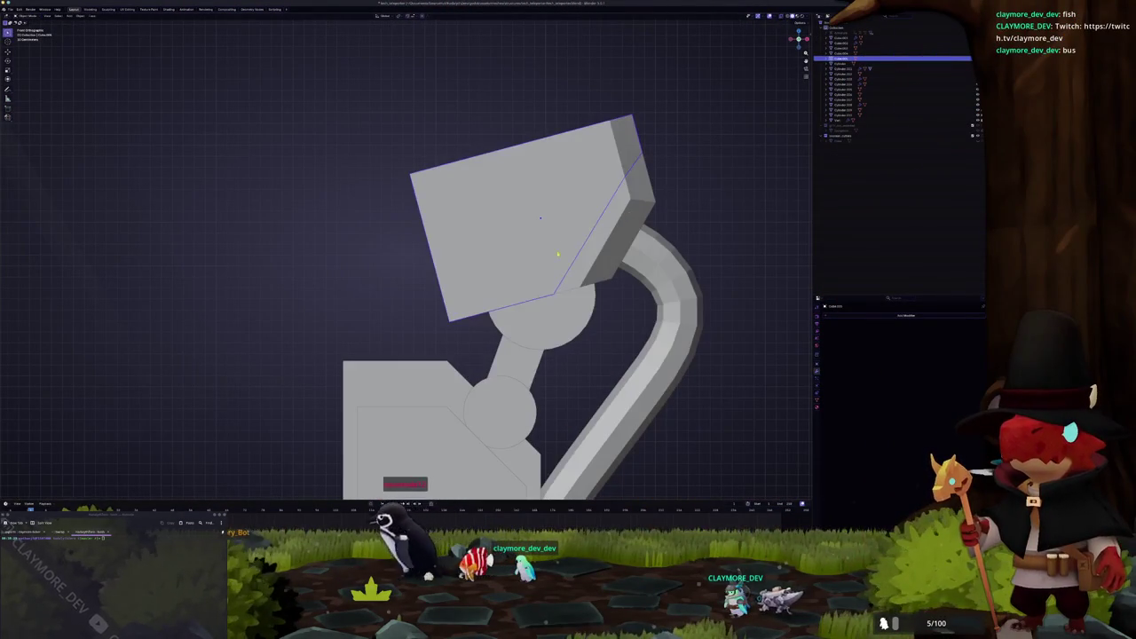
key("alt+z")
left_click_drag(489, 359, 363, 145)
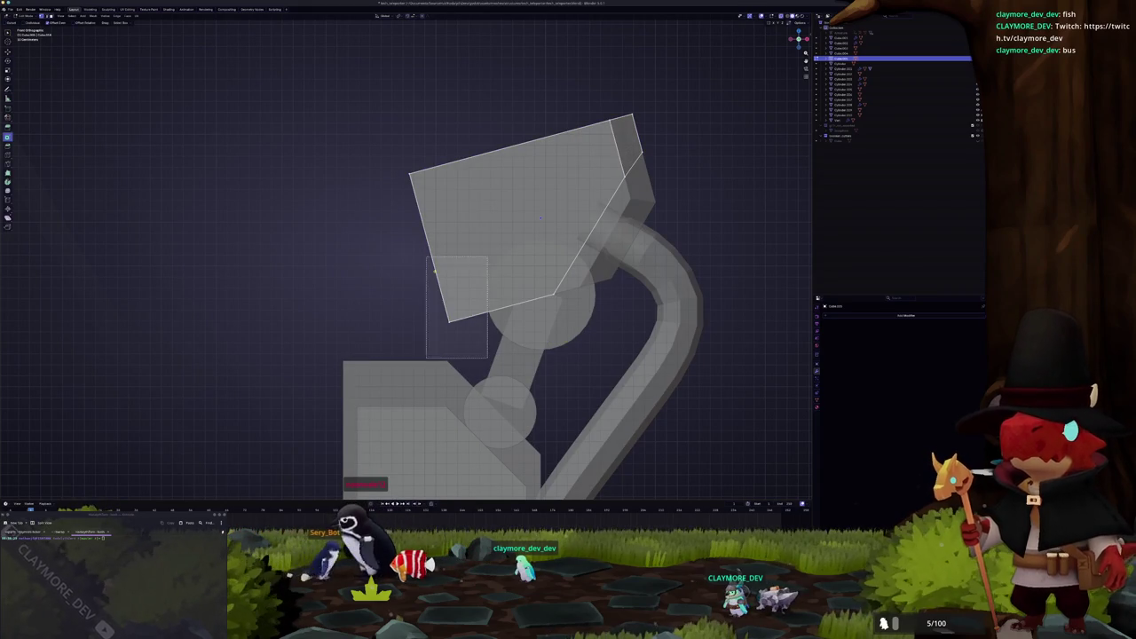
left_click(429, 249)
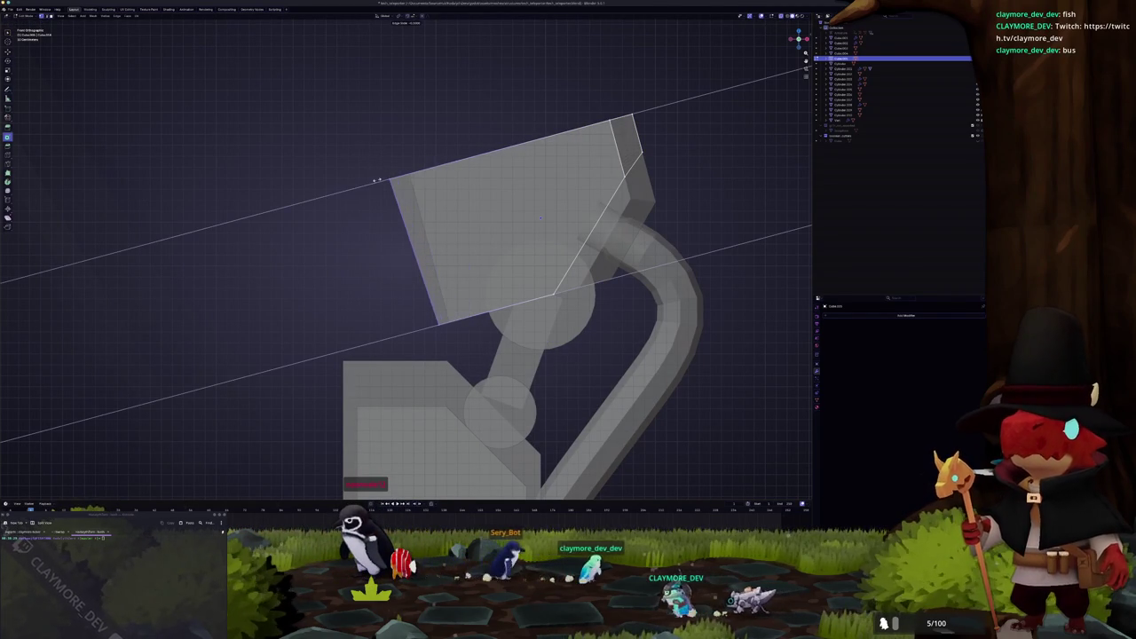
left_click(371, 183)
left_click(433, 316)
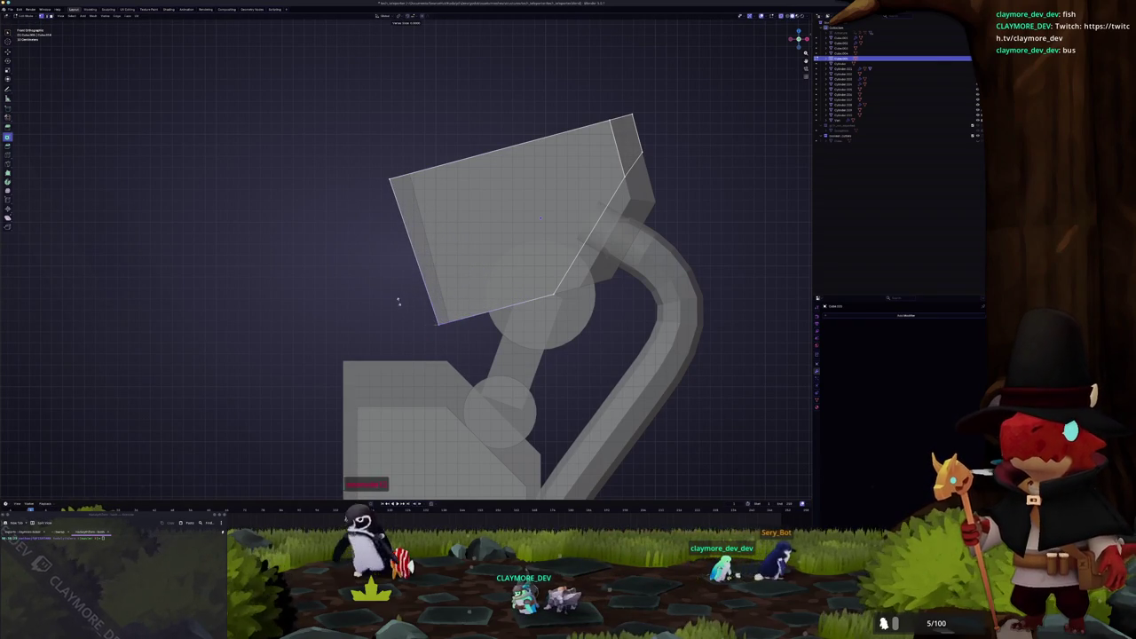
key("g")
key("g")
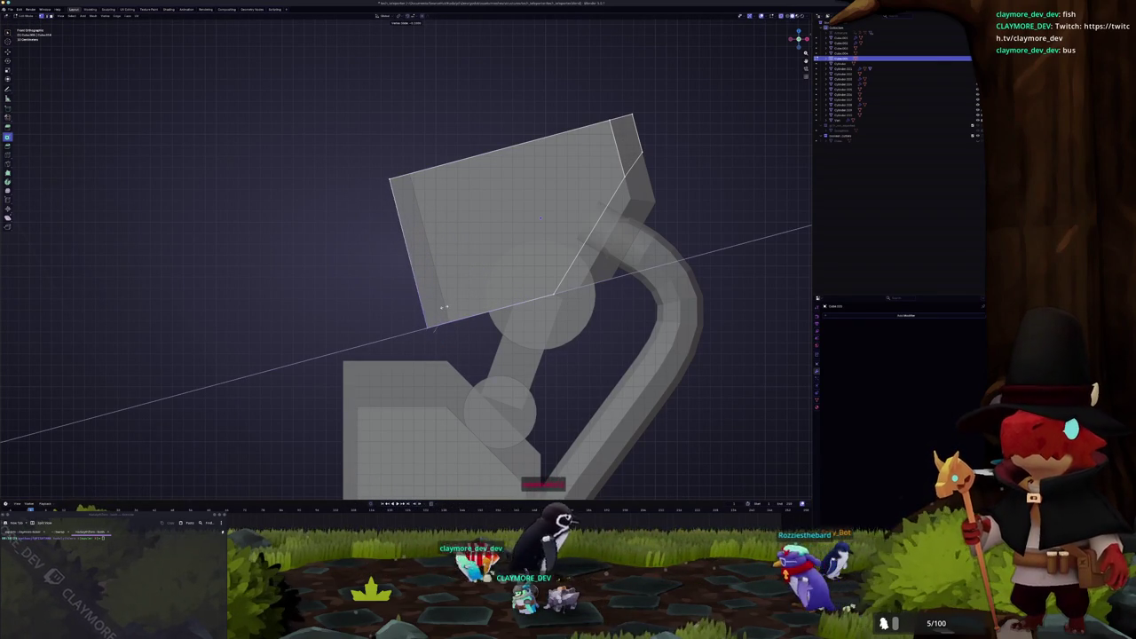
left_click(431, 327)
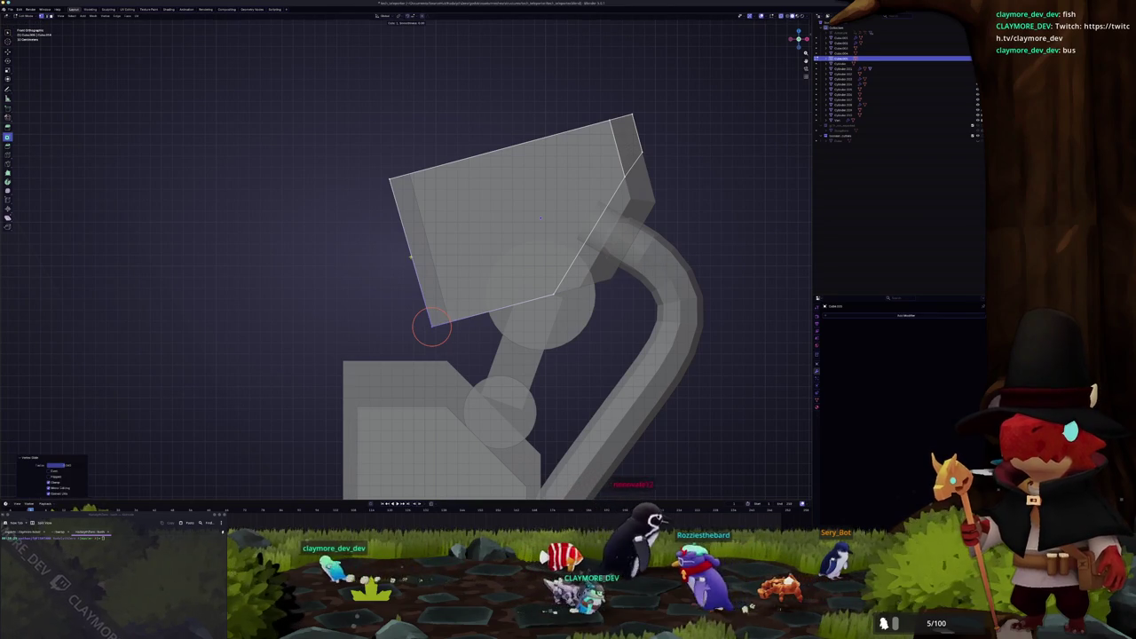
Step: Add a loop cut around the head, apply a mesh operation, and check it from front view
key("ctrl+r")
middle_click_drag(371, 279, 399, 266)
right_click(412, 257)
left_click(429, 326)
key("KP_3")
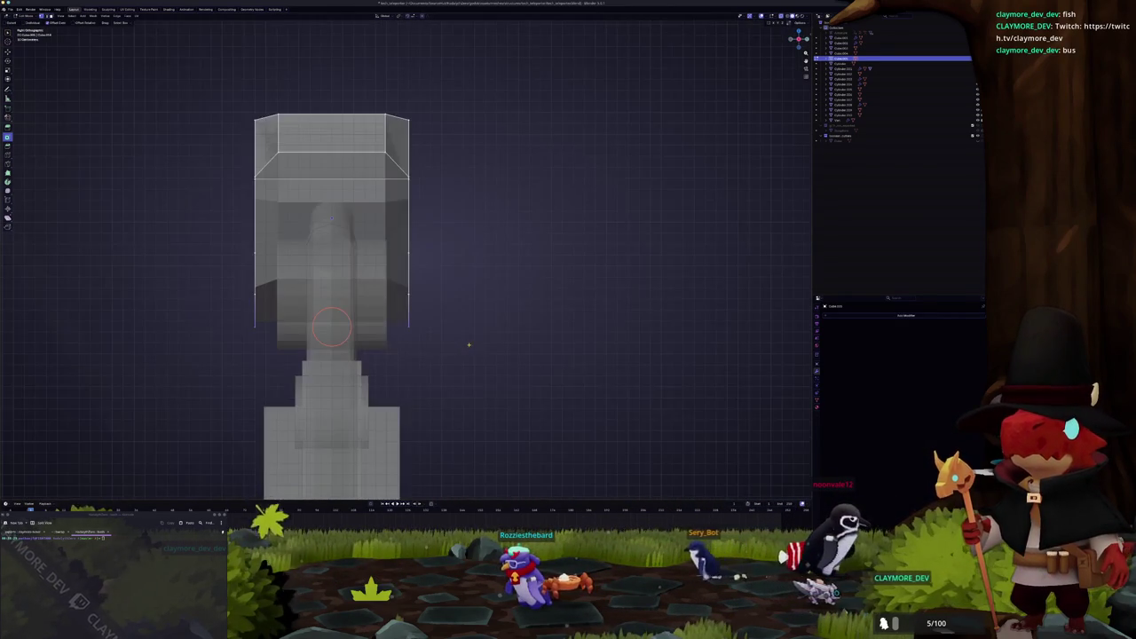
key("KP_1")
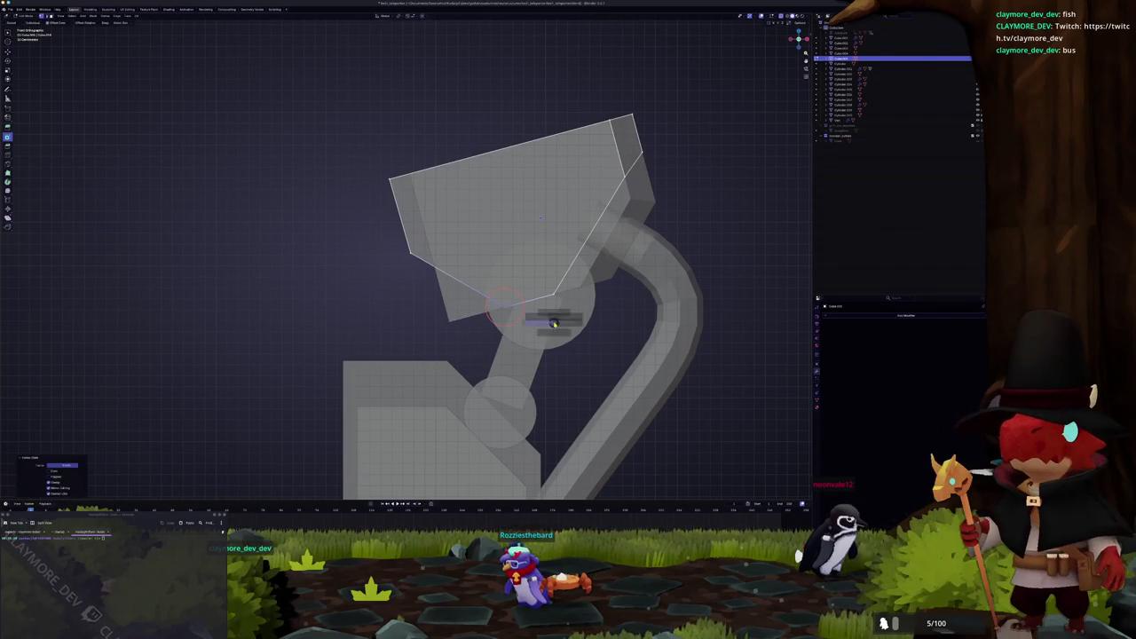
key("alt+z")
scroll(668, 255, "down", 3)
left_click(900, 314)
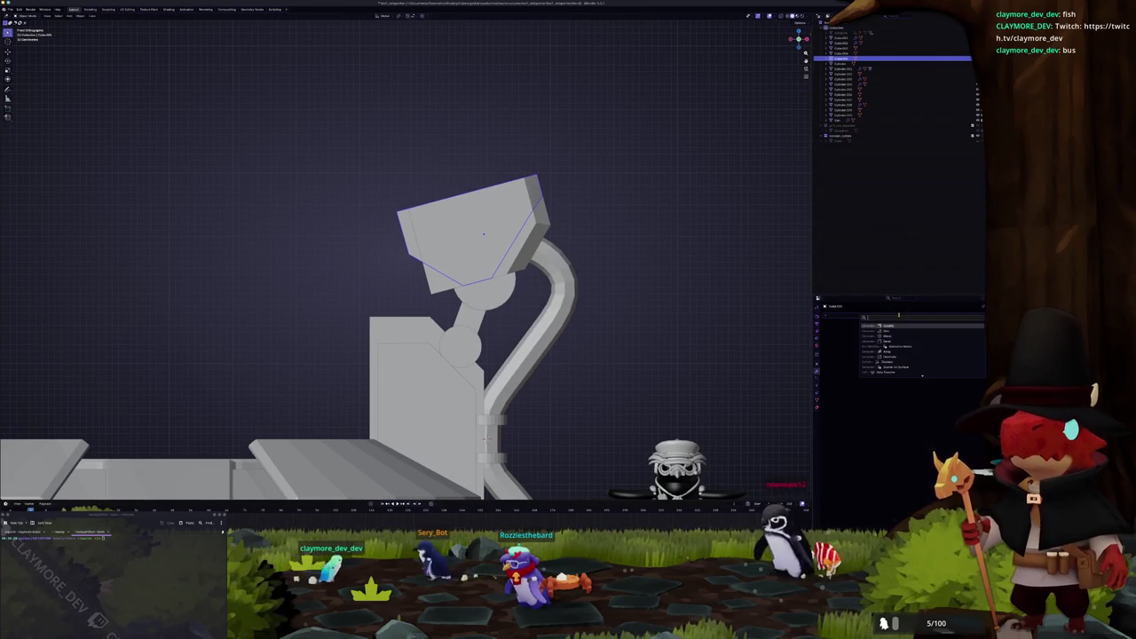
Step: Apply the head's scale and add a Solidify modifier, adjusting its offset
key("Return")
key("ctrl+a")
left_click(679, 306)
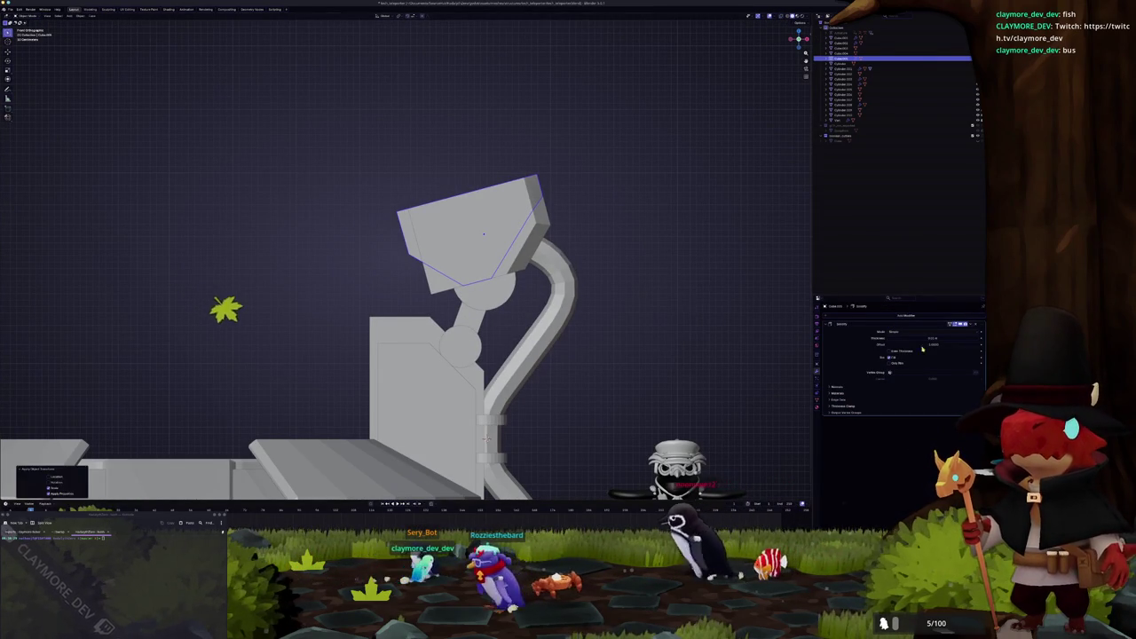
left_click(964, 344)
left_click_drag(930, 338, 915, 339)
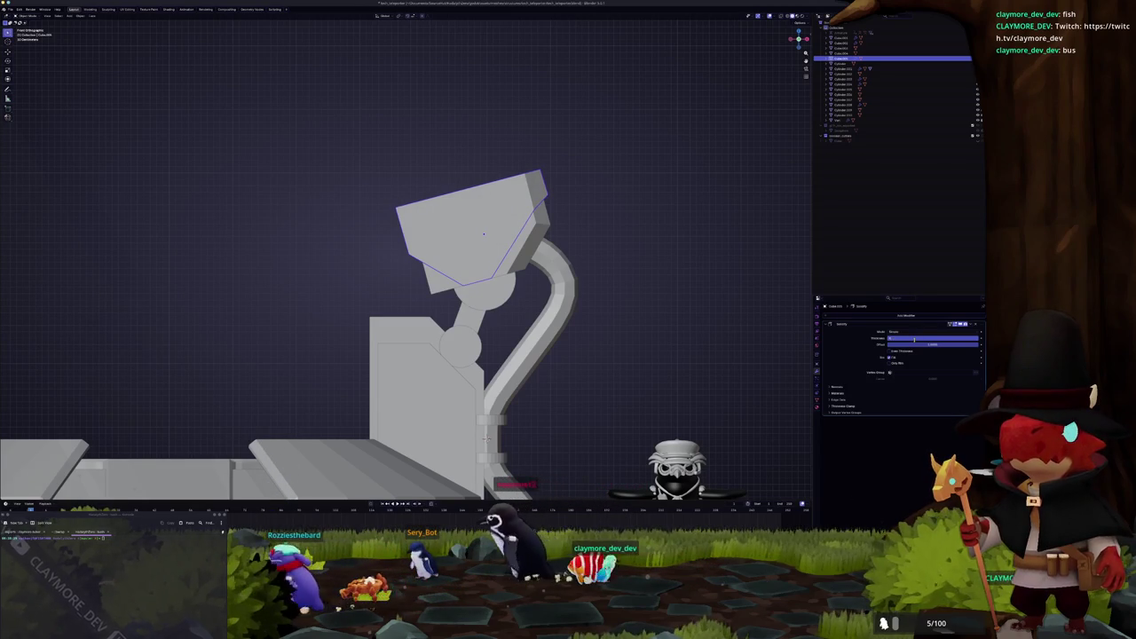
type("s")
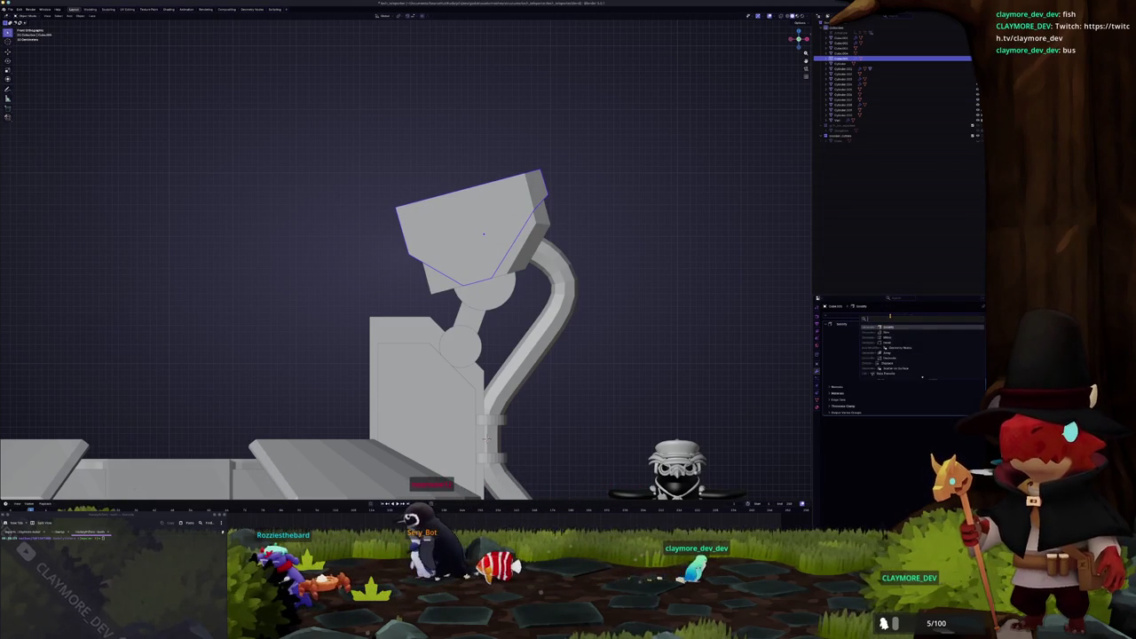
Step: Add a Bevel modifier with amount 0.01 and fine-tune the Solidify shell thickness
key("Return")
mouse_move(487, 437)
middle_mouse_down()
mouse_move(463, 411)
mouse_move(541, 223)
mouse_move(479, 246)
middle_mouse_up()
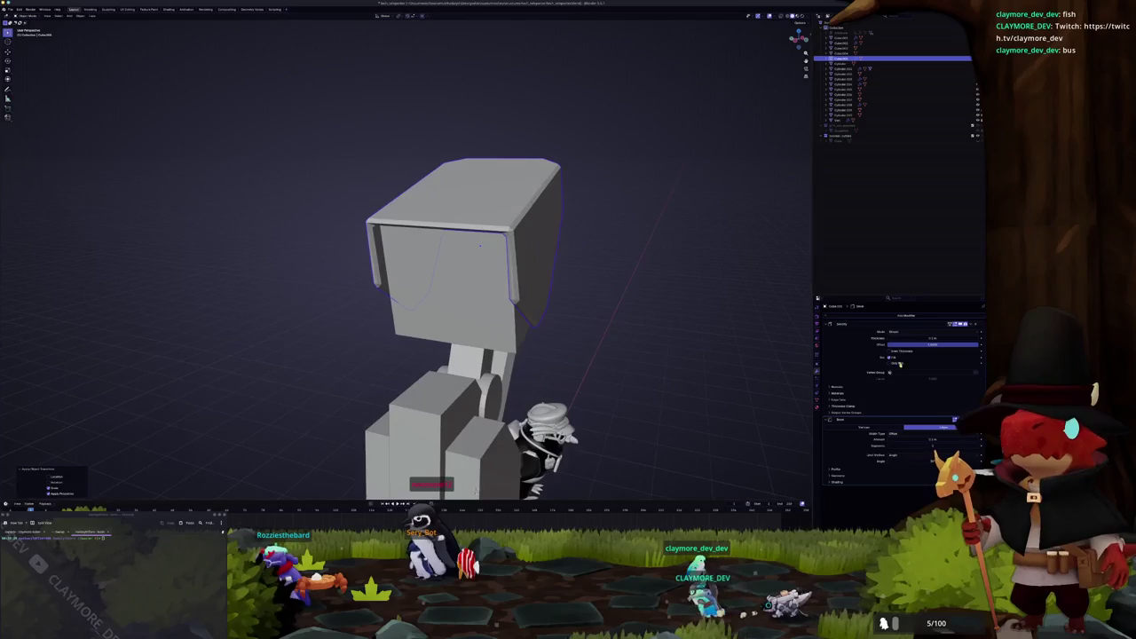
left_click_drag(925, 338, 941, 338)
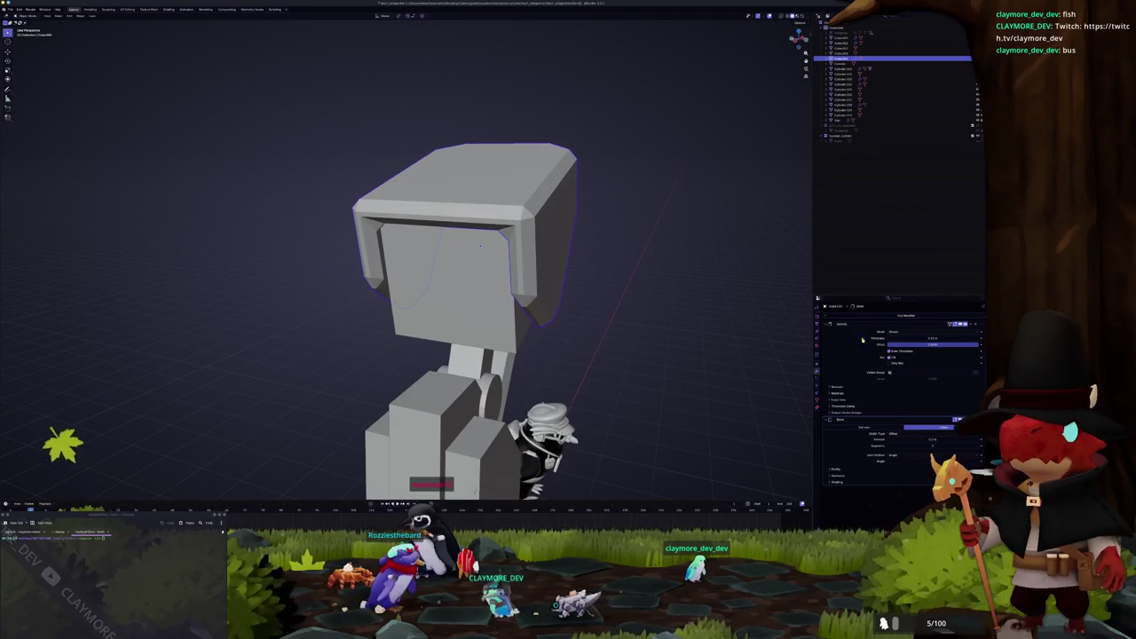
middle_click_drag(684, 204, 700, 349)
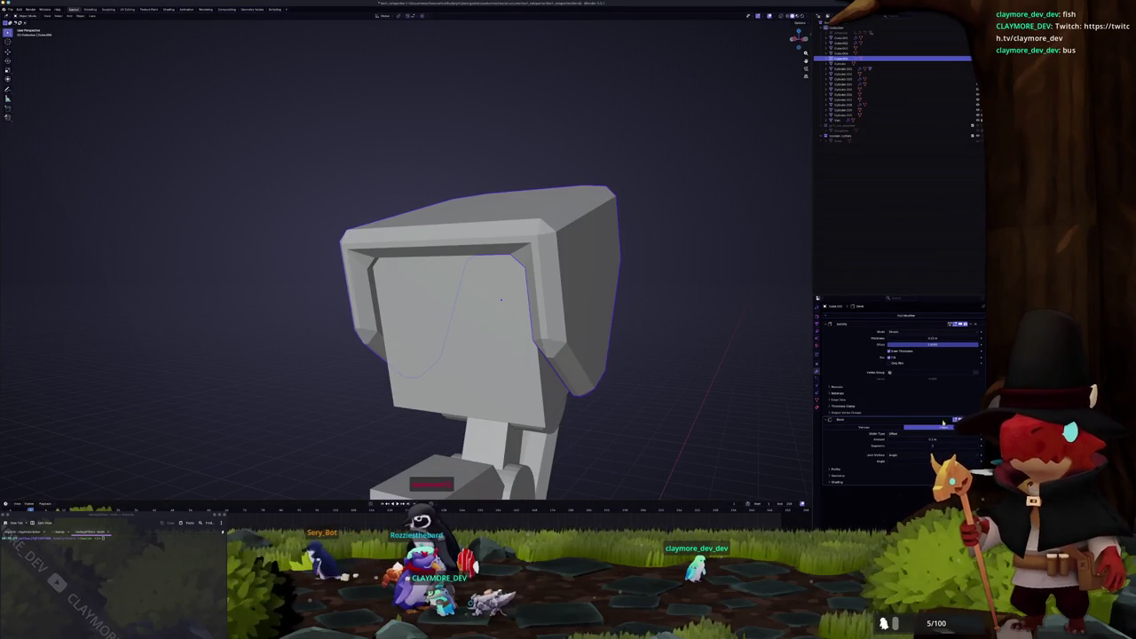
left_click(940, 440)
type("0.01")
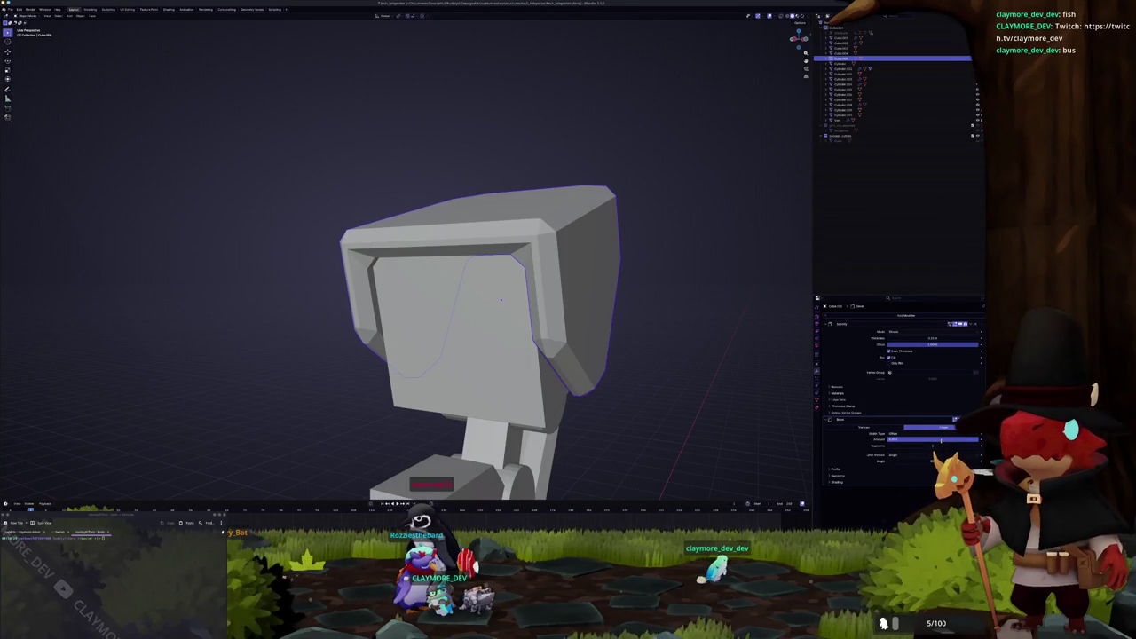
key("Return")
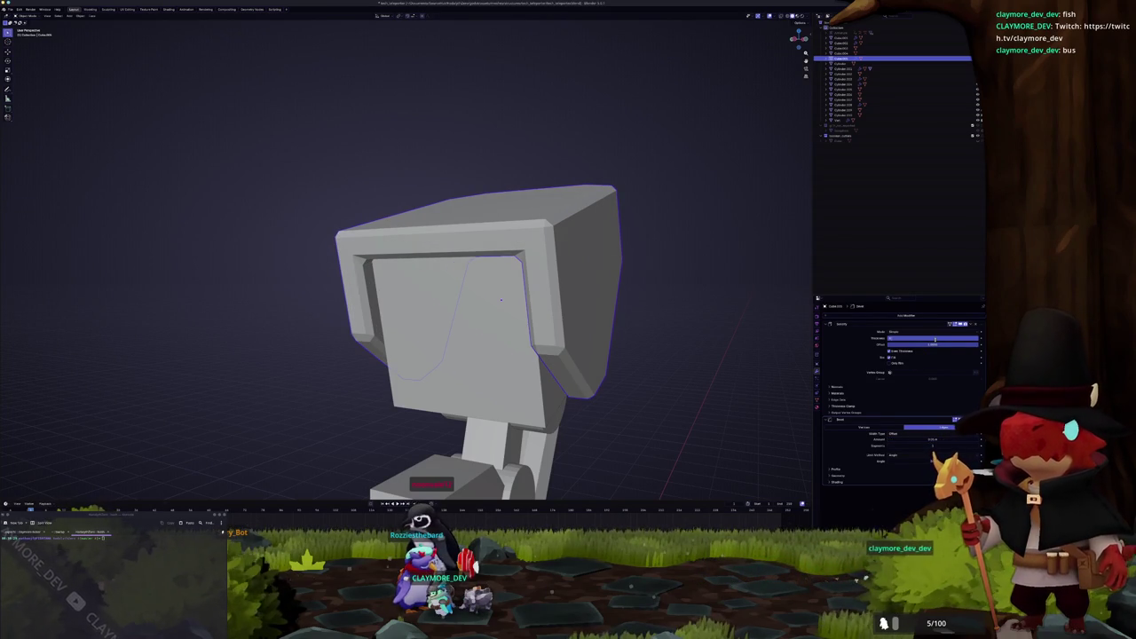
left_click_drag(935, 339, 937, 339)
Step: In X-ray Edit Mode, select part of the hood mesh and inspect the cup shape
mouse_move(568, 213)
middle_mouse_down()
mouse_move(473, 238)
mouse_move(387, 328)
middle_mouse_up()
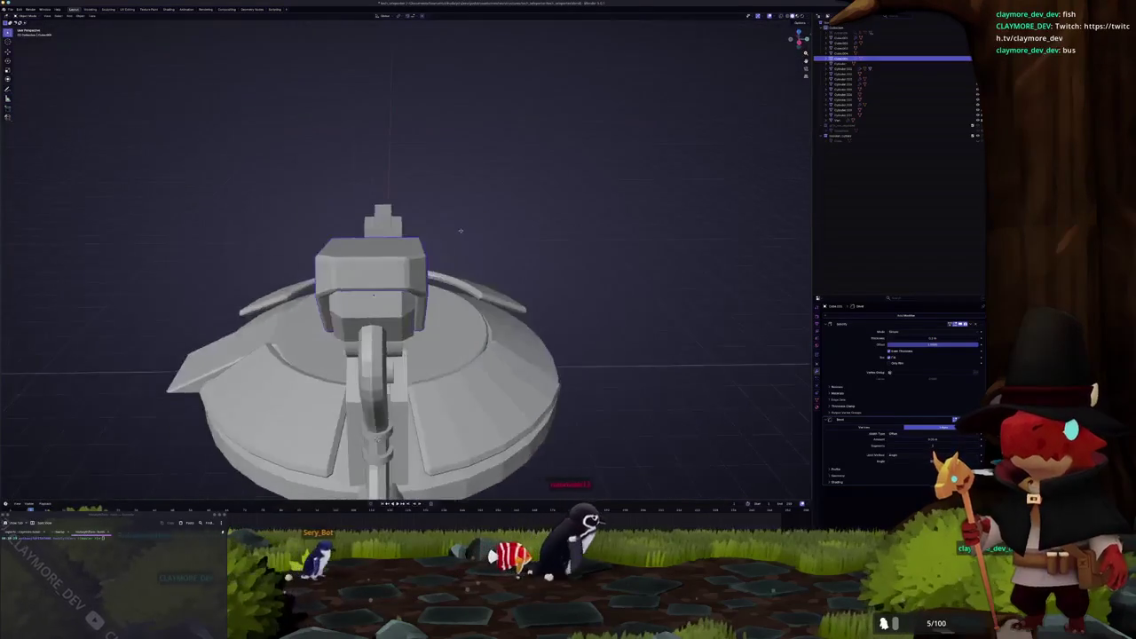
key("alt+z")
key("Tab")
key("c")
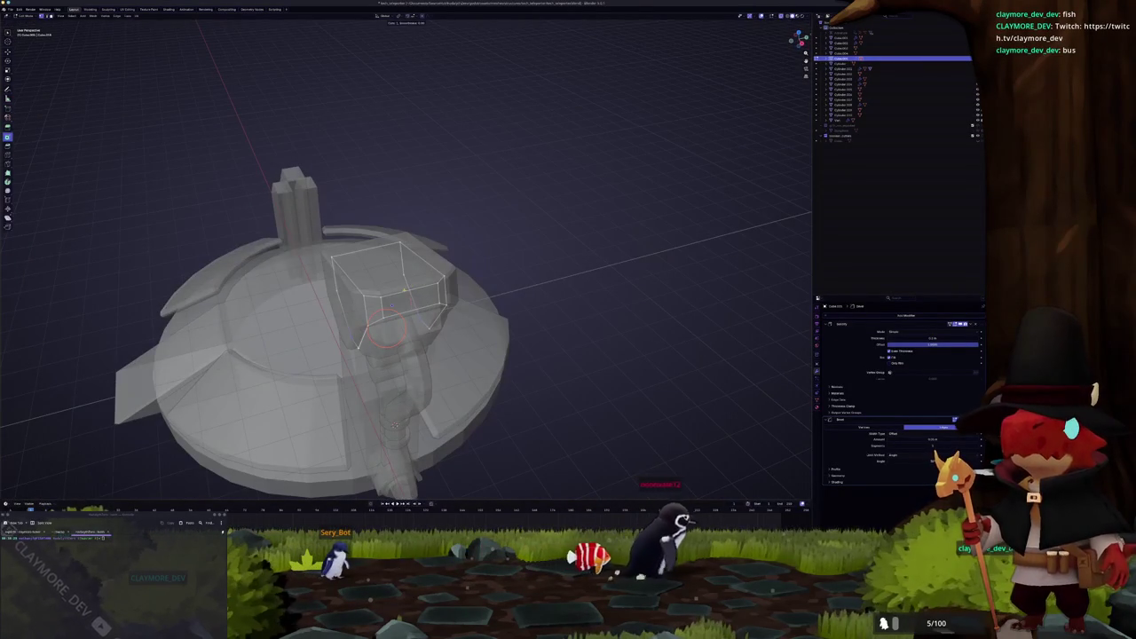
left_click(404, 293)
middle_click_drag(406, 299, 388, 336)
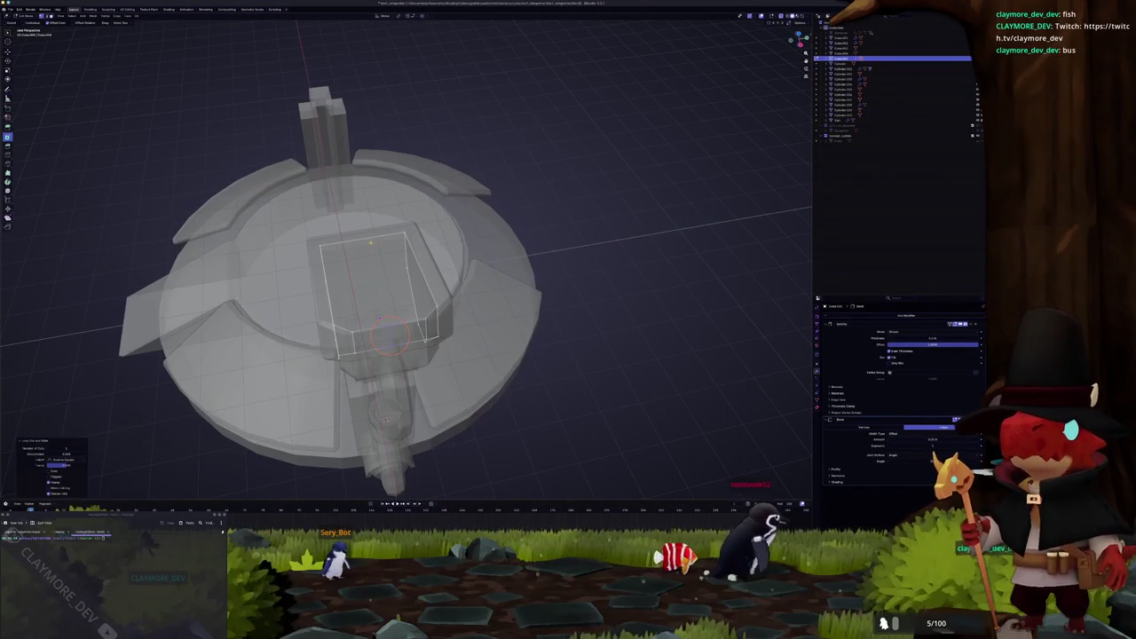
right_click(388, 335)
key("Escape")
right_click(366, 239)
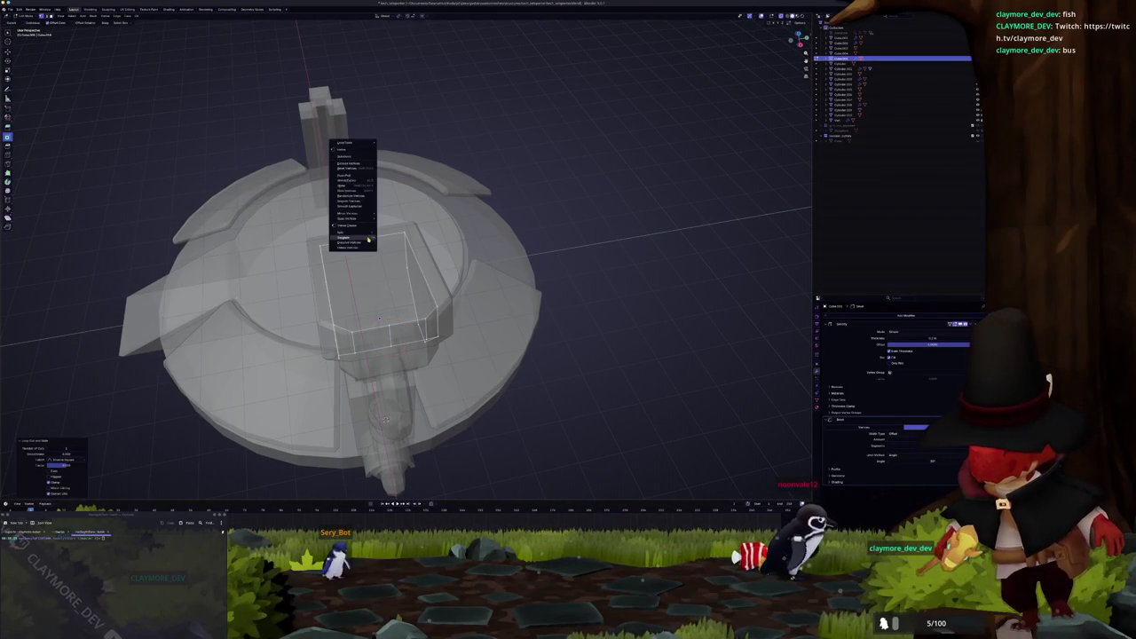
middle_click_drag(367, 240, 496, 293)
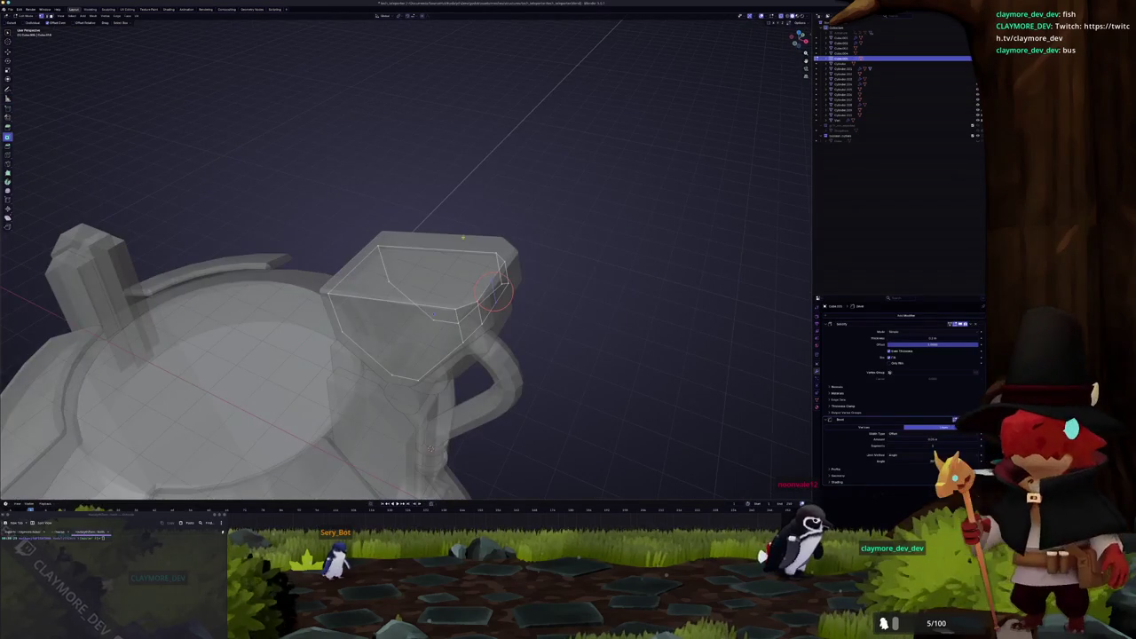
mouse_move(414, 345)
middle_mouse_down()
mouse_move(381, 267)
mouse_move(474, 339)
middle_mouse_up()
Step: Back in Object Mode, select the lamp hood object and bring up the Add menu
key("Tab")
scroll(376, 253, "down", 4)
left_click(474, 339)
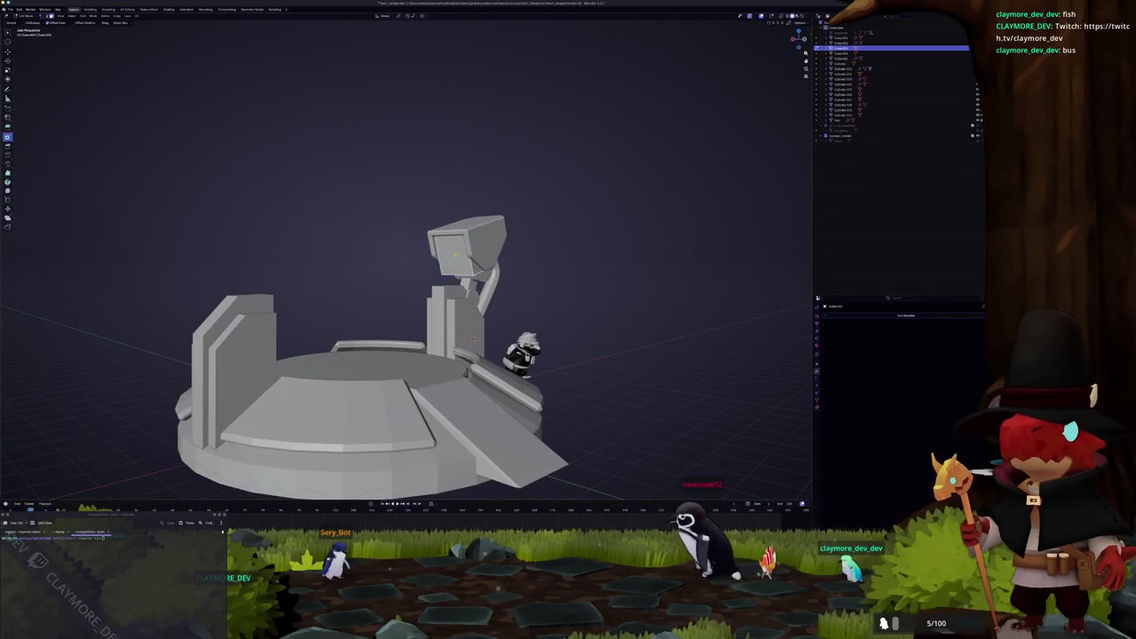
key("Tab")
key("shift+a")
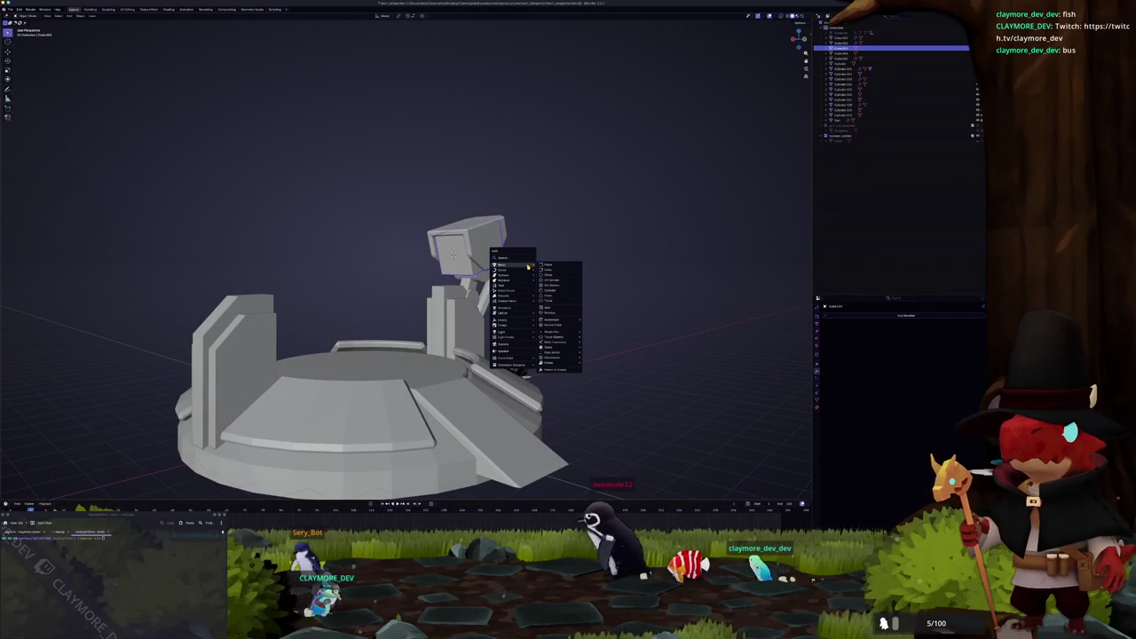
Step: Add a cylinder at the lamp hood and rotate it near-horizontal in side view
left_click(557, 315)
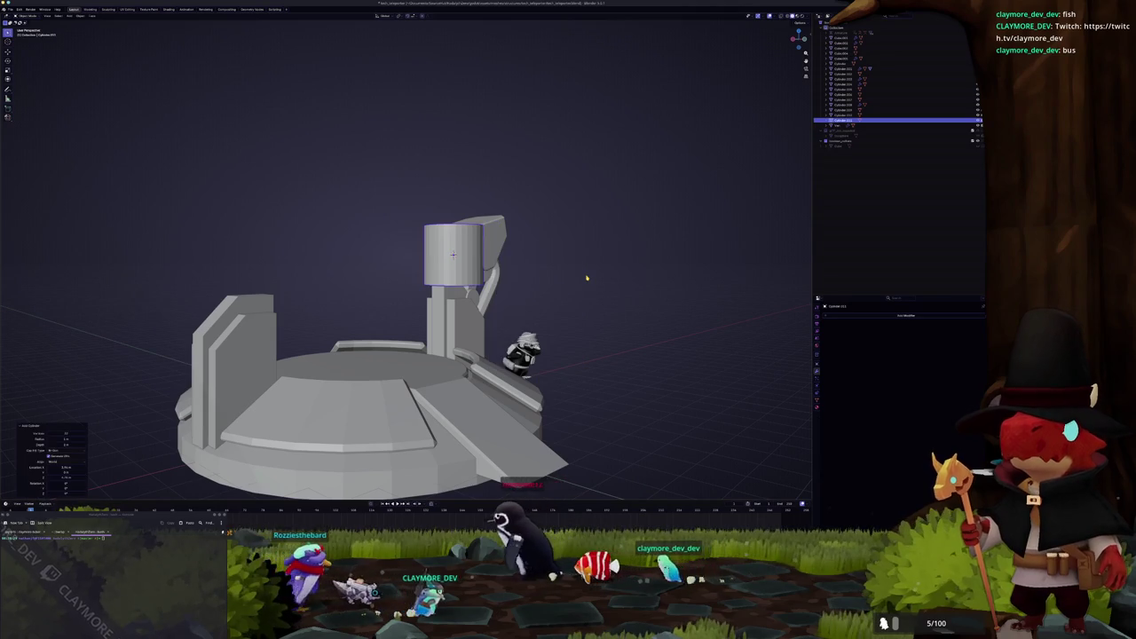
key("KP_1")
key("KP_3")
scroll(583, 278, "up", 4)
key("r")
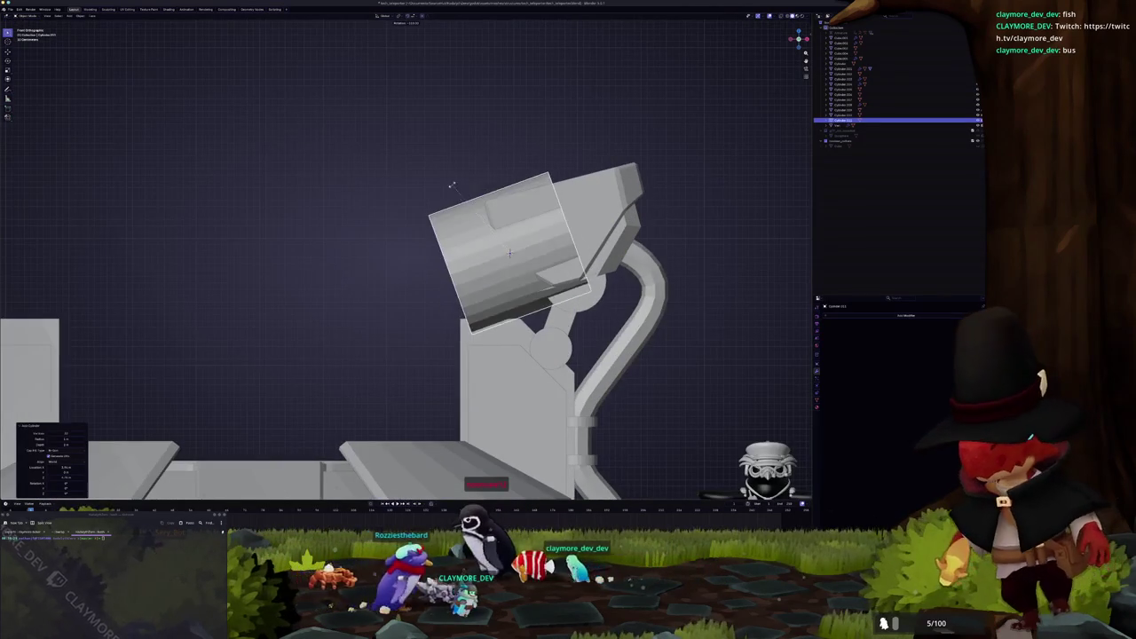
left_click(469, 280)
mouse_move(469, 280)
middle_mouse_down()
mouse_move(430, 242)
mouse_move(519, 253)
middle_mouse_up()
Step: Inset the cylinder's front face and push it inward to form a recessed lens
key("c")
key("Escape")
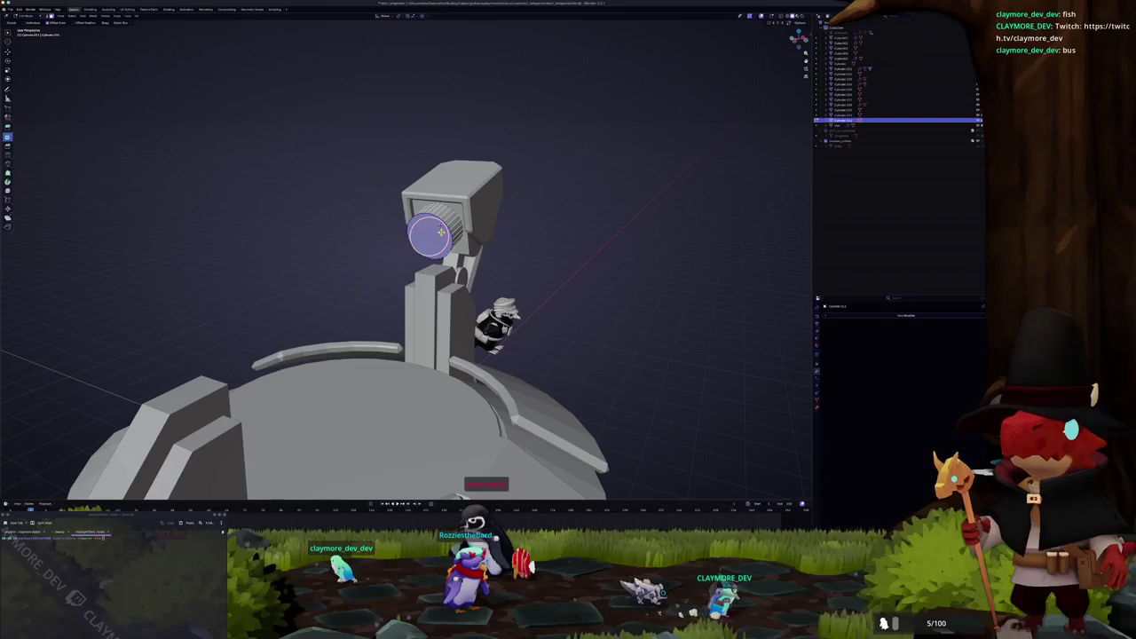
key("i")
left_click(438, 228)
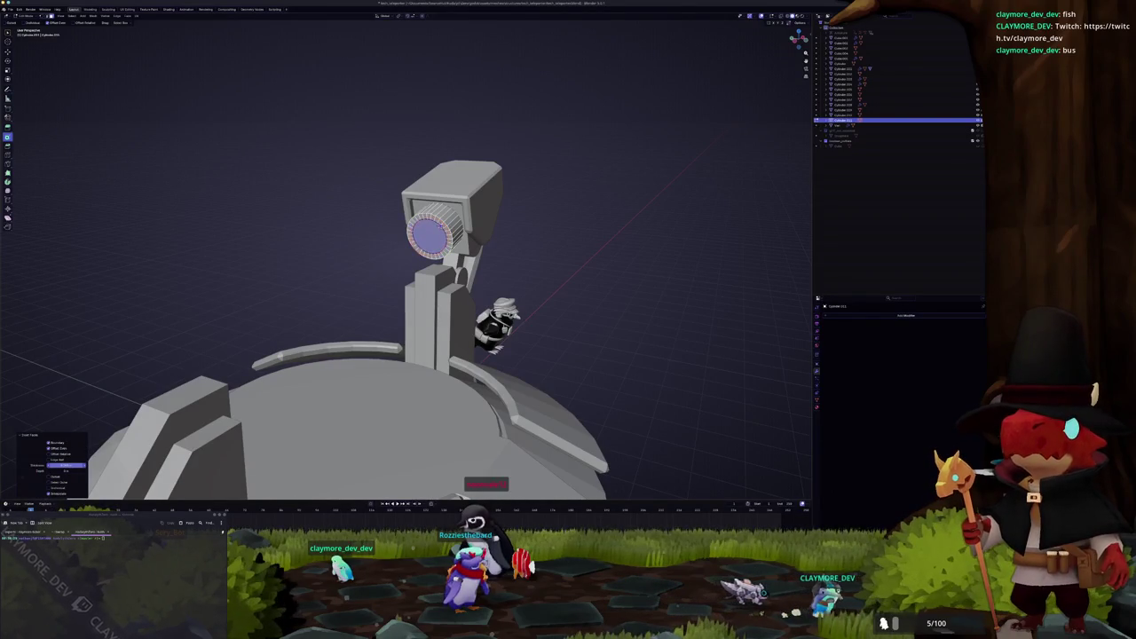
middle_click_drag(266, 337, 235, 331)
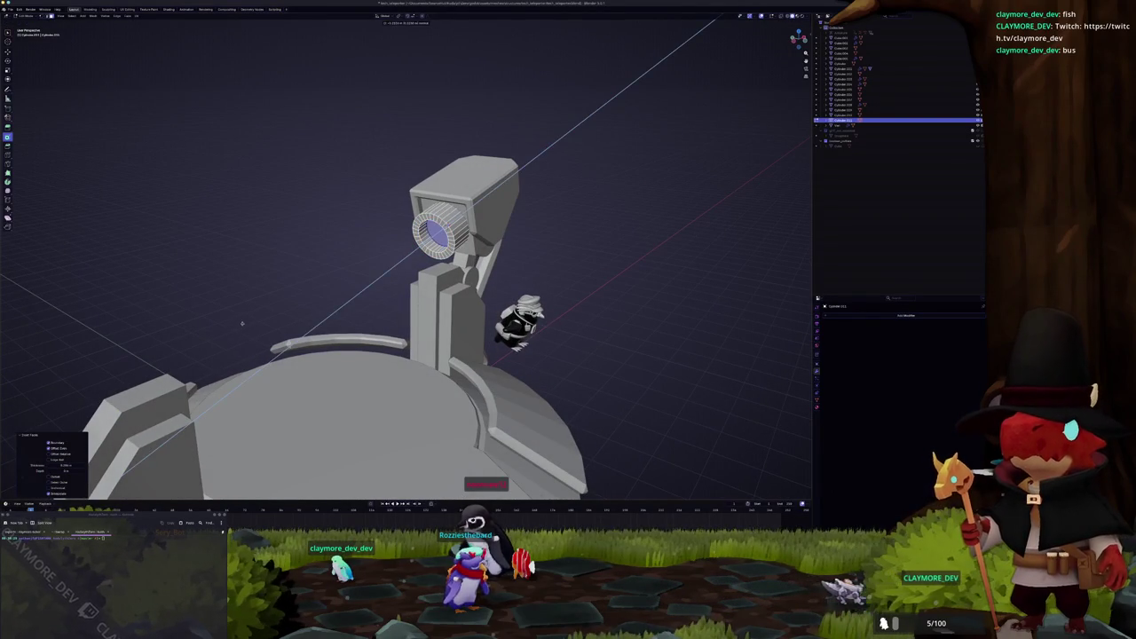
left_click(241, 324)
scroll(309, 293, "up", 2)
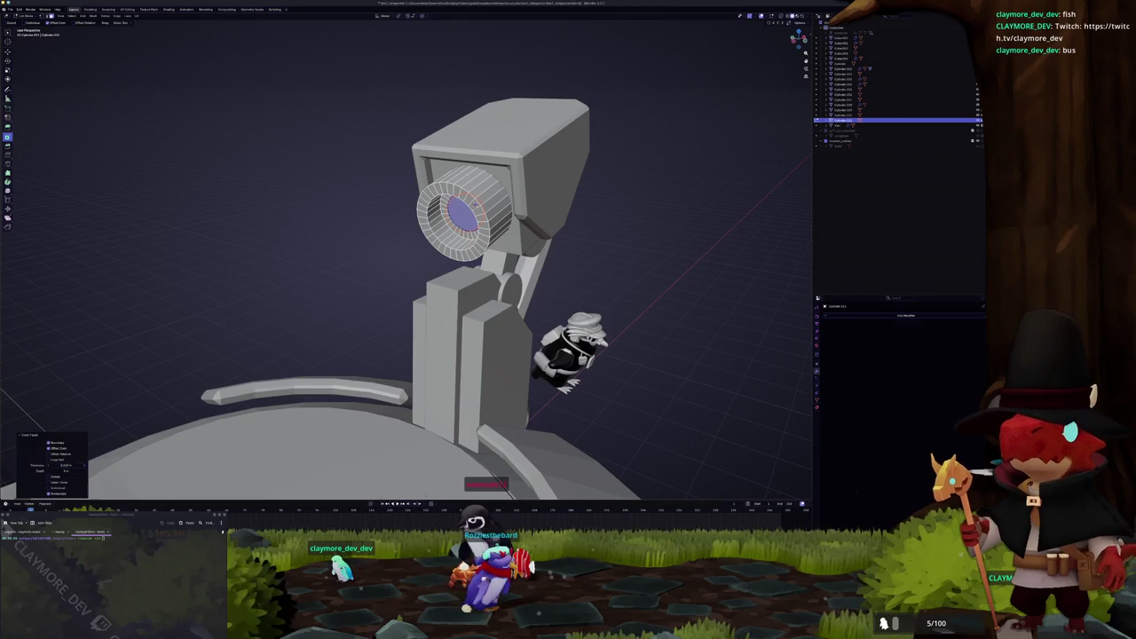
Step: Tilt the lens cylinder upward to match the hood and scale it along Z
key("Tab")
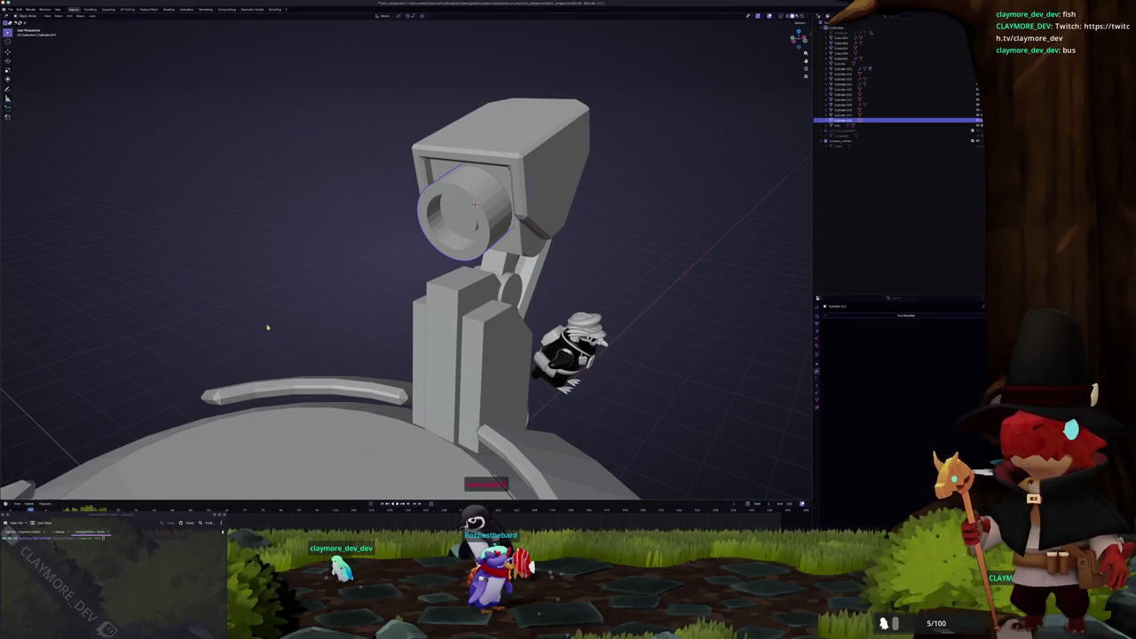
key("Tab")
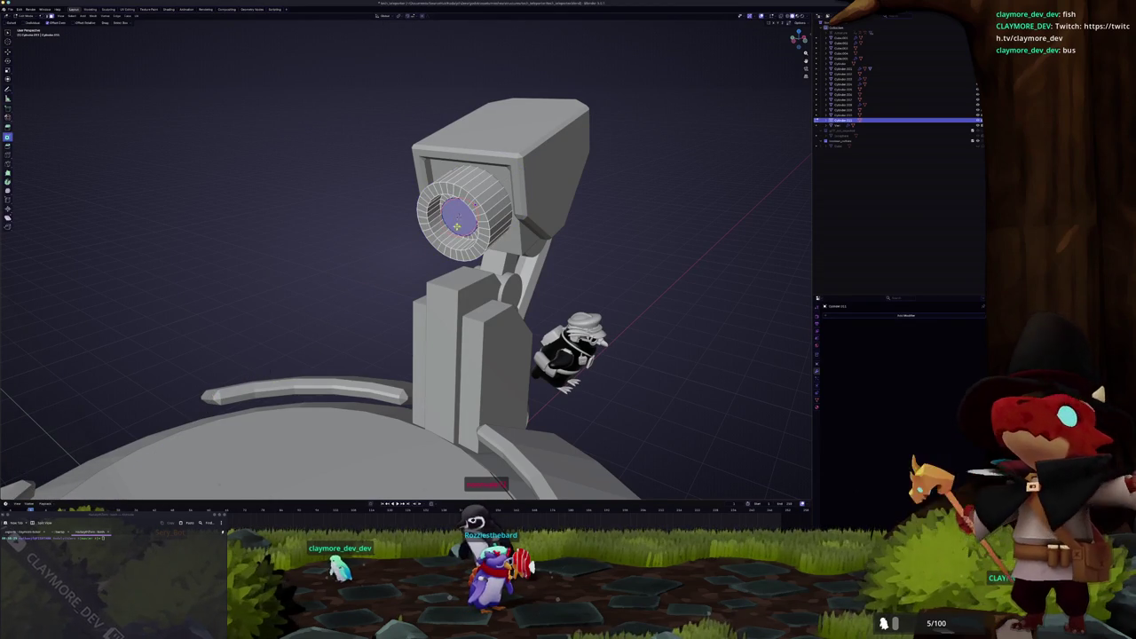
right_click(275, 258)
left_click(357, 292)
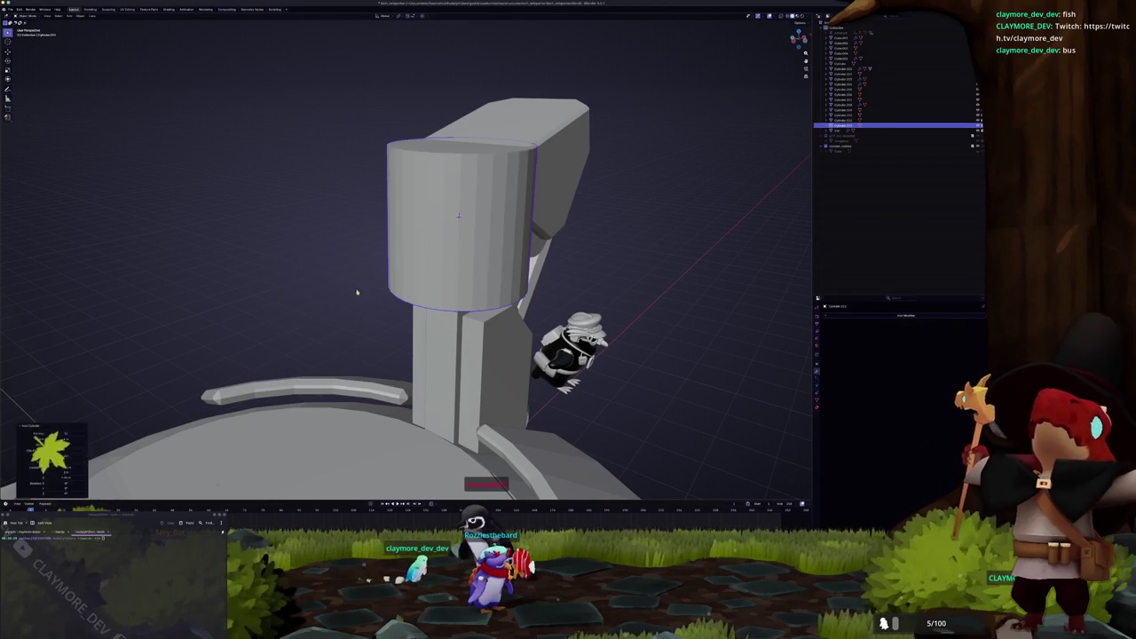
key("KP_1")
key("KP_3")
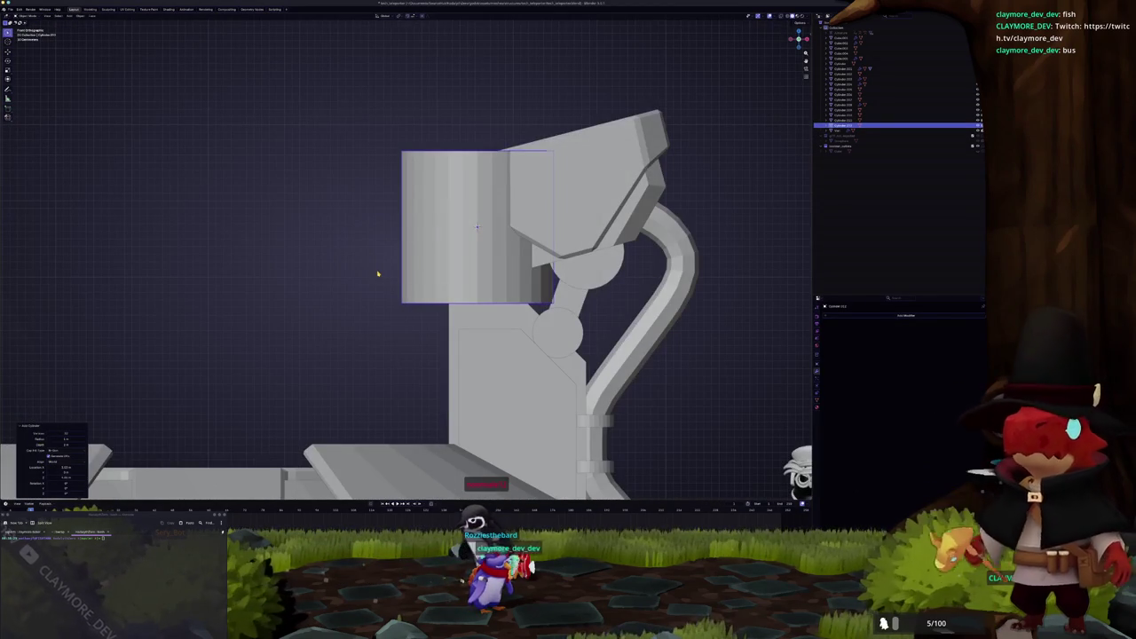
key("r")
key("Return")
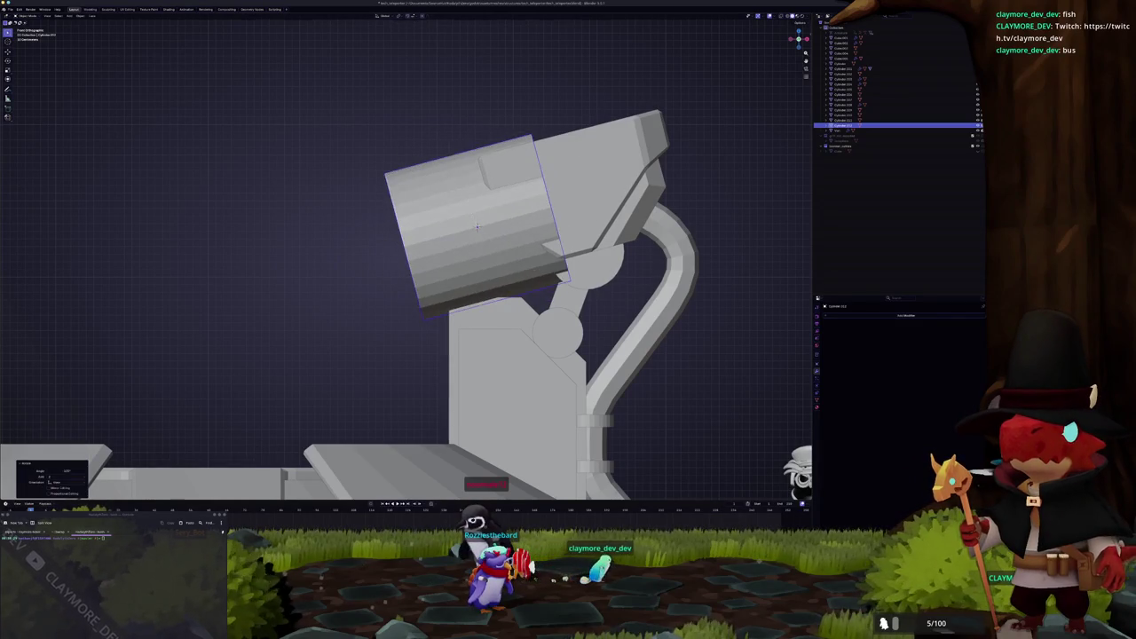
key("s")
scroll(517, 231, "up", 2)
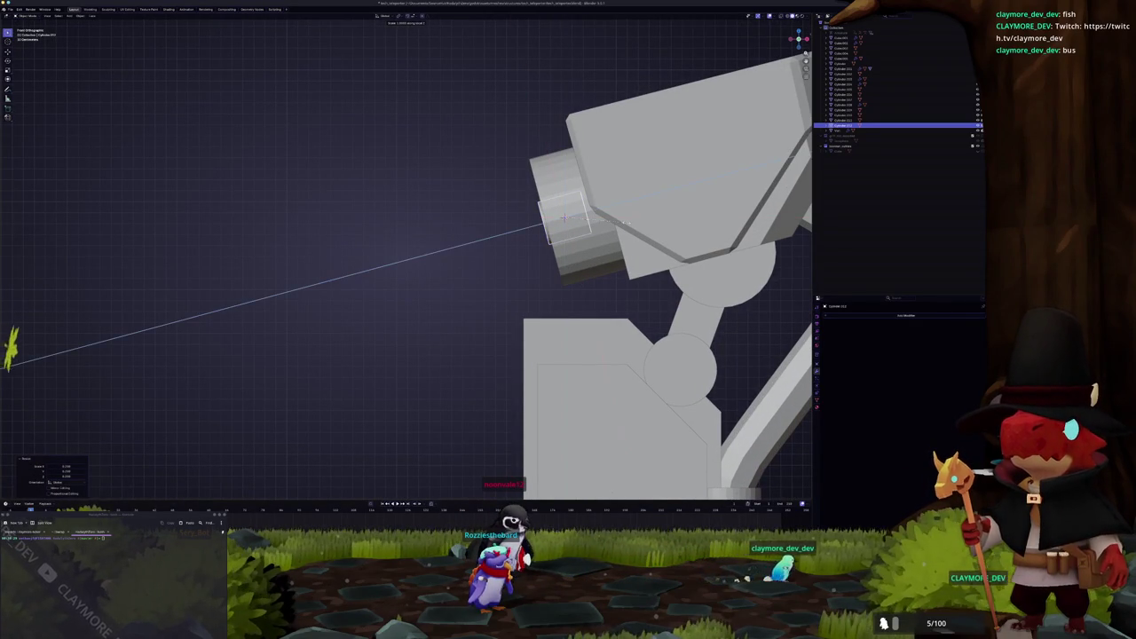
key("z")
key("Escape")
Step: Select the lens's front end face in perspective view and return to Object Mode
middle_click_drag(624, 215, 515, 217)
left_click(506, 215)
key("Tab")
key("shift+a")
mouse_move(388, 234)
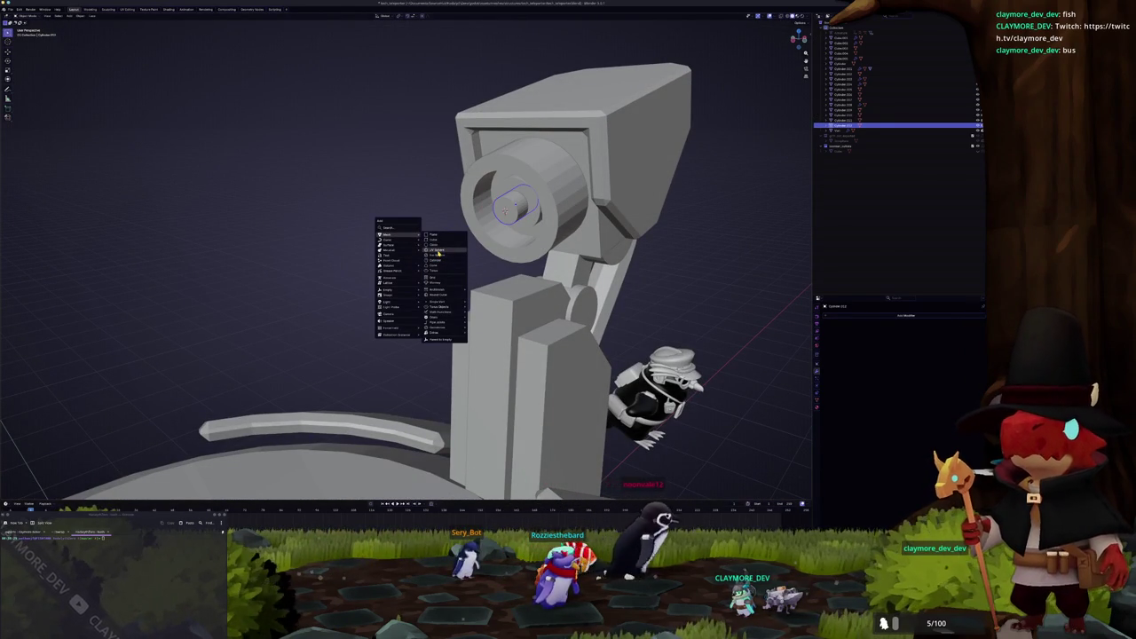
Step: Add a UV Sphere with fewer rings, then rotate and shrink it into the lens
left_click(438, 253)
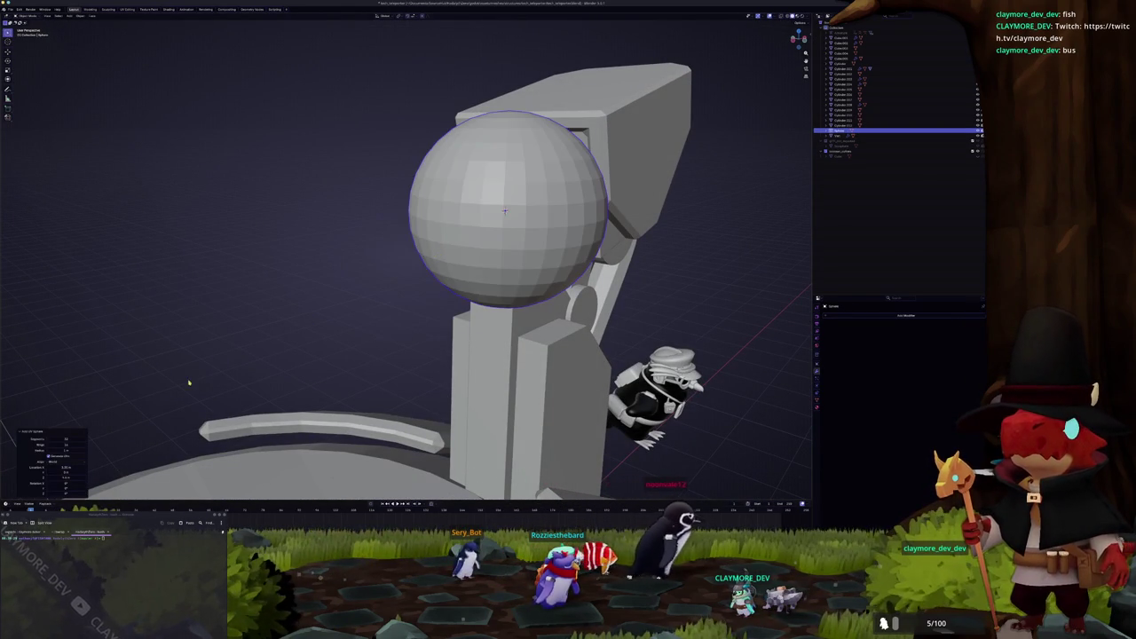
left_click(66, 444)
key("Return")
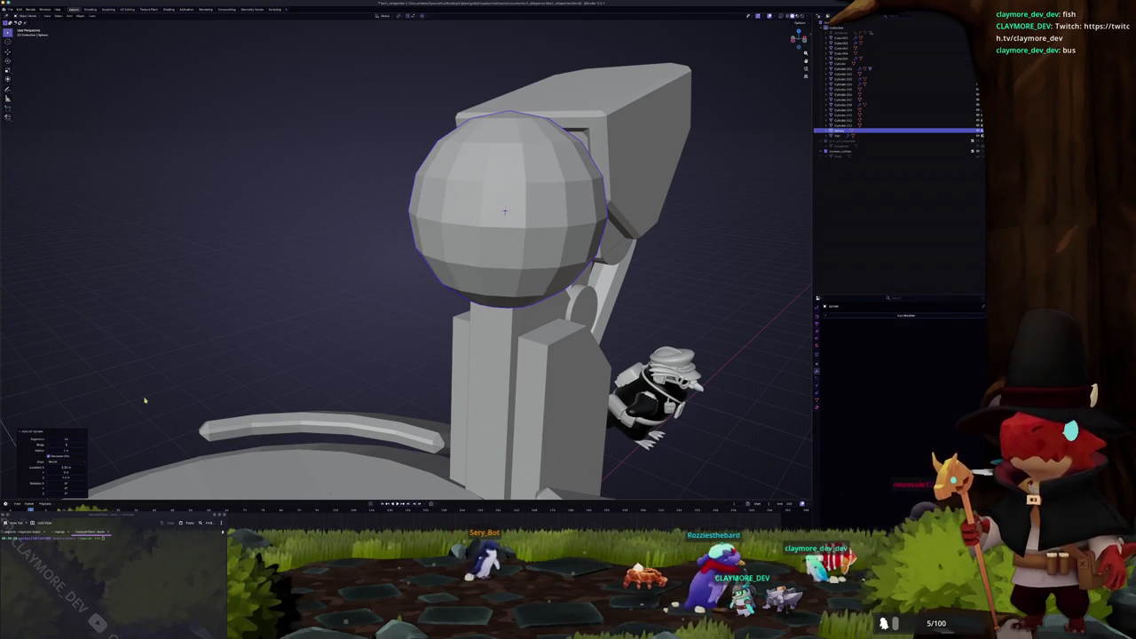
key("KP_7")
key("KP_3")
key("KP_1")
scroll(417, 273, "down", 3)
key("r")
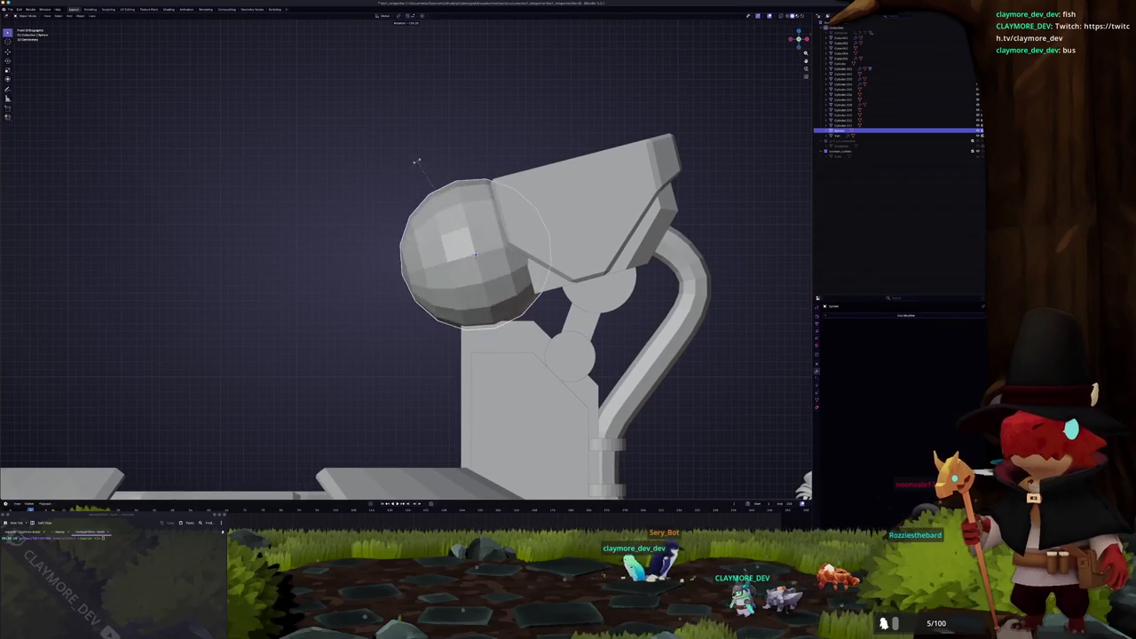
left_click(411, 169)
key("s")
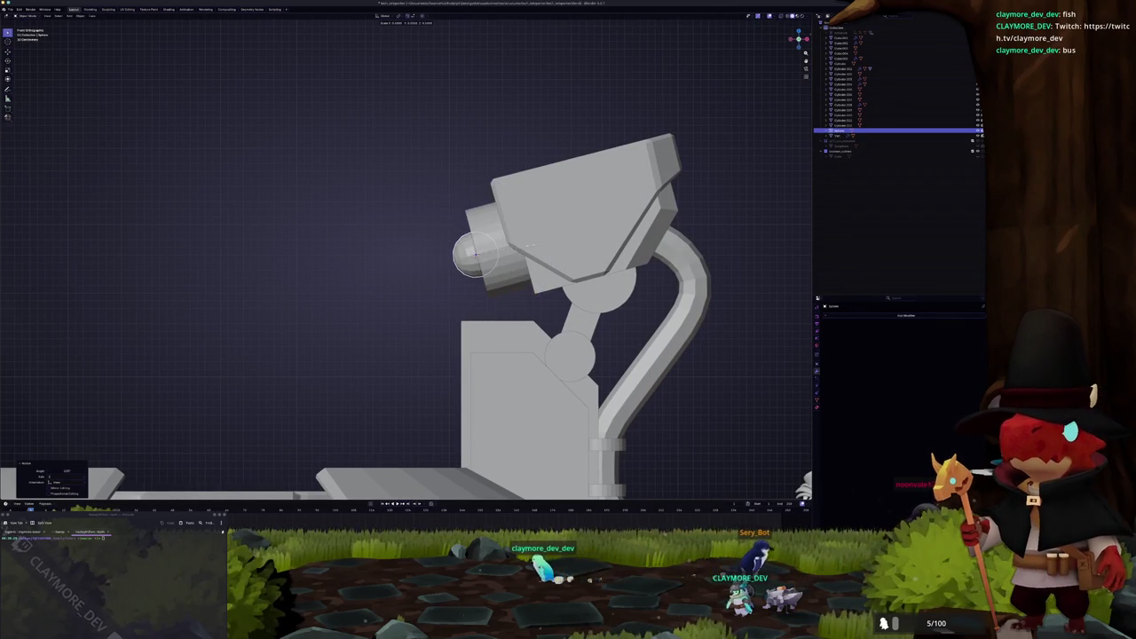
key("Return")
Step: Orbit around the lamp head to check the bulb, then out to the whole platform
middle_click_drag(417, 267, 462, 248)
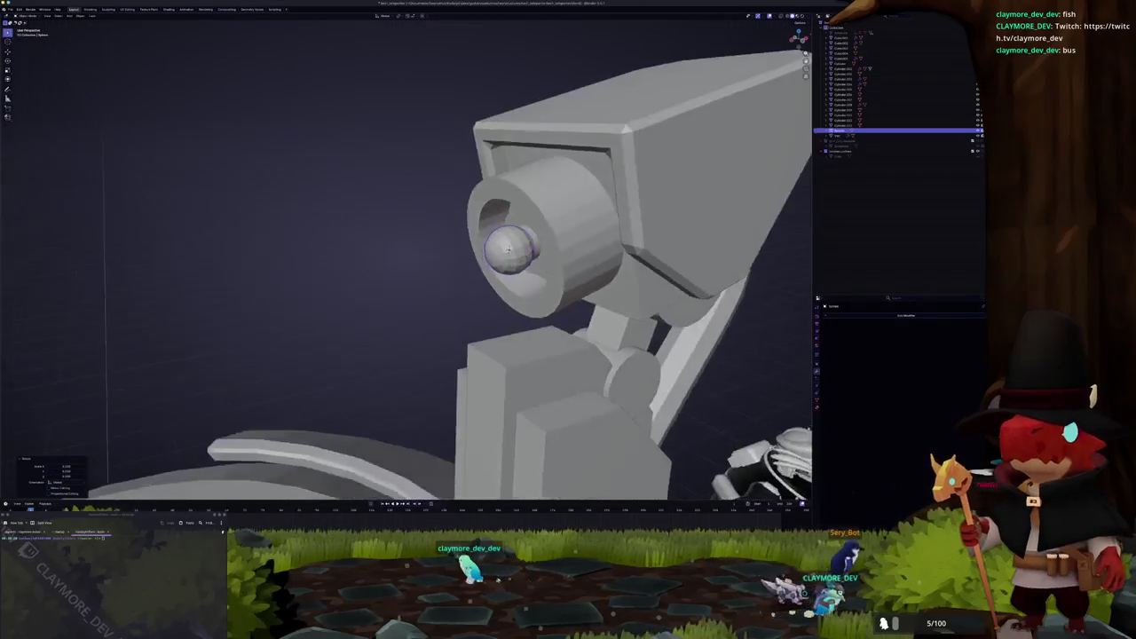
scroll(462, 248, "up", 3)
middle_click_drag(376, 281, 387, 256)
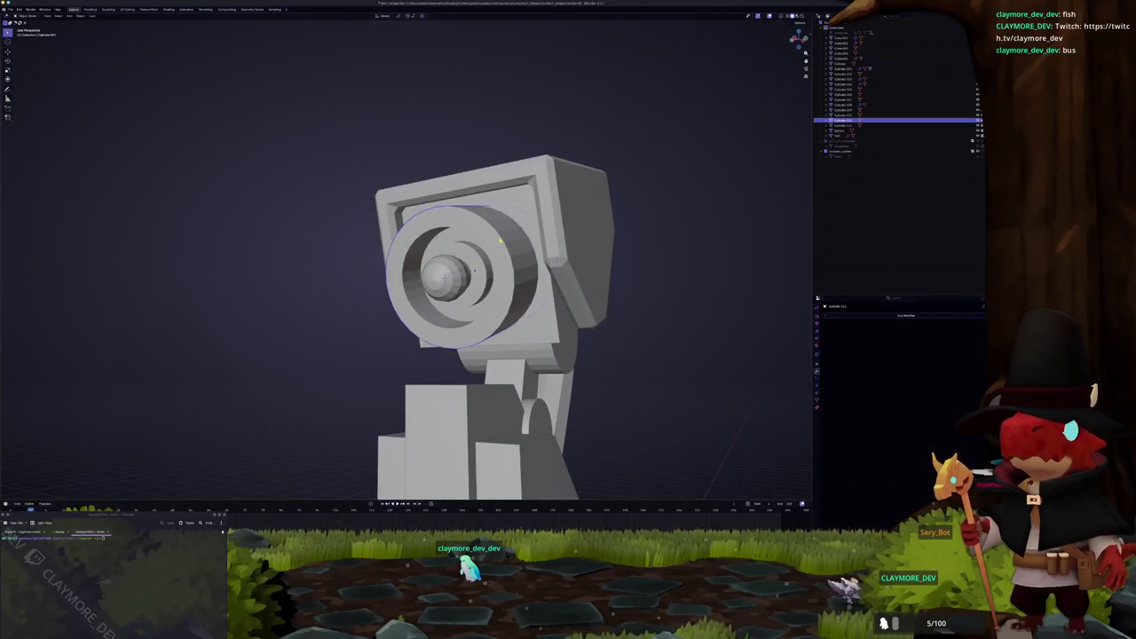
middle_click_drag(500, 239, 495, 271)
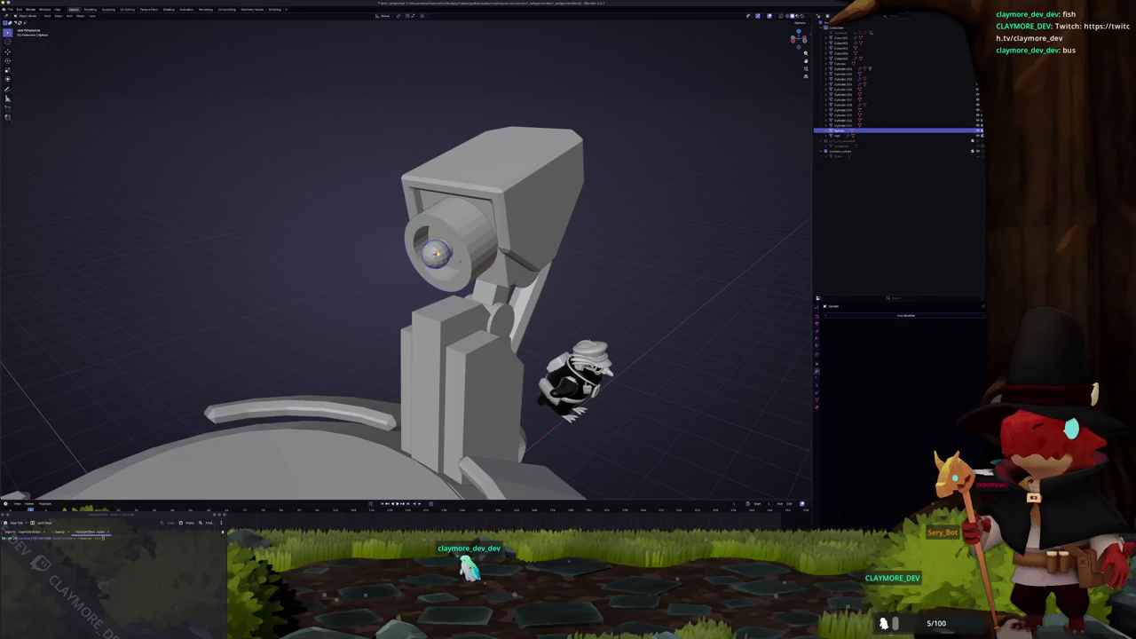
scroll(408, 266, "down", 3)
mouse_move(408, 267)
middle_mouse_down()
mouse_move(417, 284)
mouse_move(462, 267)
middle_mouse_up()
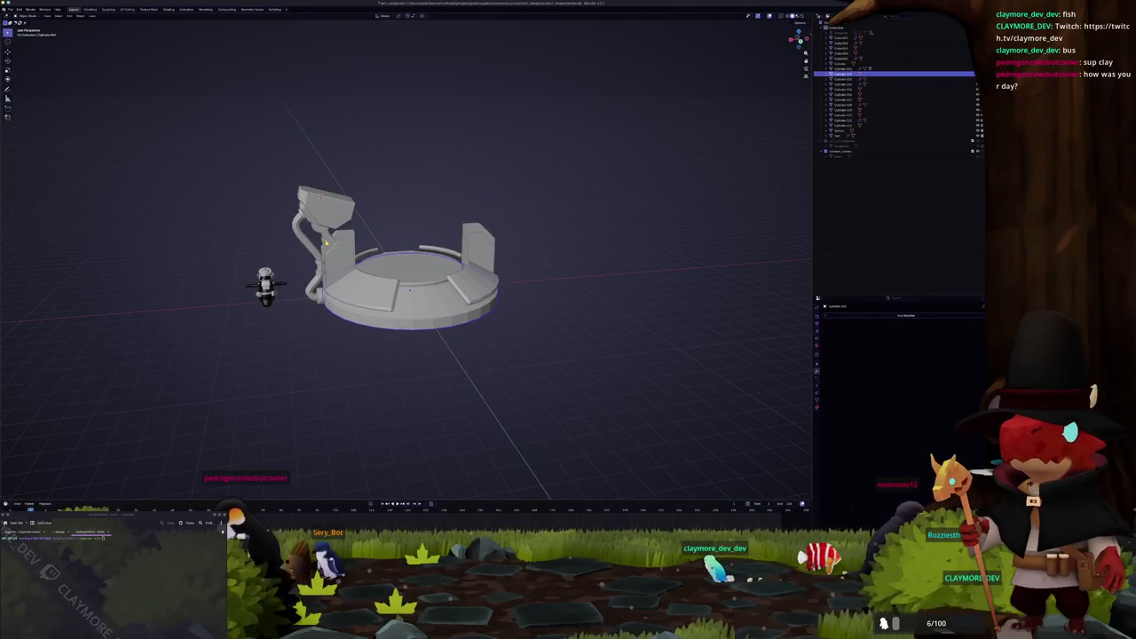
Step: Select the arm pieces with the lamp head active, add a Mirror modifier, and pick its mirror object
left_click(887, 64)
scroll(406, 257, "up", 3)
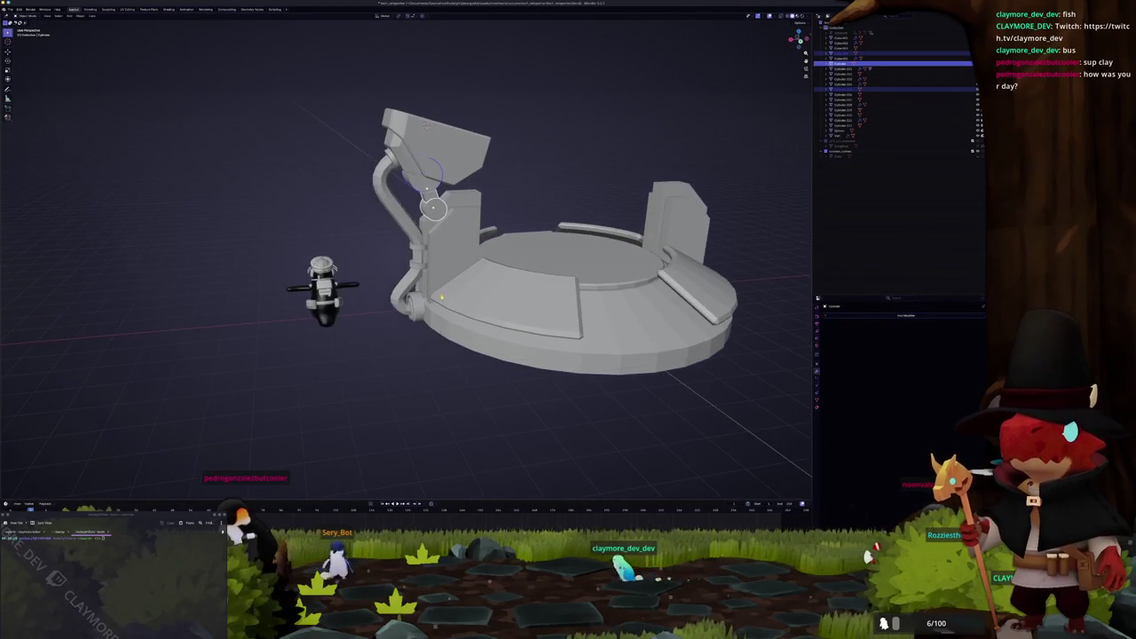
left_click(887, 105)
scroll(405, 257, "up", 3)
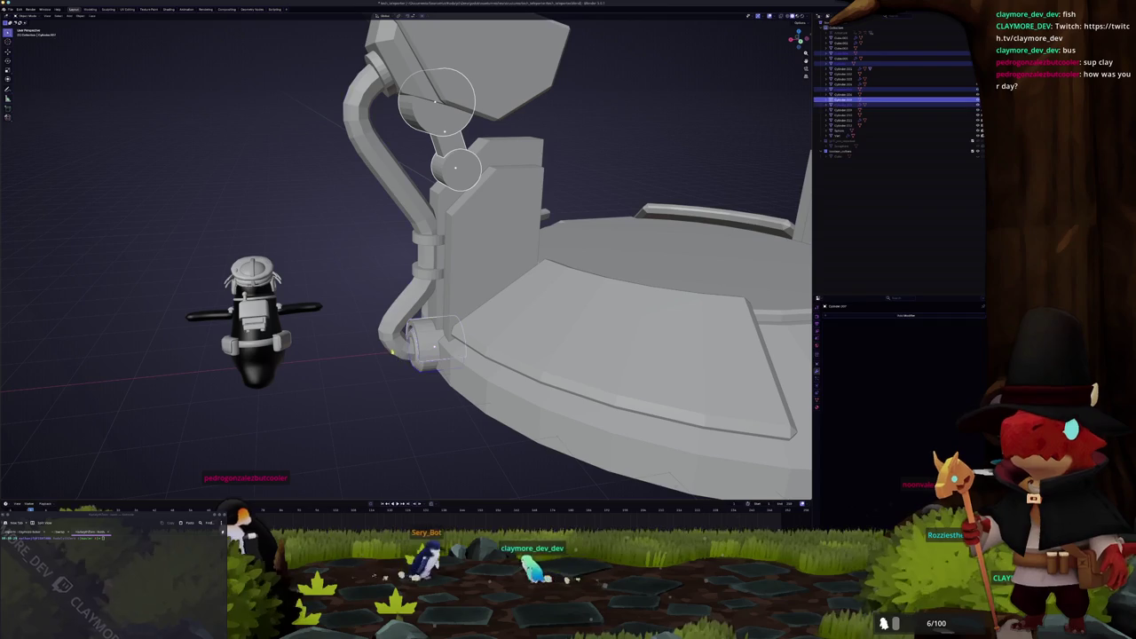
left_click(405, 247, "shift")
scroll(405, 248, "down", 3)
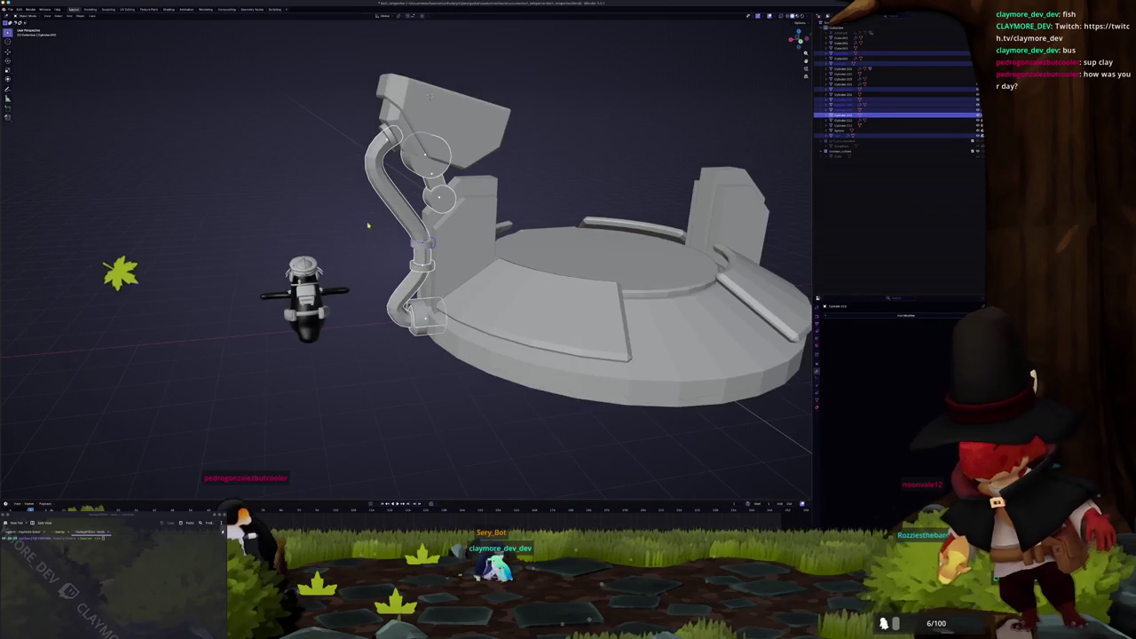
left_click(417, 158, "shift")
middle_click_drag(417, 158, 515, 174)
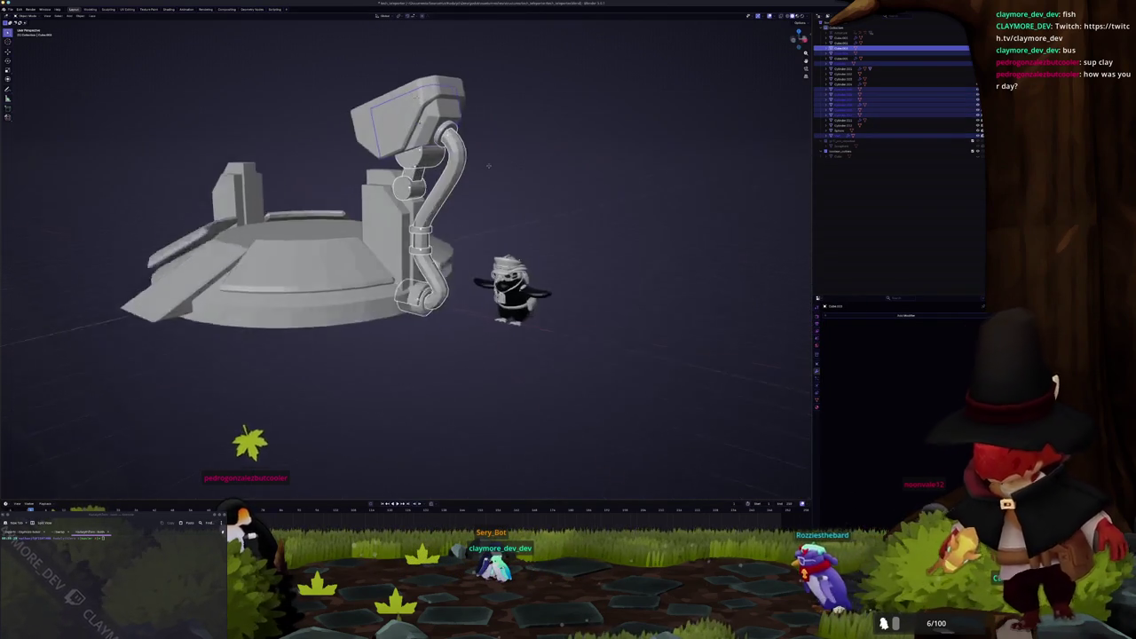
left_click(875, 318)
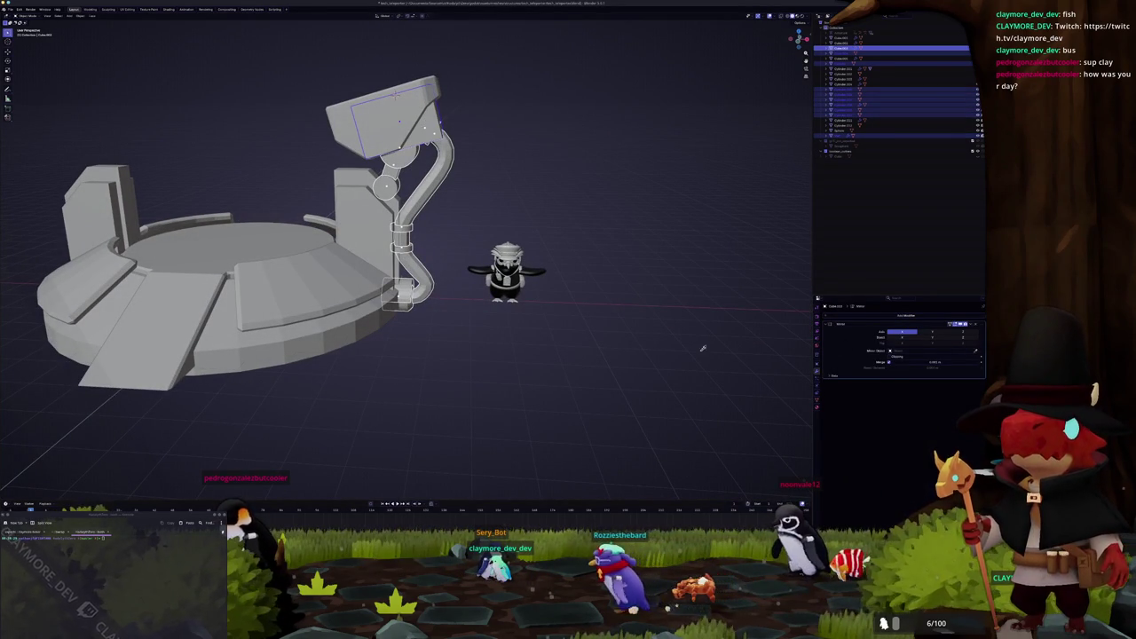
left_click(950, 350)
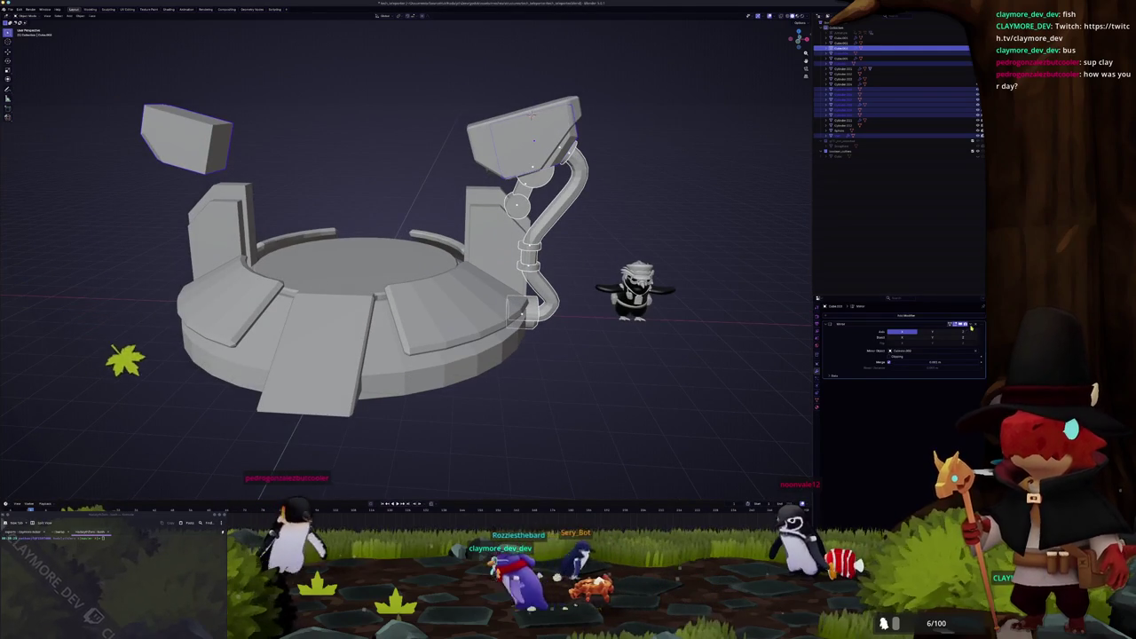
Step: Mirror the lamp arm across the platform's centre object and zoom in on the mirrored lamp head
left_click(955, 346)
left_click(652, 184)
middle_click_drag(651, 185, 532, 160)
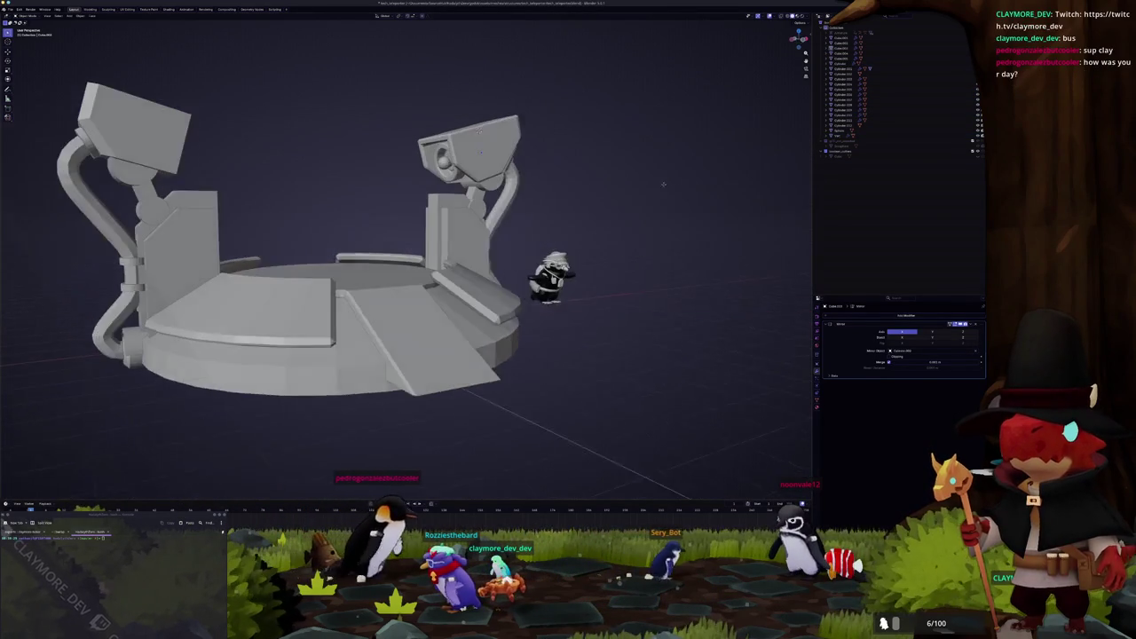
scroll(431, 148, "up", 3)
left_click(455, 126)
middle_click_drag(455, 126, 532, 89)
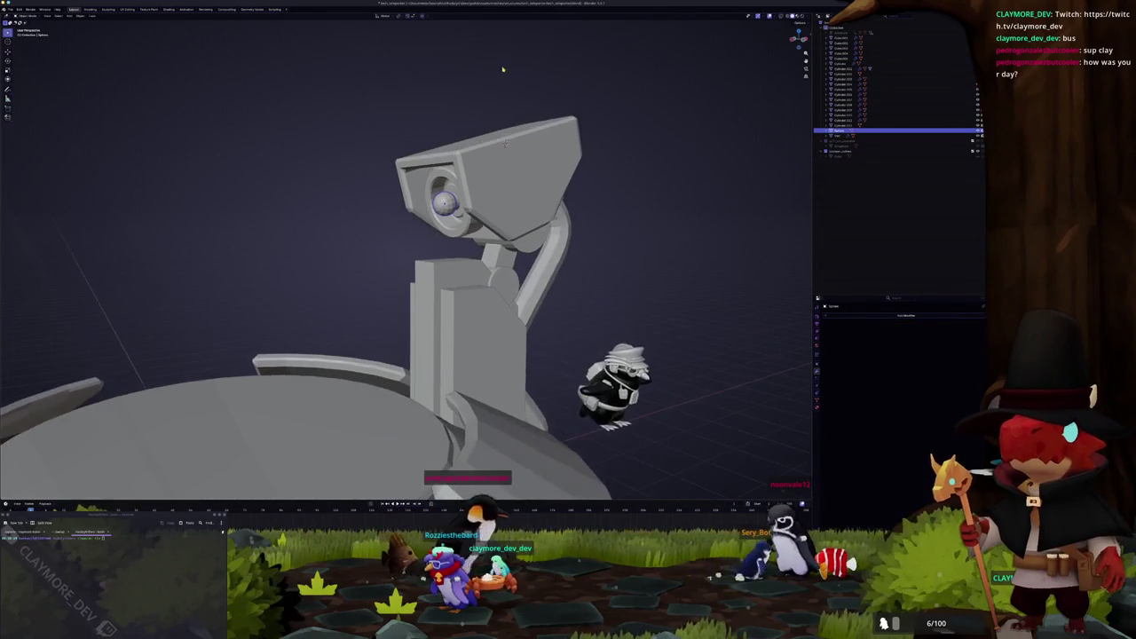
scroll(568, 72, "up", 2)
Step: Select the lens ring, housing and mirrored arm, then mirror the housing onto the left lamp head
left_click(568, 71)
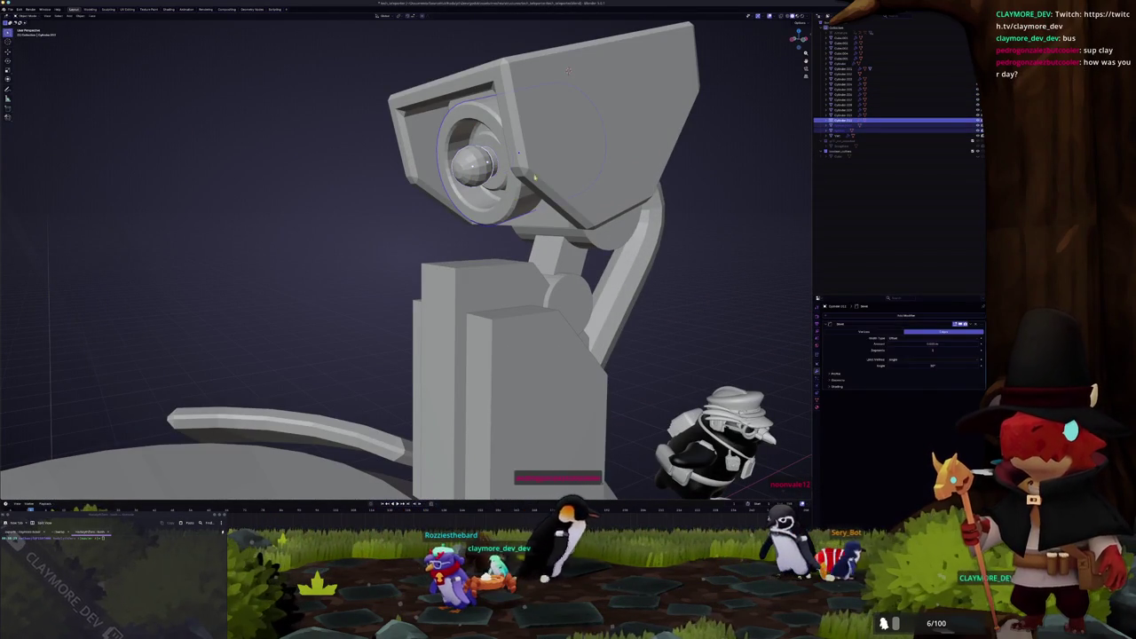
left_click(548, 165)
scroll(628, 249, "down", 4)
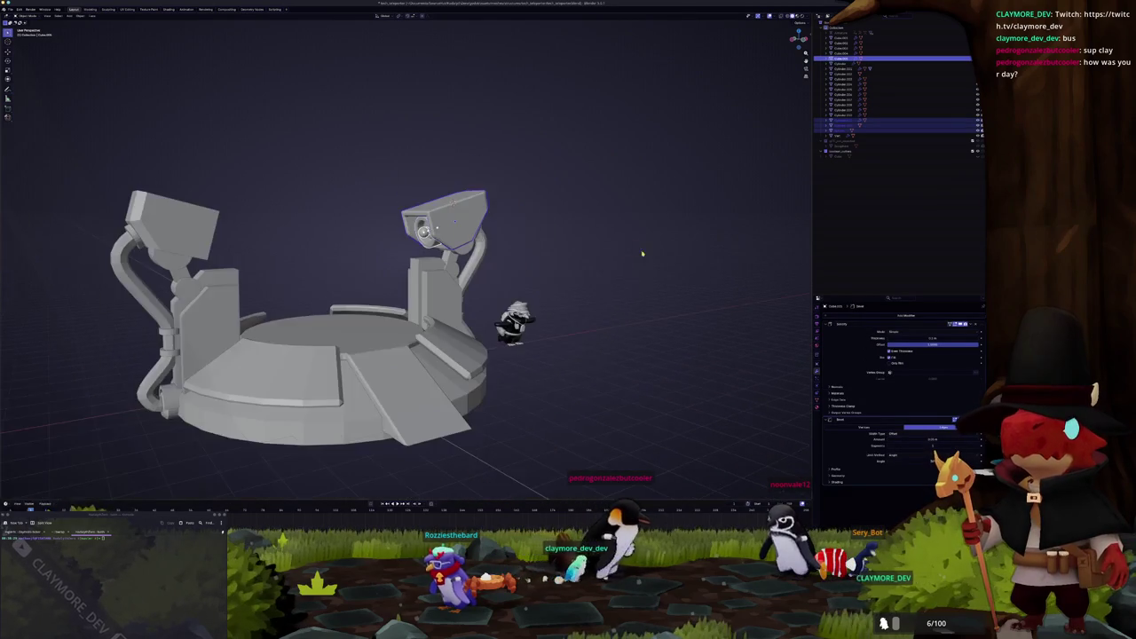
scroll(603, 266, "down", 2)
left_click(502, 265)
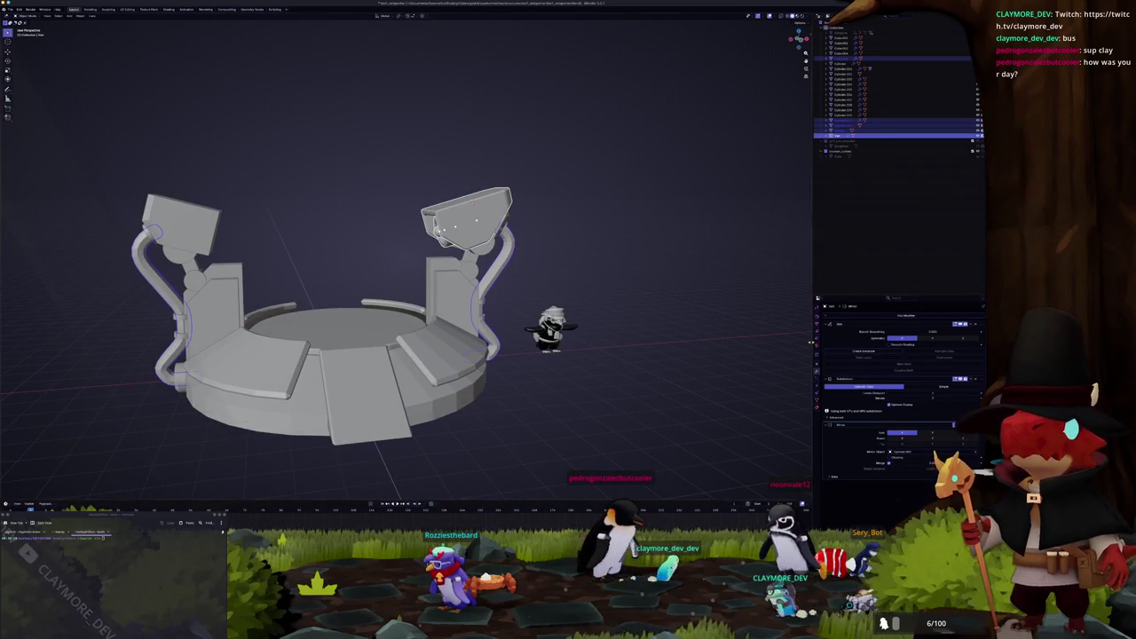
middle_click_drag(811, 342, 967, 374)
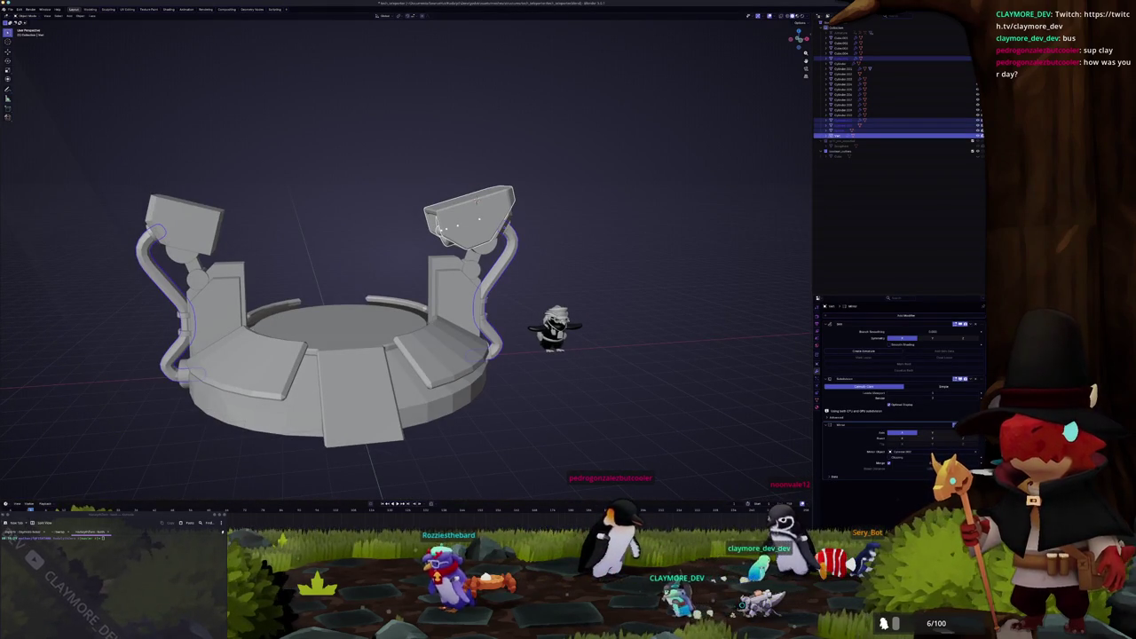
left_click(960, 442)
Step: Apply the mirrored arm's transforms and select the platform's central disc
key("ctrl+a")
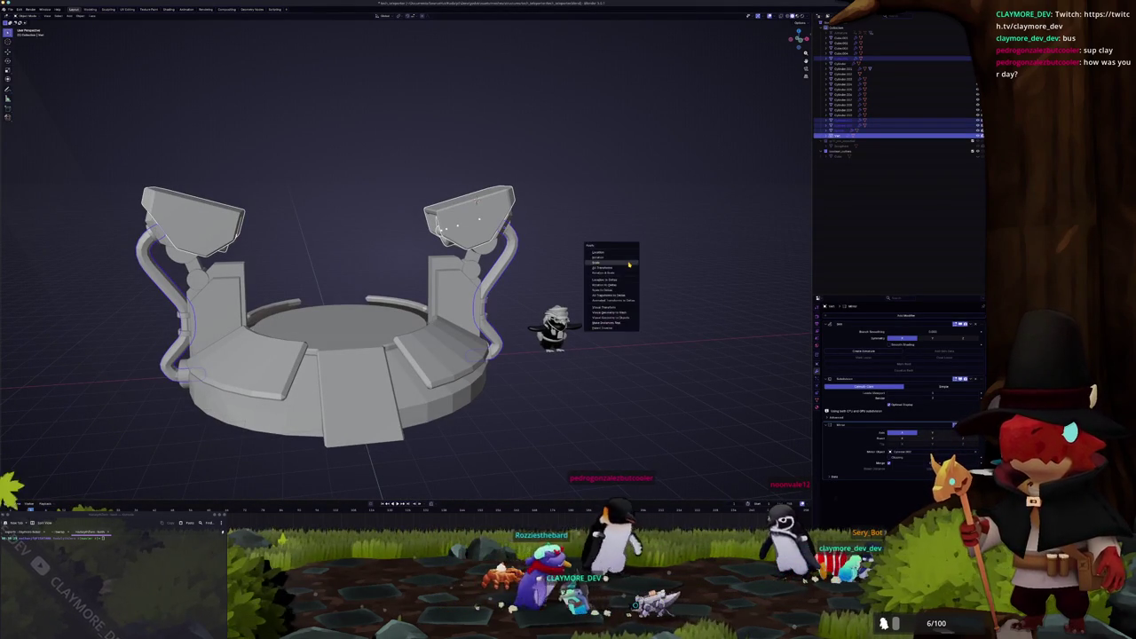
left_click(629, 264)
mouse_move(628, 263)
middle_mouse_down()
mouse_move(381, 320)
mouse_move(485, 301)
middle_mouse_up()
left_click(382, 320)
Step: Inspect the central disc's geometry in Edit Mode, toggling X-ray on and off
scroll(435, 284, "up", 1)
key("Tab")
scroll(435, 284, "up", 3)
key("alt+z")
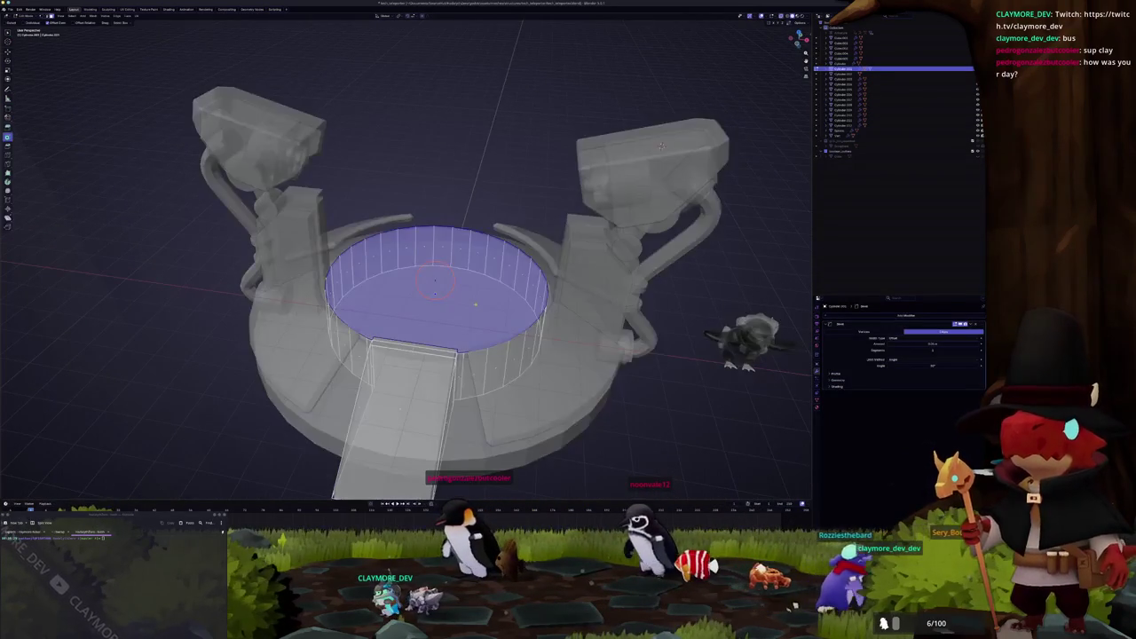
key("alt+z")
middle_click_drag(660, 142, 769, 118)
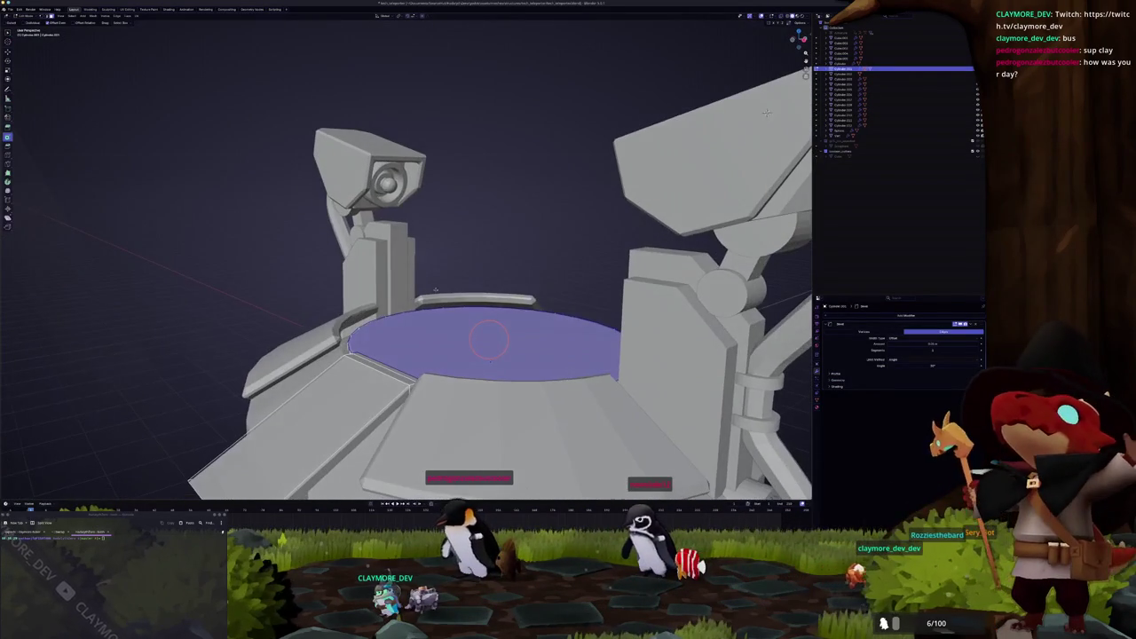
scroll(514, 260, "down", 3)
key("Tab")
middle_click_drag(512, 257, 495, 264)
Step: Add a cylinder, clear its location to the platform centre, and scale it to the inner circle from top view
key("shift+a")
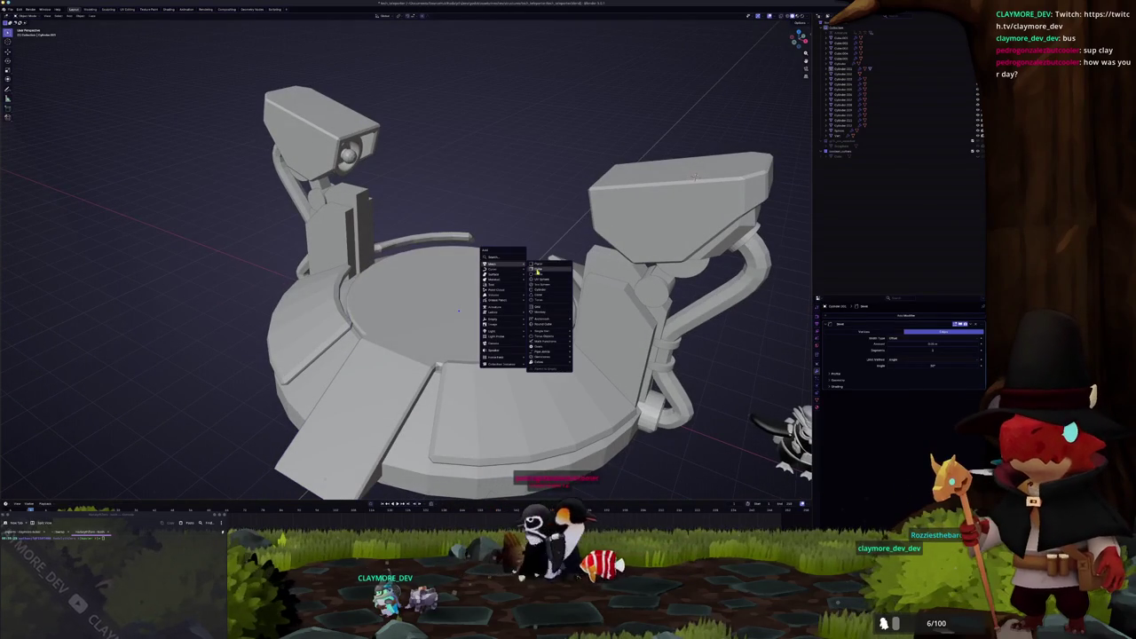
left_click(541, 292)
scroll(537, 293, "down", 3)
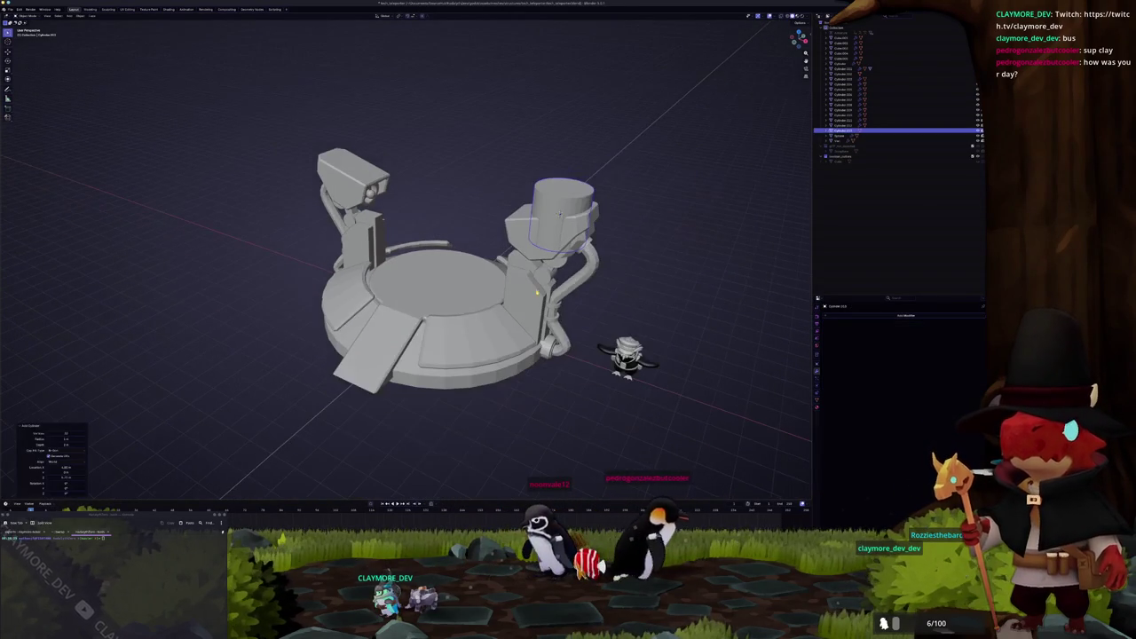
key("alt+g")
key("KP_7")
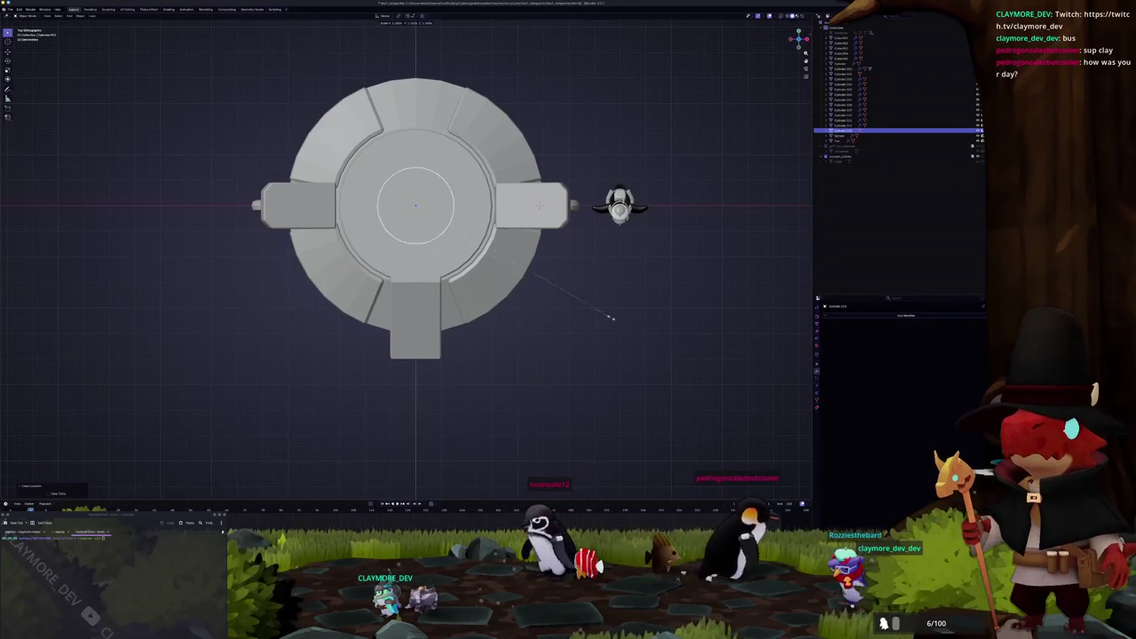
key("Return")
key("s")
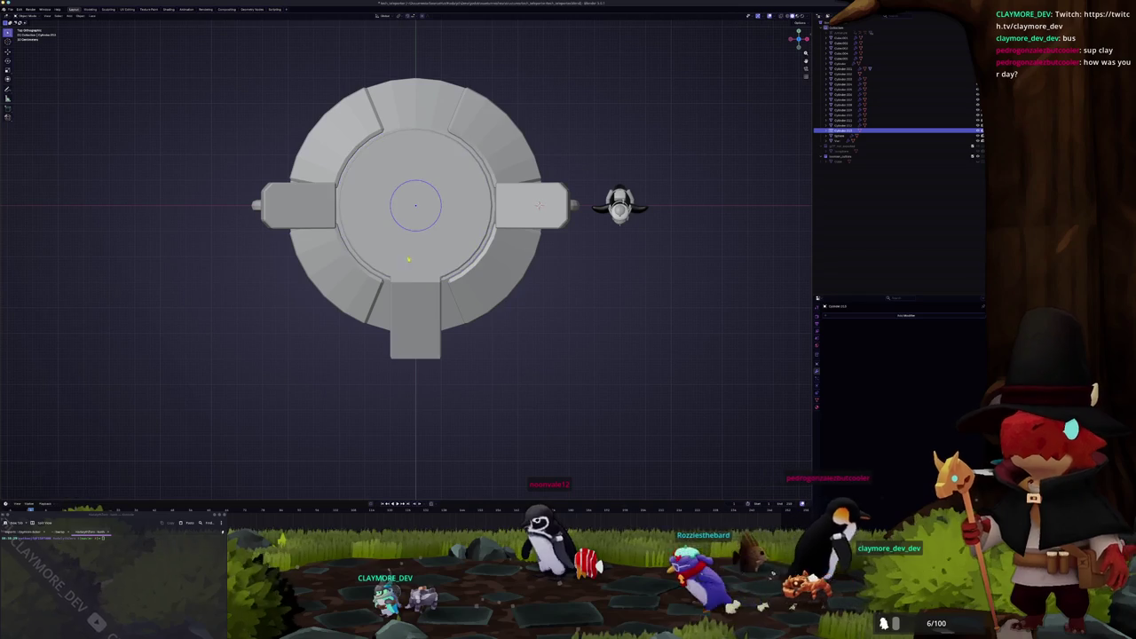
key("Return")
middle_click_drag(601, 251, 512, 294)
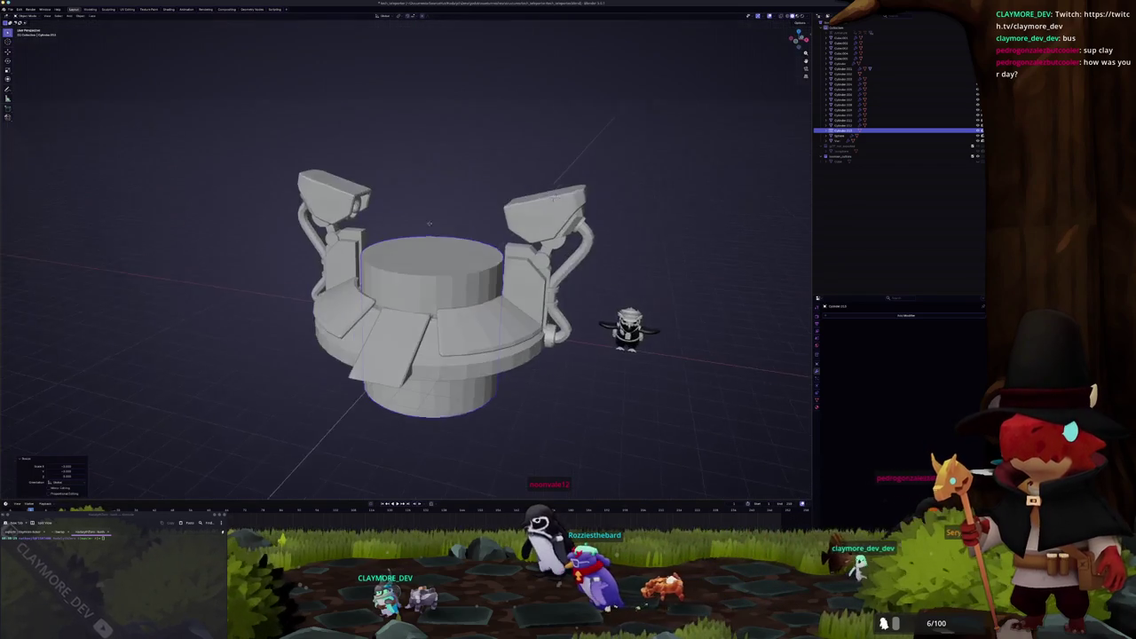
scroll(513, 294, "up", 3)
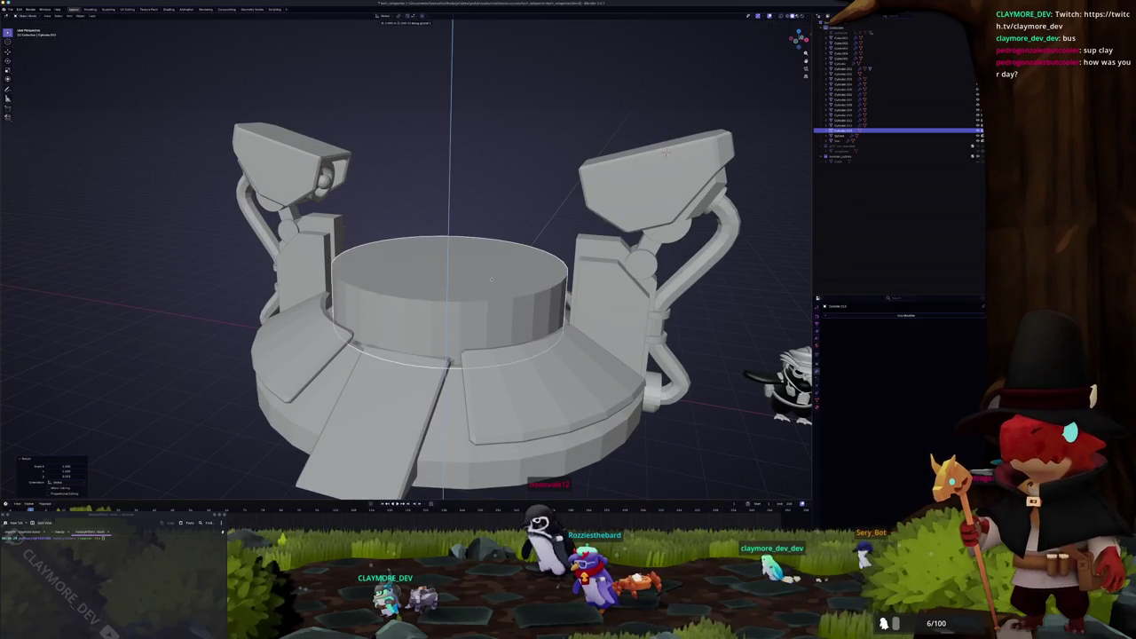
Step: Enter Edit Mode on the cylinder and select one of its side faces
key("Tab")
key("alt+z")
middle_click_drag(471, 294, 456, 305)
key("alt+z")
left_click(457, 323)
Step: Delete the cylinder's top face and a strip of adjacent side faces to open the wall
left_click(435, 325, "shift")
left_click(409, 325, "shift")
left_click(382, 324, "shift")
left_click(411, 278, "shift")
mouse_move(410, 278)
middle_mouse_down()
mouse_move(422, 255)
mouse_move(444, 267)
middle_mouse_up()
key("x")
left_click(424, 254)
Step: Add a Solidify modifier to the ring and check it from the front view in X-ray
left_click(885, 317)
left_click(885, 317)
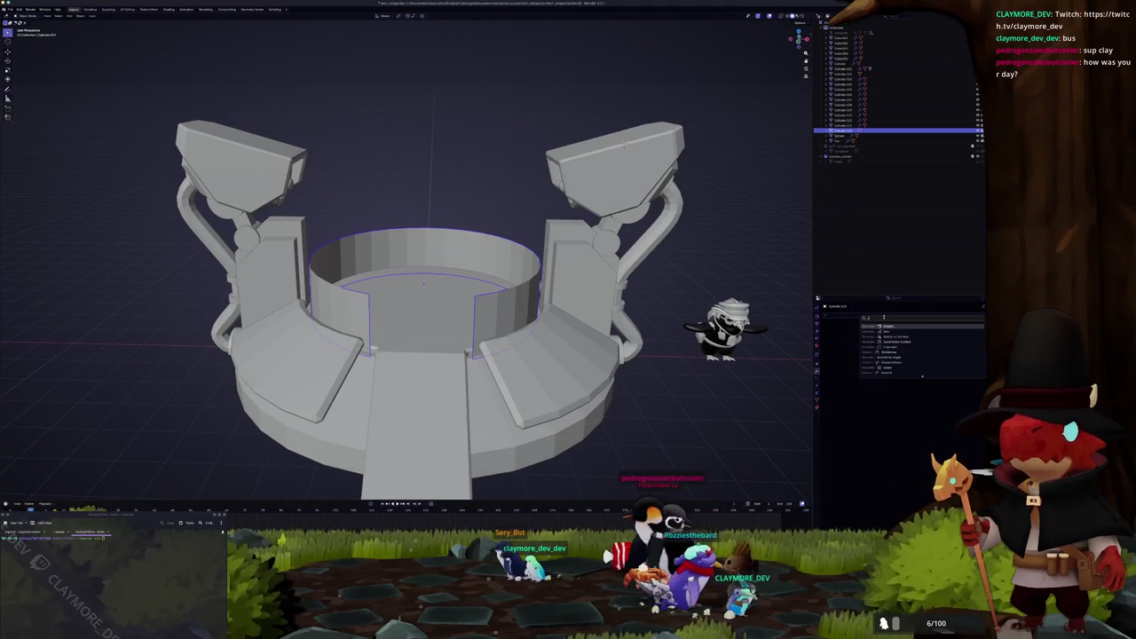
left_click(897, 326)
key("KP_1")
key("Tab")
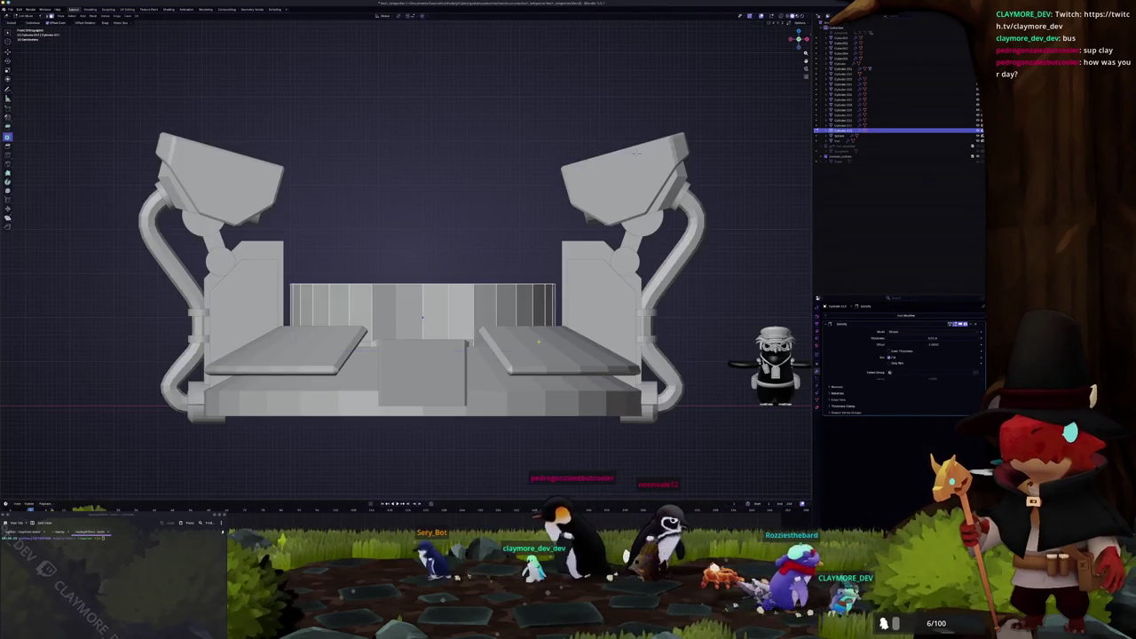
key("alt+z")
key("c")
key("Tab")
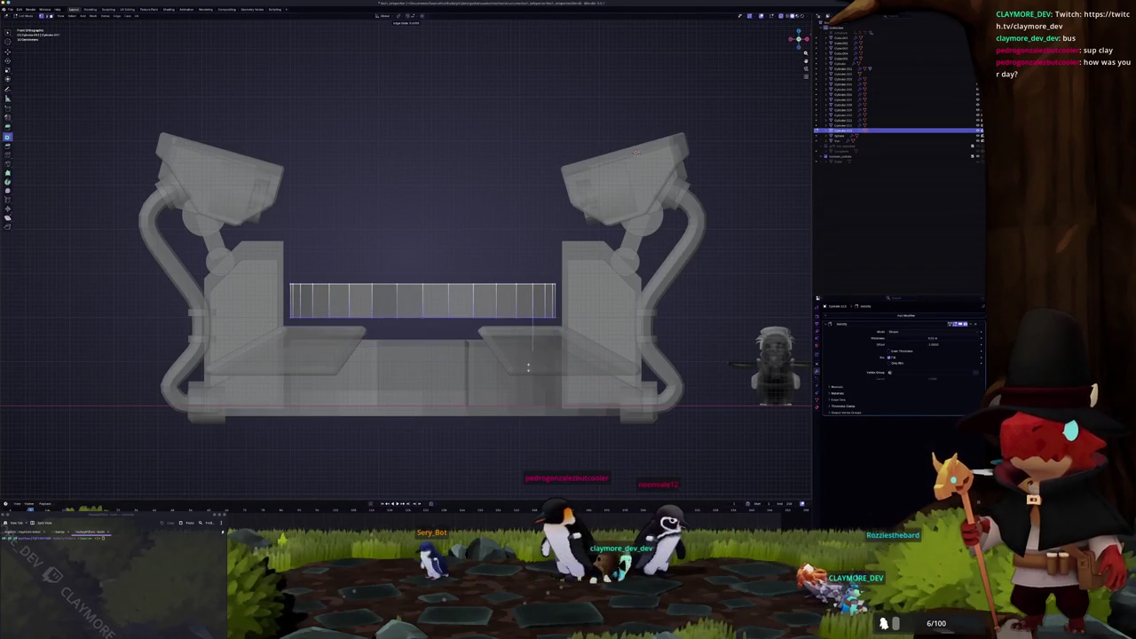
key("alt+z")
middle_click_drag(534, 386, 432, 376)
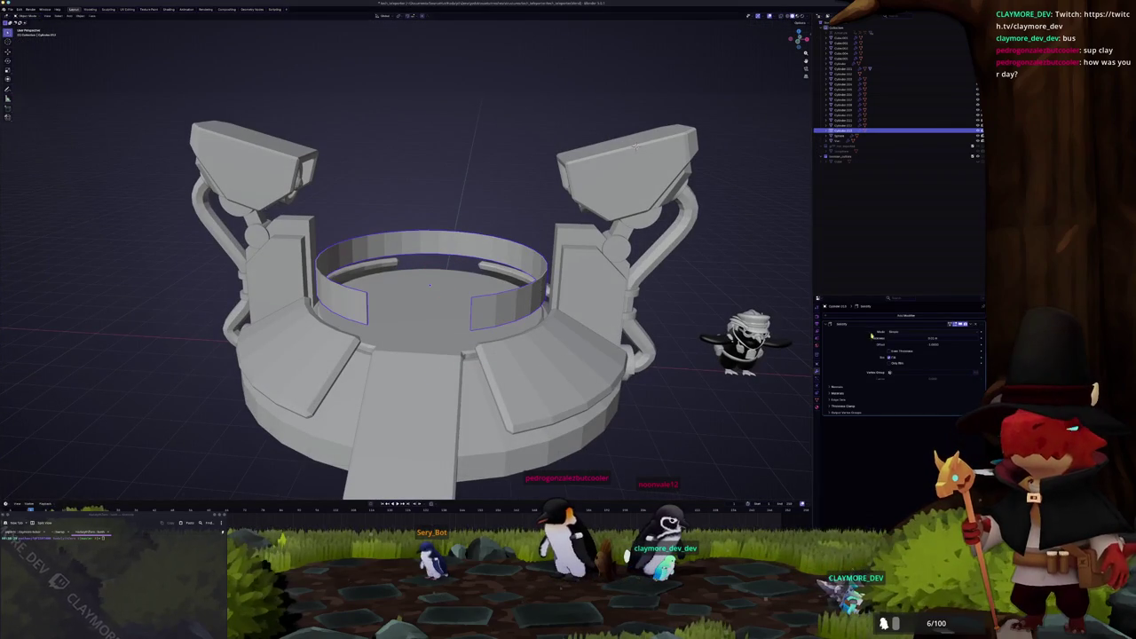
Step: Add a second Solidify modifier (Solidify.001) and adjust its thickness
key("shift+d")
key("ctrl+a")
left_click(703, 340)
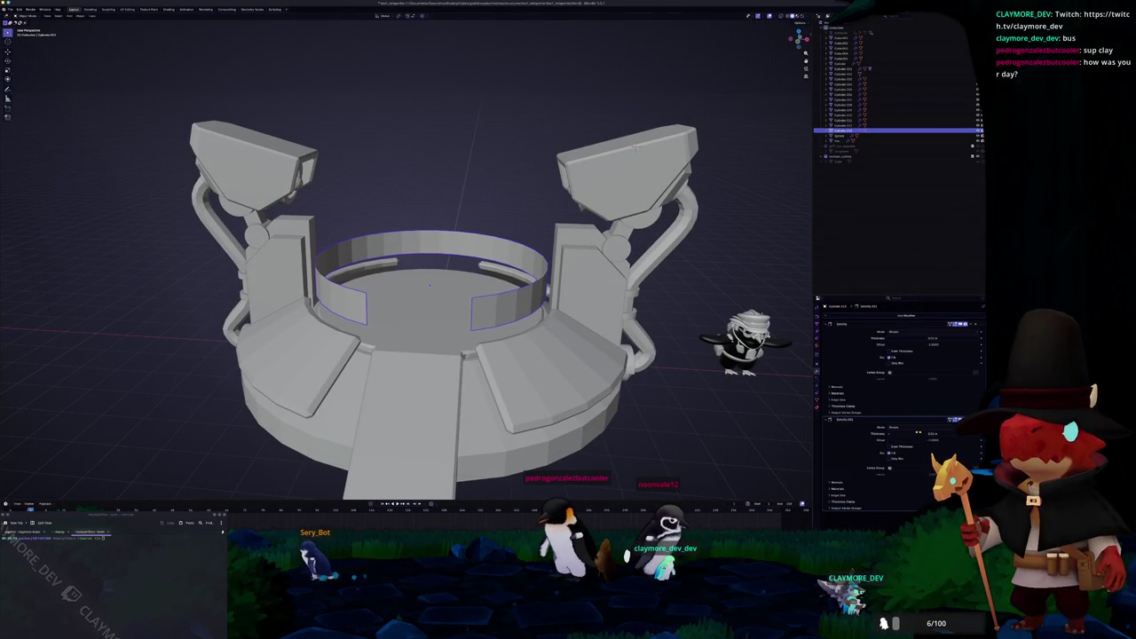
mouse_move(919, 435)
left_mouse_down()
mouse_move(976, 435)
mouse_move(923, 440)
left_mouse_up()
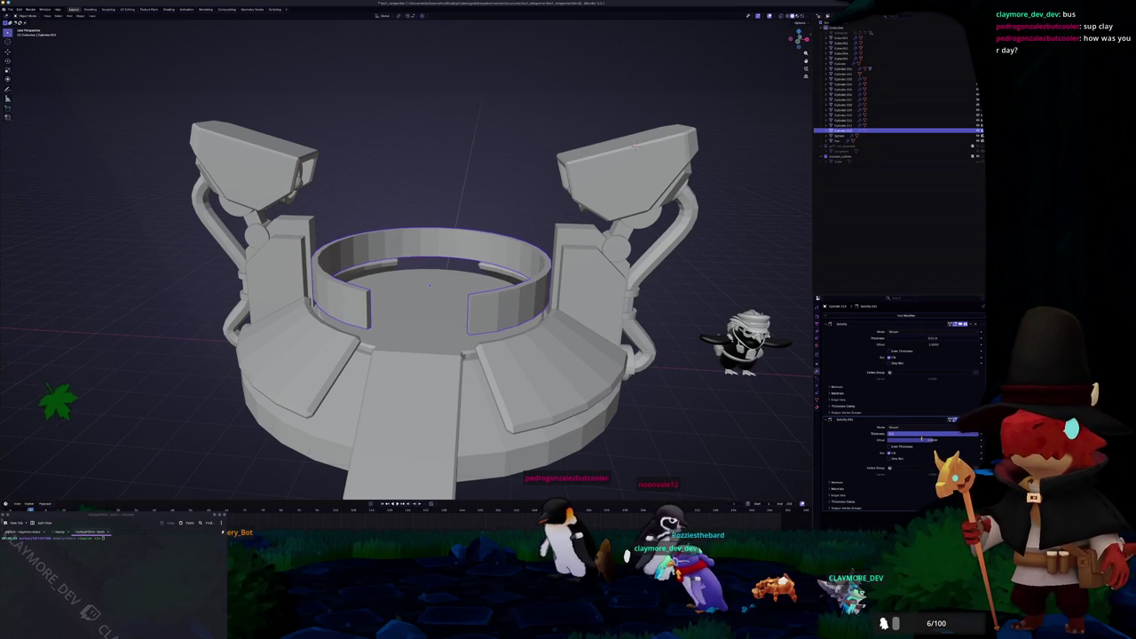
left_click(850, 315)
key("ctrl+a")
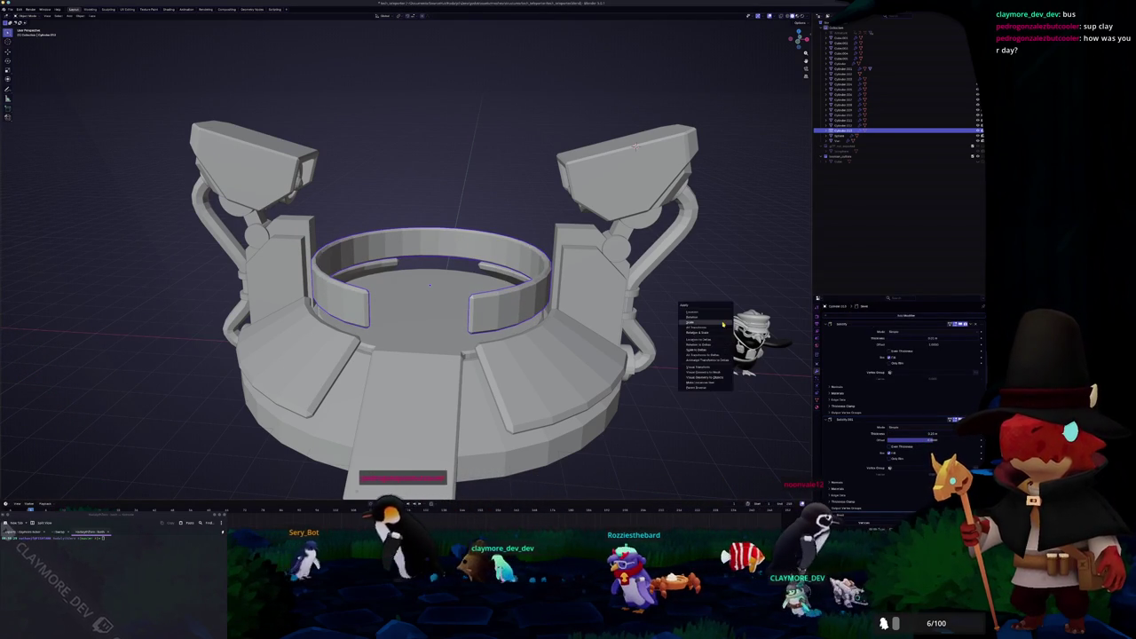
Step: Apply the ring's transforms and move it vertically along Z to a new height
left_click(683, 337)
middle_click_drag(684, 337, 656, 320)
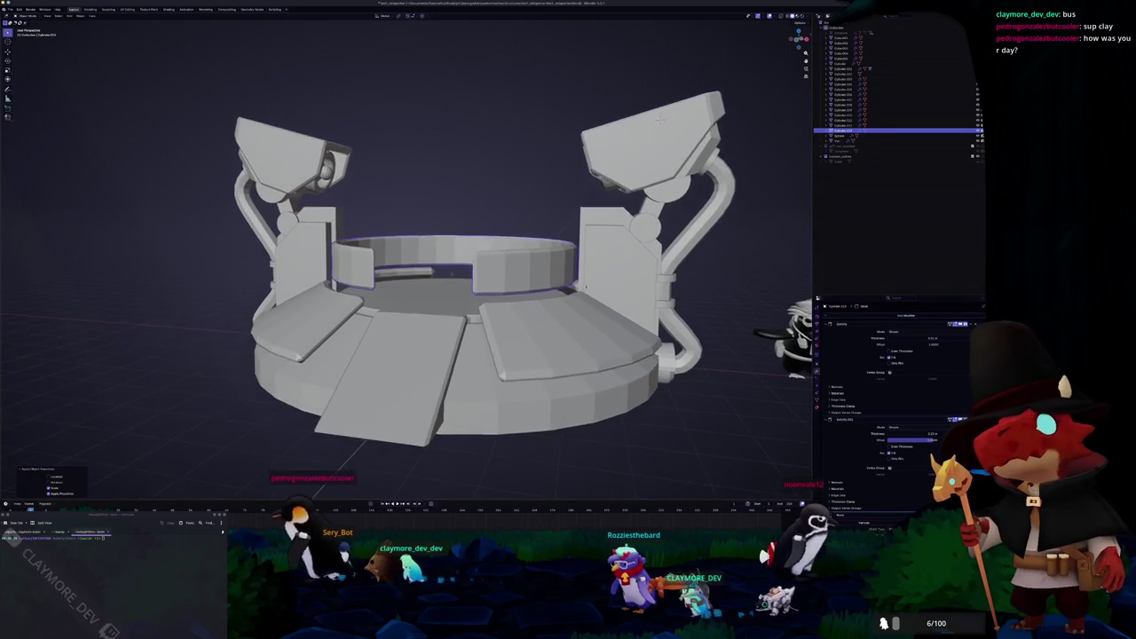
key("g")
key("z")
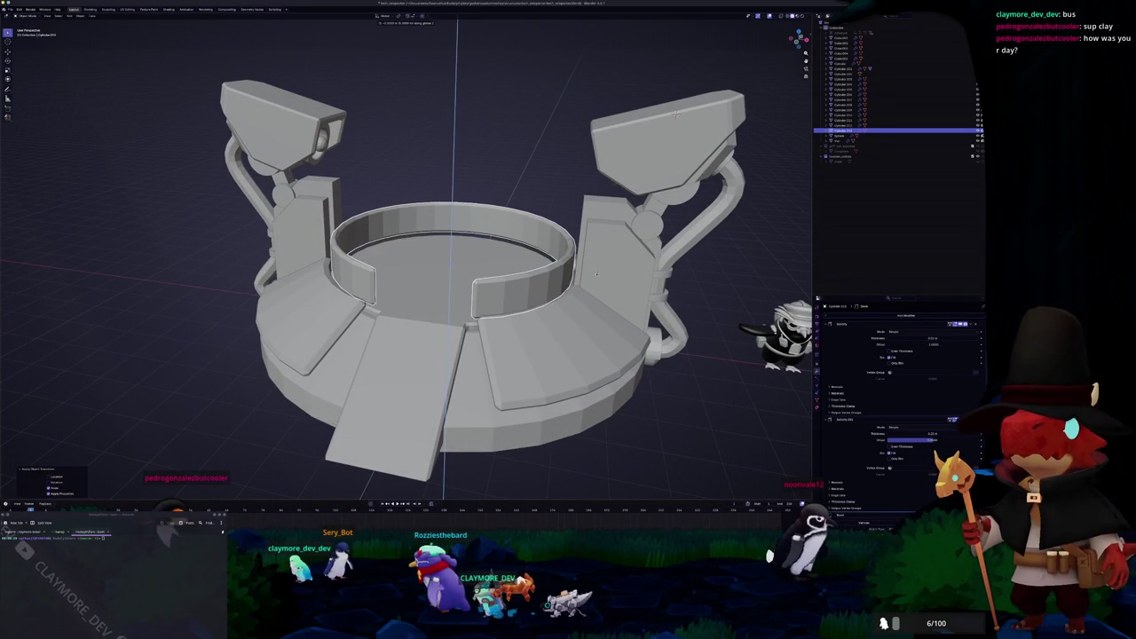
left_click(590, 252)
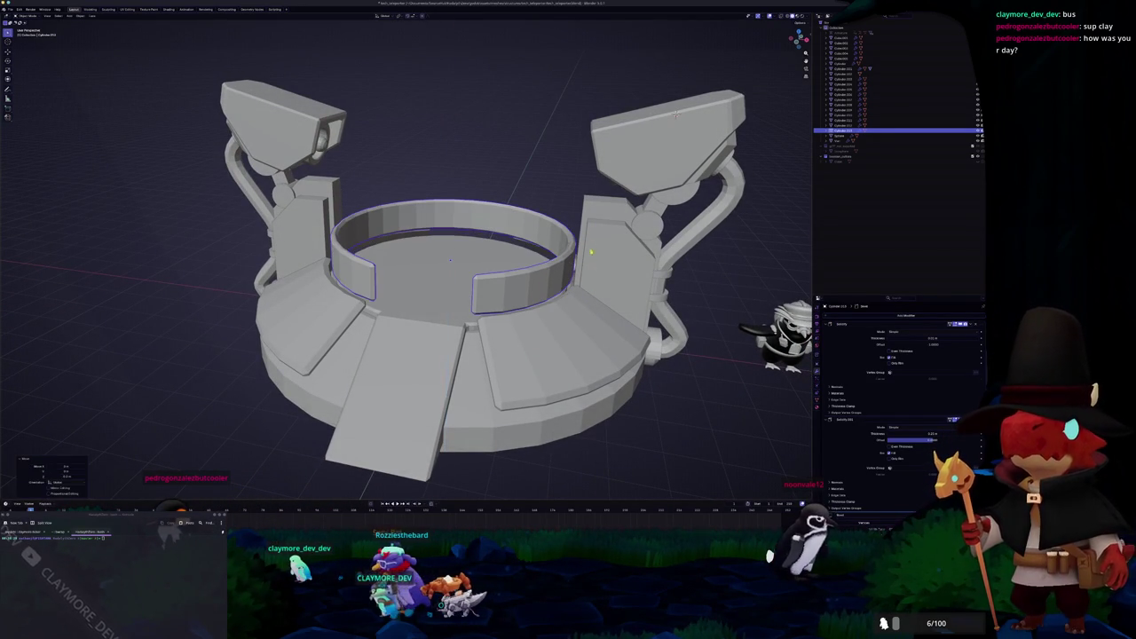
Step: Switch to X-ray and select the tall block beside the ring
mouse_move(597, 215)
middle_mouse_down()
mouse_move(612, 222)
mouse_move(568, 232)
middle_mouse_up()
scroll(621, 226, "up", 3)
key("alt+z")
left_click(629, 226)
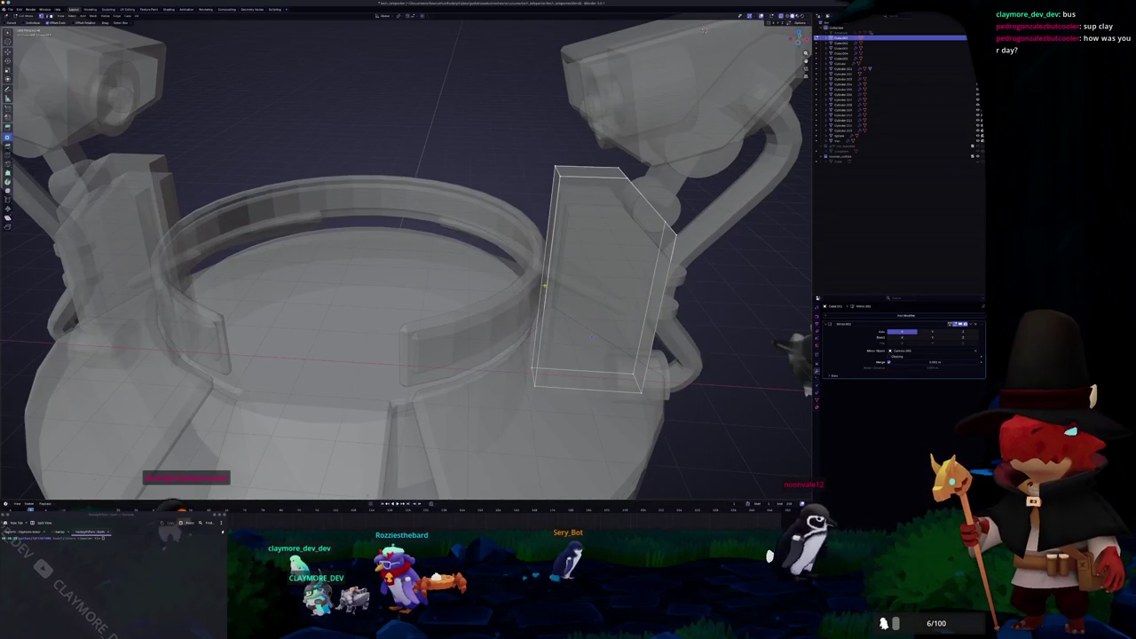
Step: Shift the tall block slightly inward along the X axis
middle_click_drag(545, 276, 560, 277)
key("alt+z")
middle_click_drag(515, 235, 565, 288)
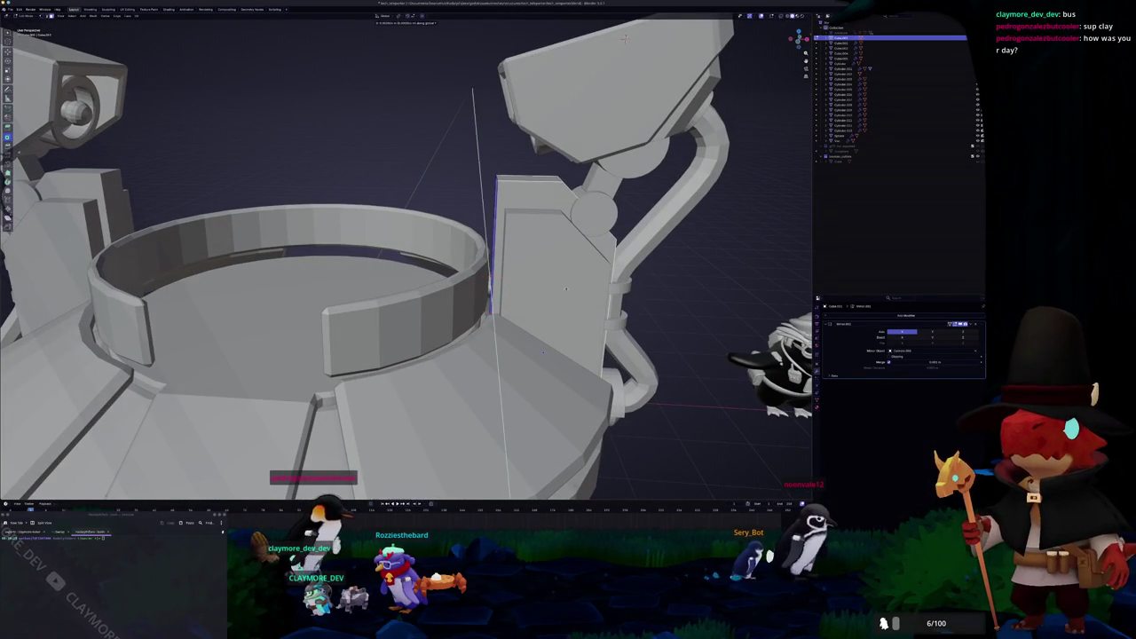
key("x")
Step: Change the ring wall's Solidify thickness, then enter its Edit Mode in X-ray
left_click(301, 289)
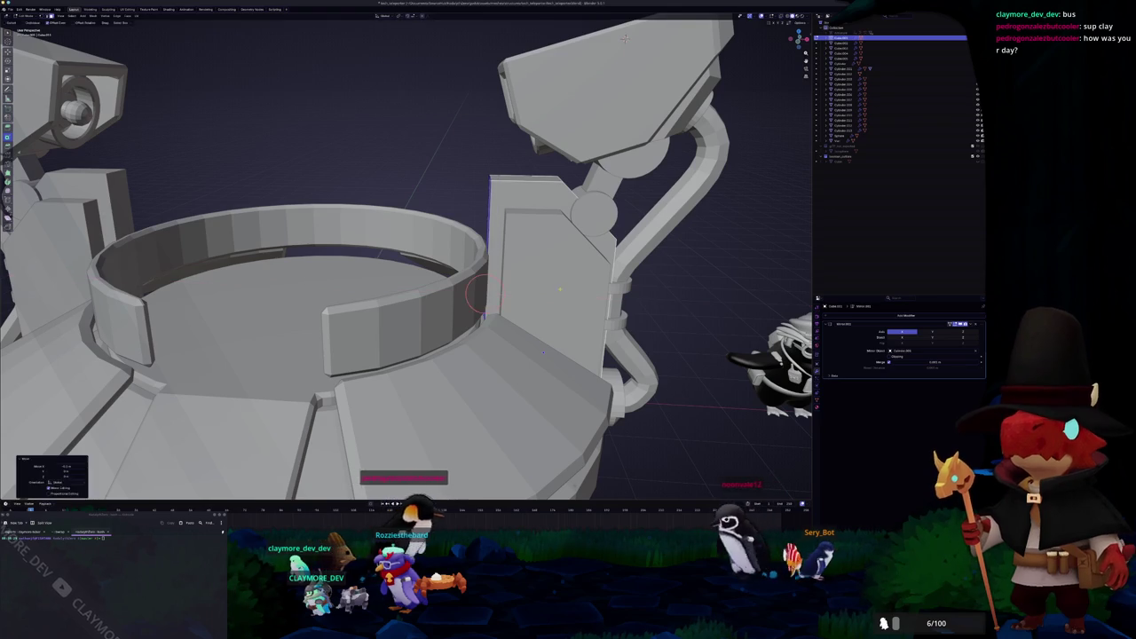
scroll(890, 369, "down", 2)
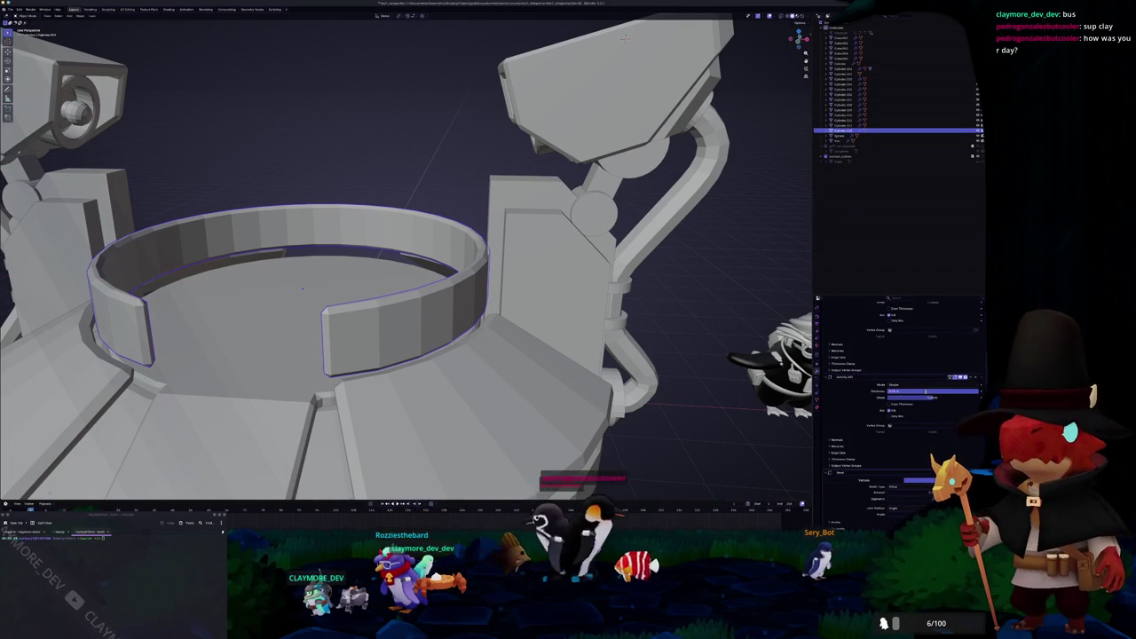
key("Return")
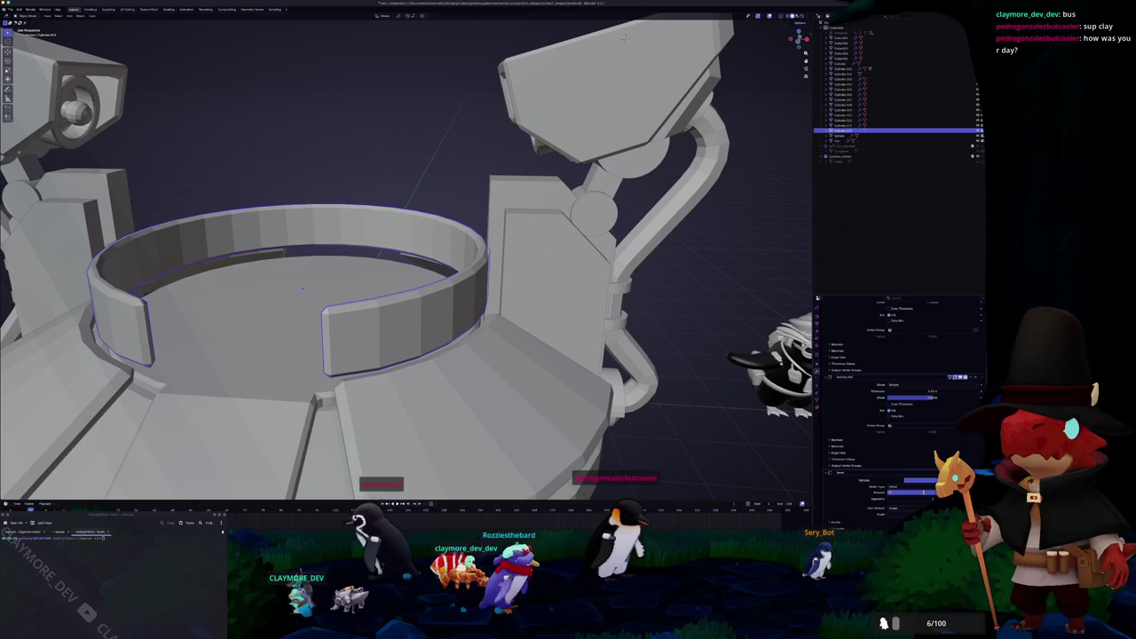
key("shift+c")
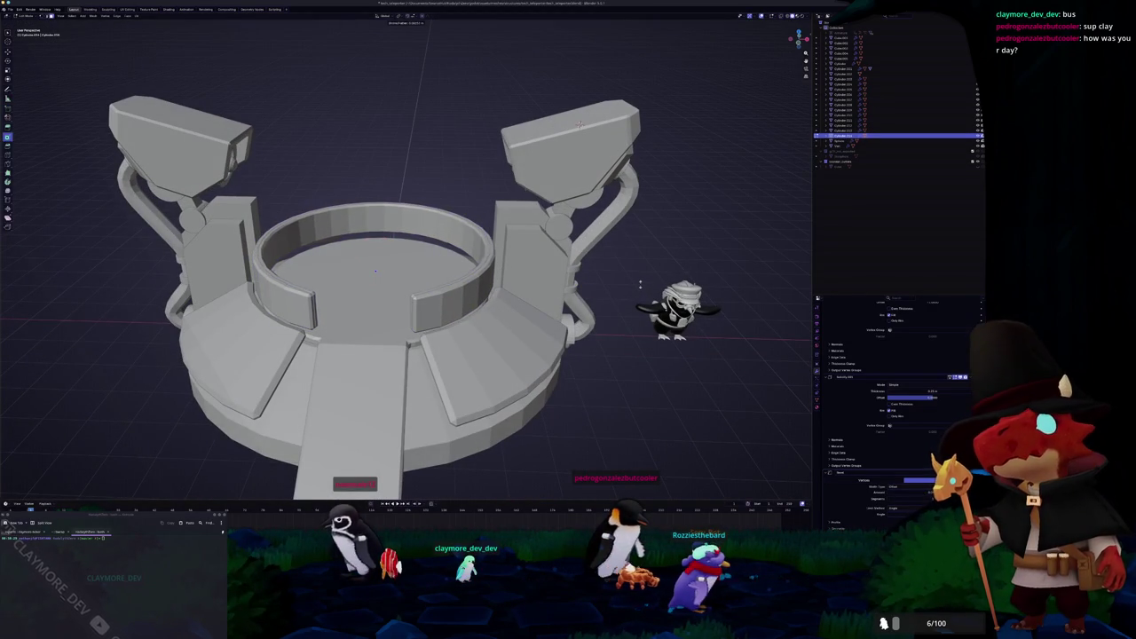
key("ctrl+z")
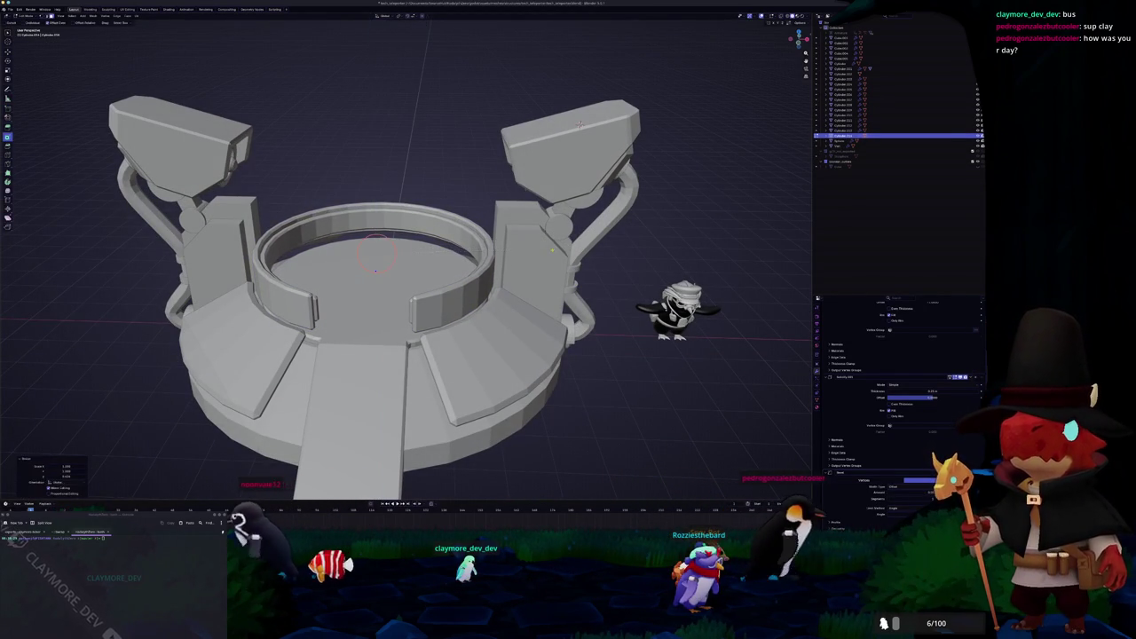
middle_click_drag(578, 125, 607, 108)
key("Tab")
key("alt+z")
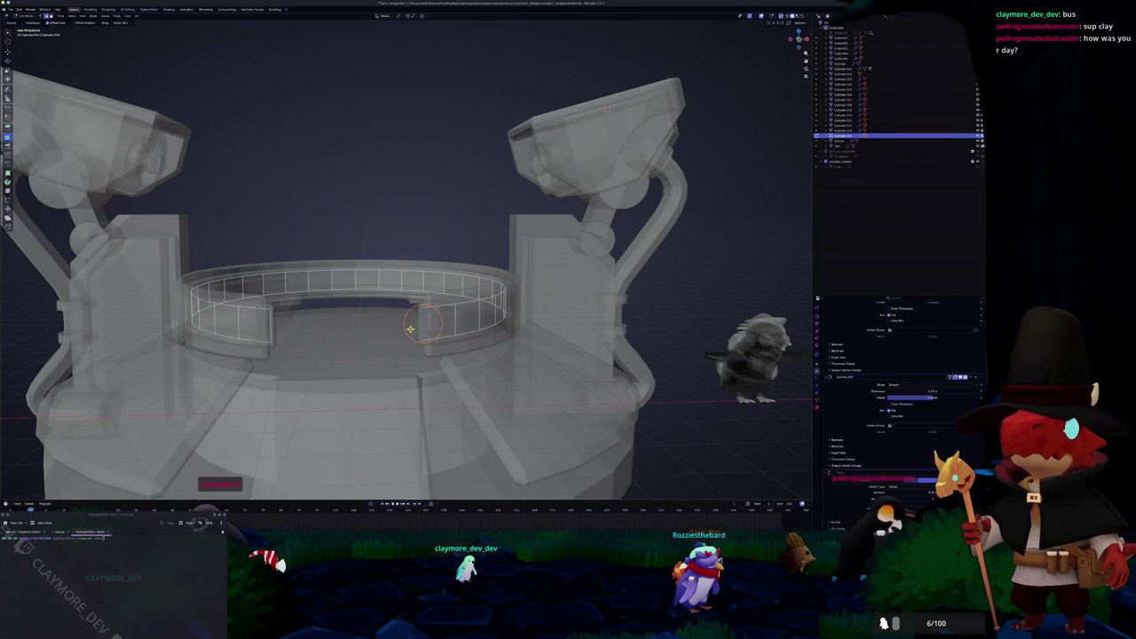
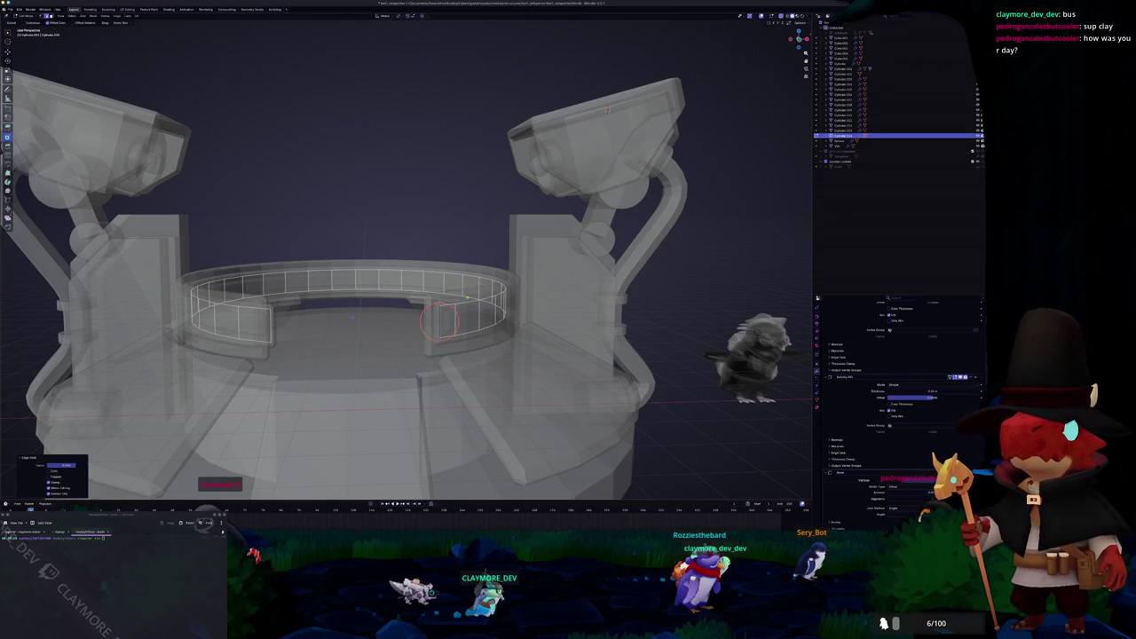
Step: Leave Edit Mode on the curved railing and turn X-ray off for a solid view
middle_click_drag(440, 319, 312, 332)
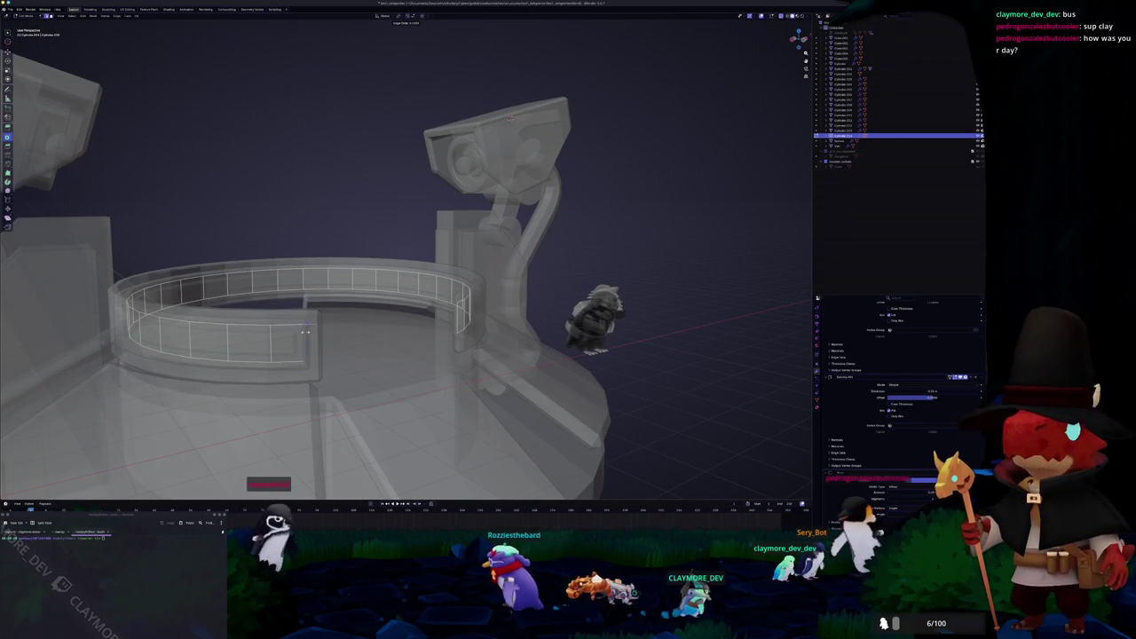
key("Tab")
mouse_move(306, 331)
middle_mouse_down()
mouse_move(381, 329)
mouse_move(391, 204)
mouse_move(402, 245)
middle_mouse_up()
key("alt+z")
Step: Add a test cylinder, check it in top view, then delete it
key("shift+a")
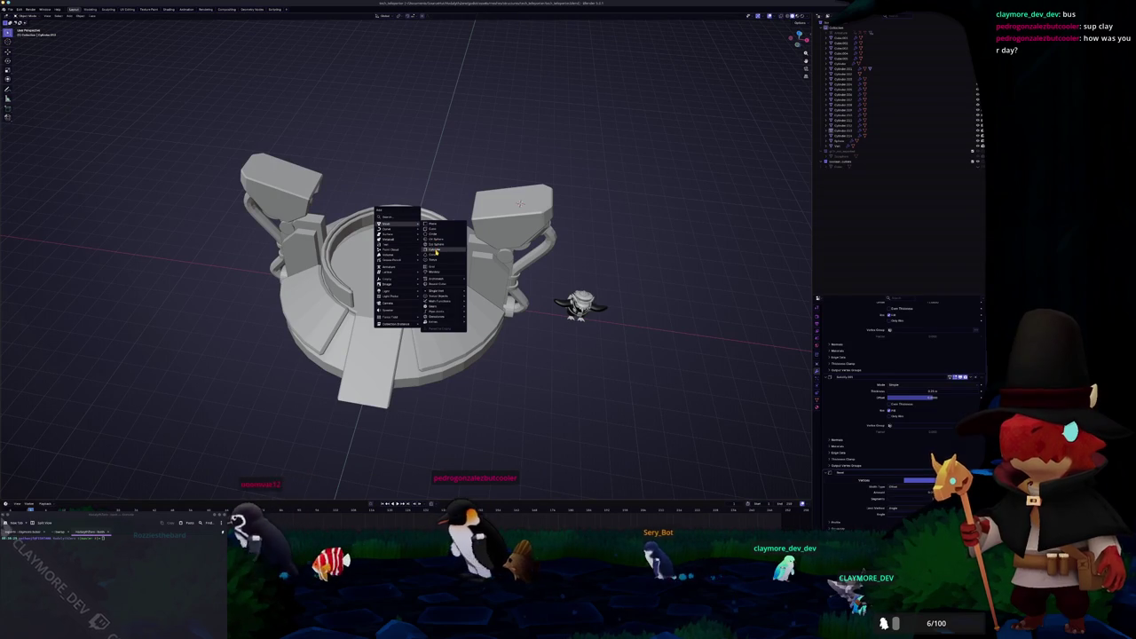
left_click(436, 253)
key("KP_7")
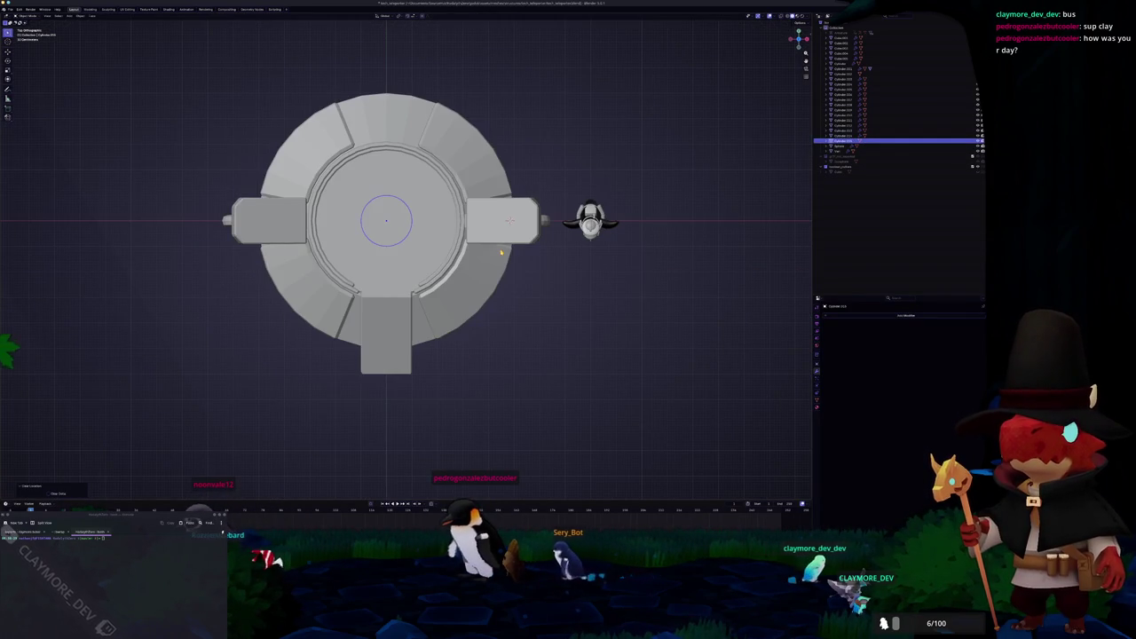
middle_click_drag(453, 289, 449, 314, "shift")
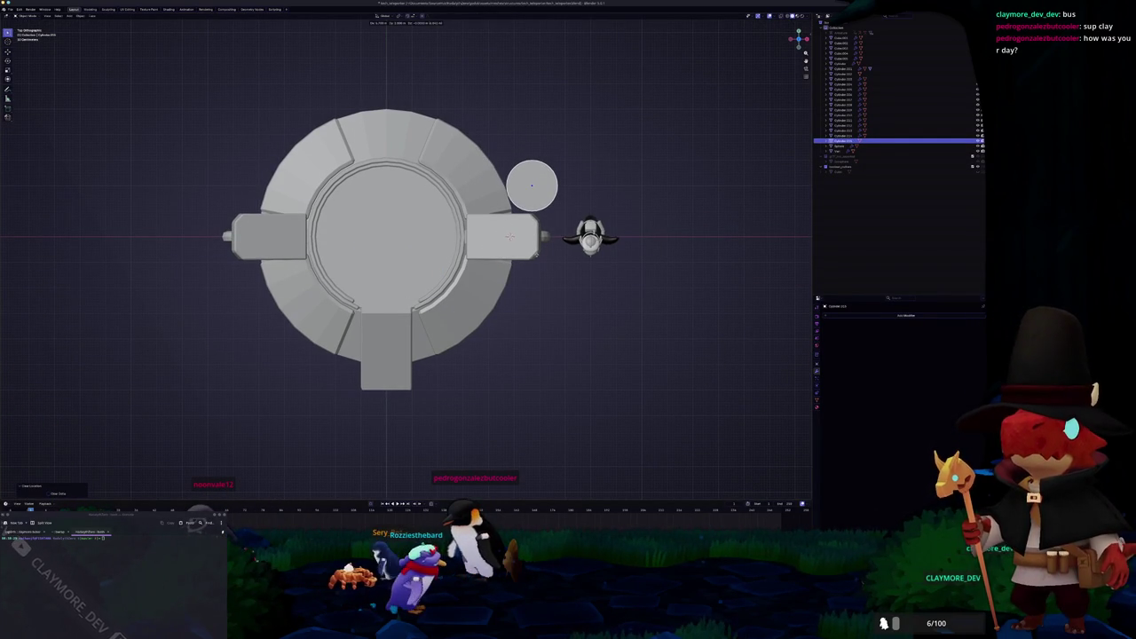
left_click(532, 255)
mouse_move(532, 255)
middle_mouse_down()
mouse_move(371, 237)
mouse_move(344, 184)
middle_mouse_up()
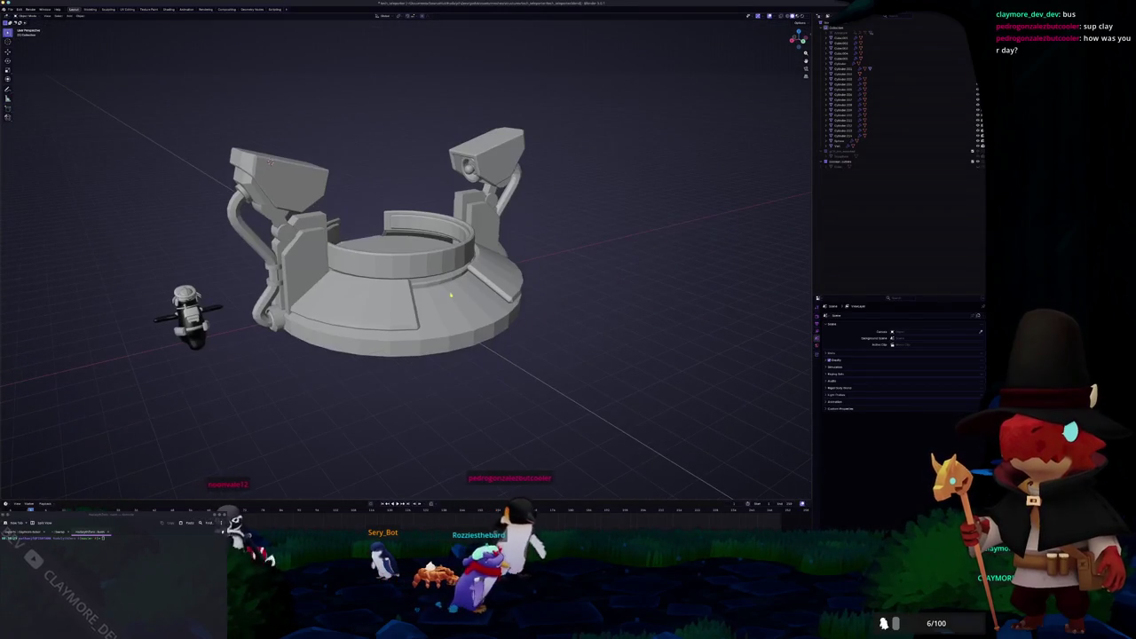
Step: Add a cube in the base mesh and move it along Y to the platform's front edge
left_click(300, 281)
key("Tab")
key("Tab")
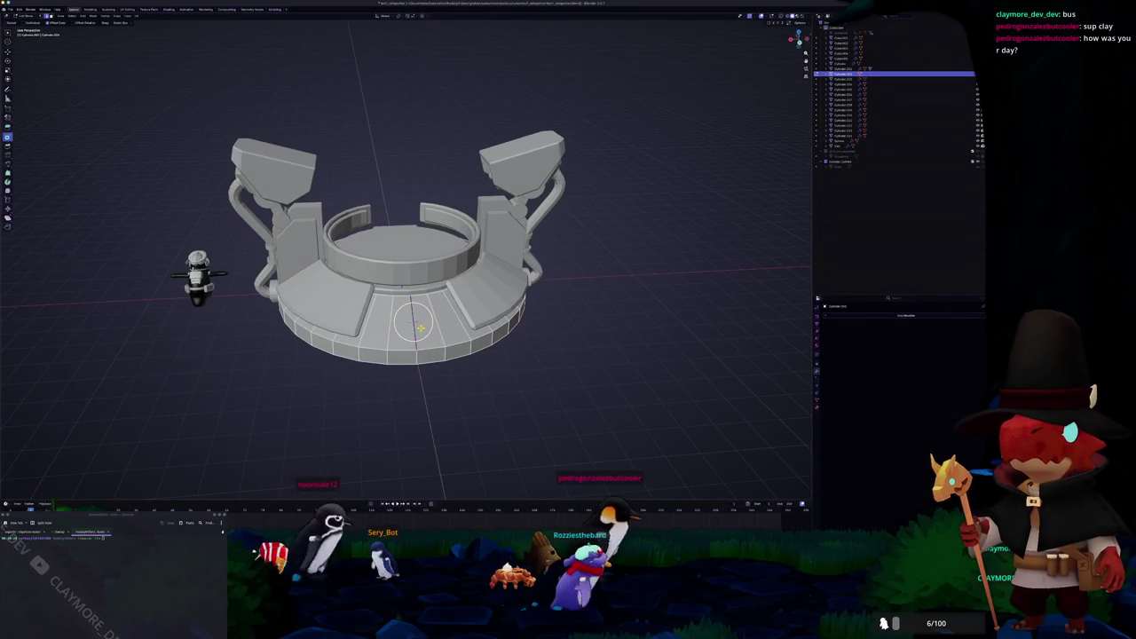
middle_click_drag(426, 328, 471, 316)
key("shift+a")
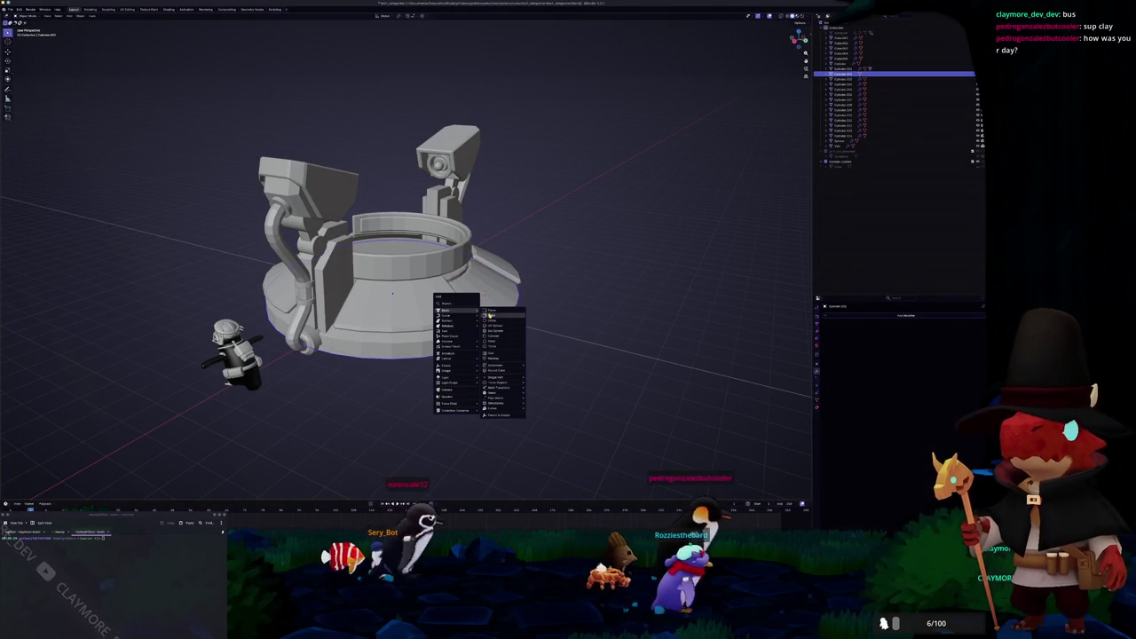
left_click(497, 324)
key("KP_3")
key("g")
key("y")
left_click(502, 317)
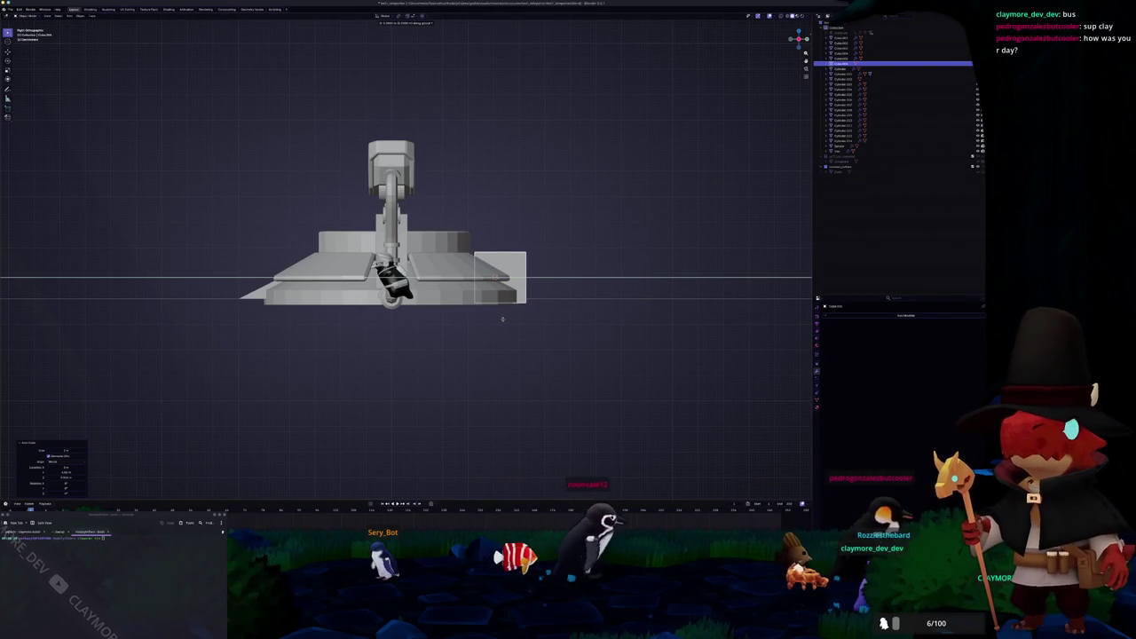
Step: Raise the cube's top face along Z into a tall pillar
key("Tab")
scroll(466, 343, "up", 2)
key("alt+z")
left_click(447, 317)
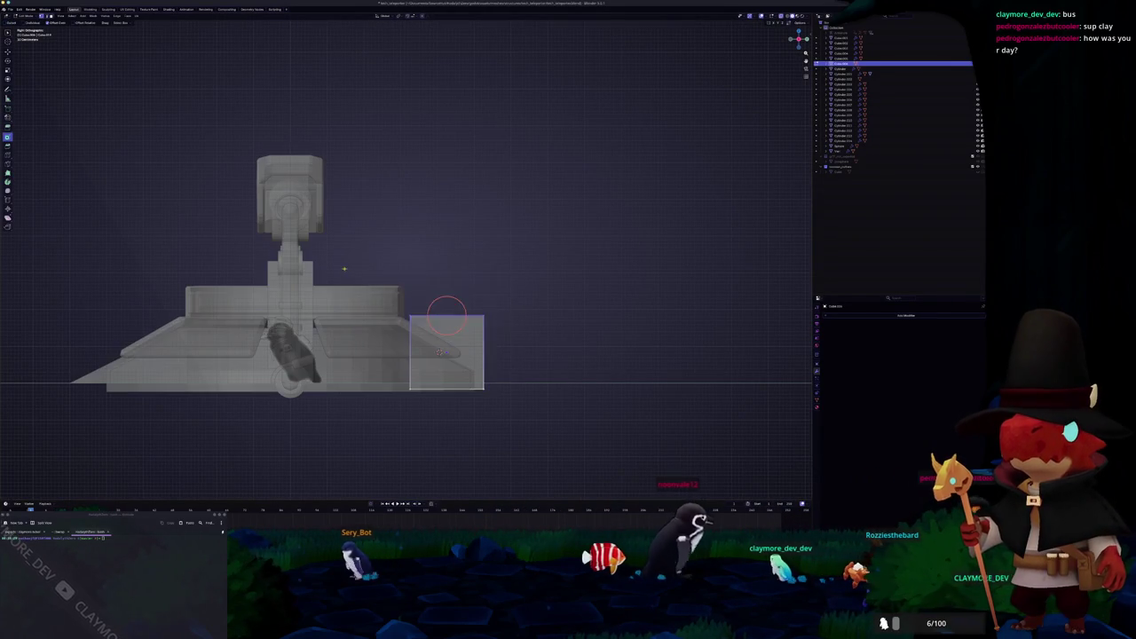
key("g")
key("z")
left_click(446, 216)
mouse_move(441, 352)
middle_mouse_down()
mouse_move(424, 341)
mouse_move(433, 354)
middle_mouse_up()
key("alt+z")
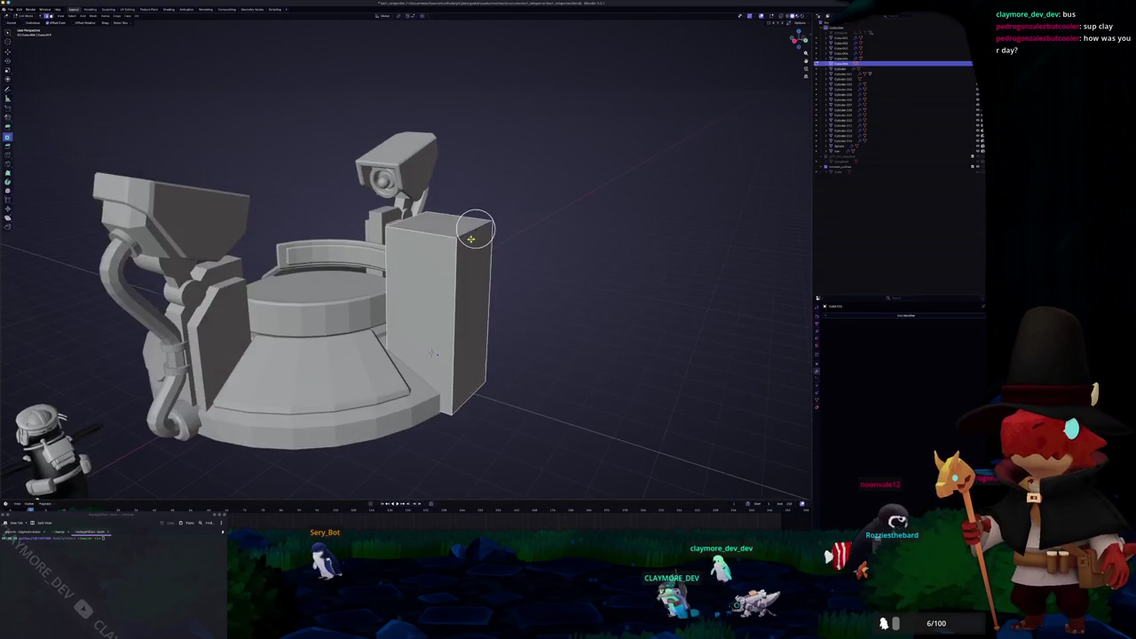
key("Tab")
Step: Duplicate the pillar and slide the copy along X
right_click(583, 214)
key("Escape")
key("Tab")
mouse_move(583, 214)
middle_mouse_down()
mouse_move(480, 276)
mouse_move(550, 266)
middle_mouse_up()
key("Tab")
key("shift+d")
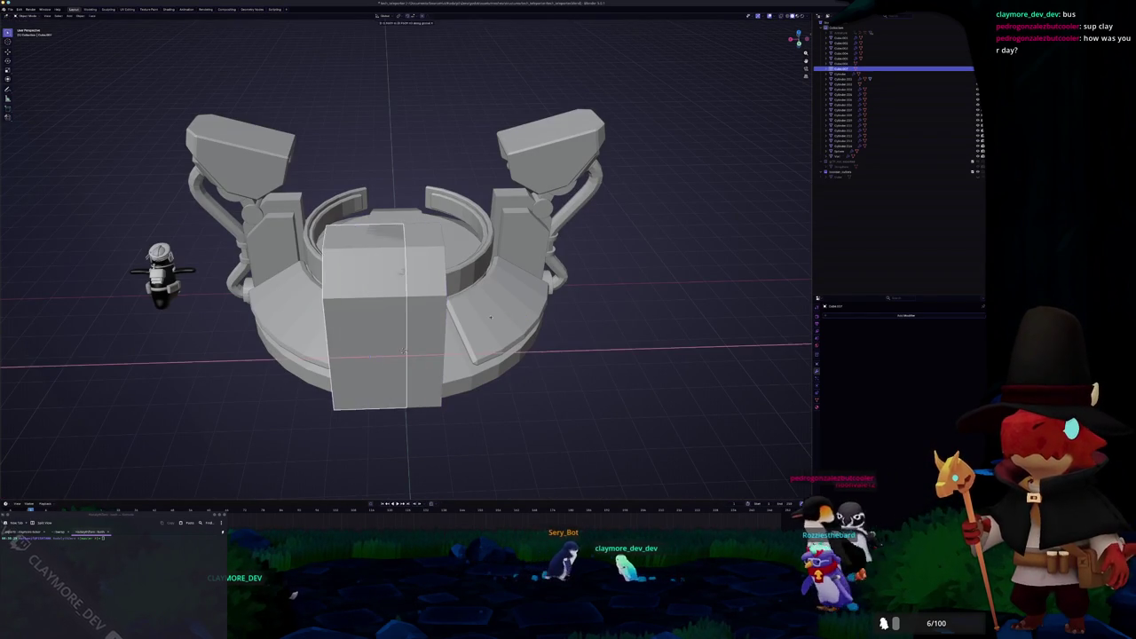
key("x")
left_click(404, 352)
Step: Flatten the copy along X into a thin plate and lift it along Z
mouse_move(403, 352)
middle_mouse_down()
mouse_move(417, 364)
mouse_move(507, 261)
mouse_move(420, 357)
mouse_move(439, 353)
middle_mouse_up()
key("s")
key("x")
left_click(417, 368)
key("g")
key("z")
left_click(508, 261)
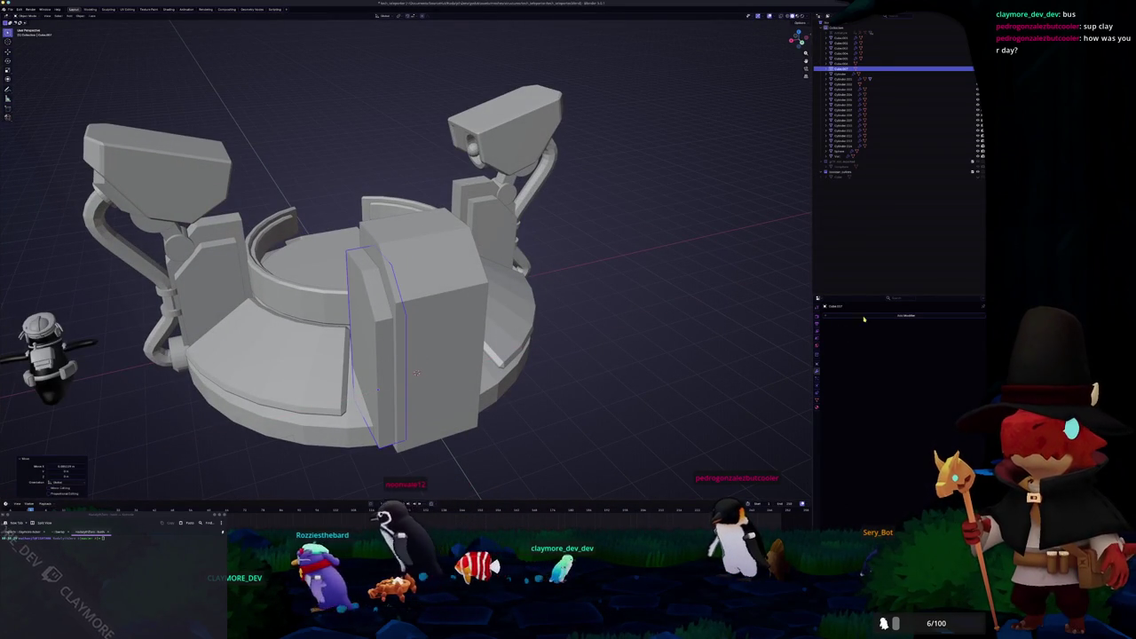
Step: Add a Mirror modifier with a picked mirror object, then select all faces in Edit Mode
left_click(906, 315)
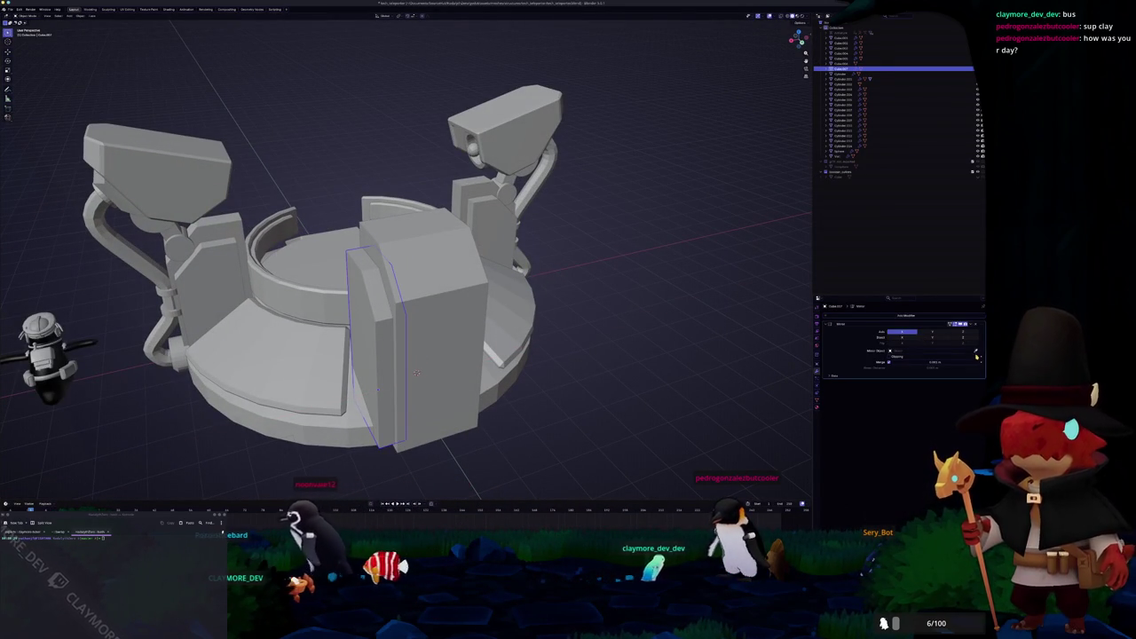
left_click(453, 296)
middle_click_drag(452, 295, 480, 293)
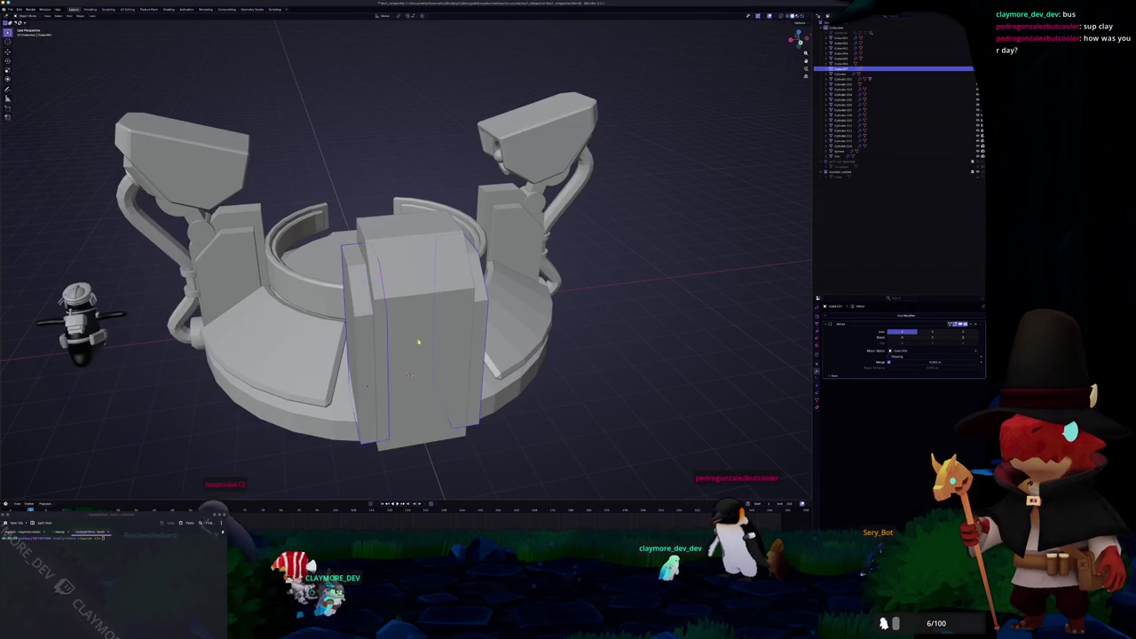
key("Tab")
left_click(413, 373)
key("a")
scroll(408, 338, "down", 2)
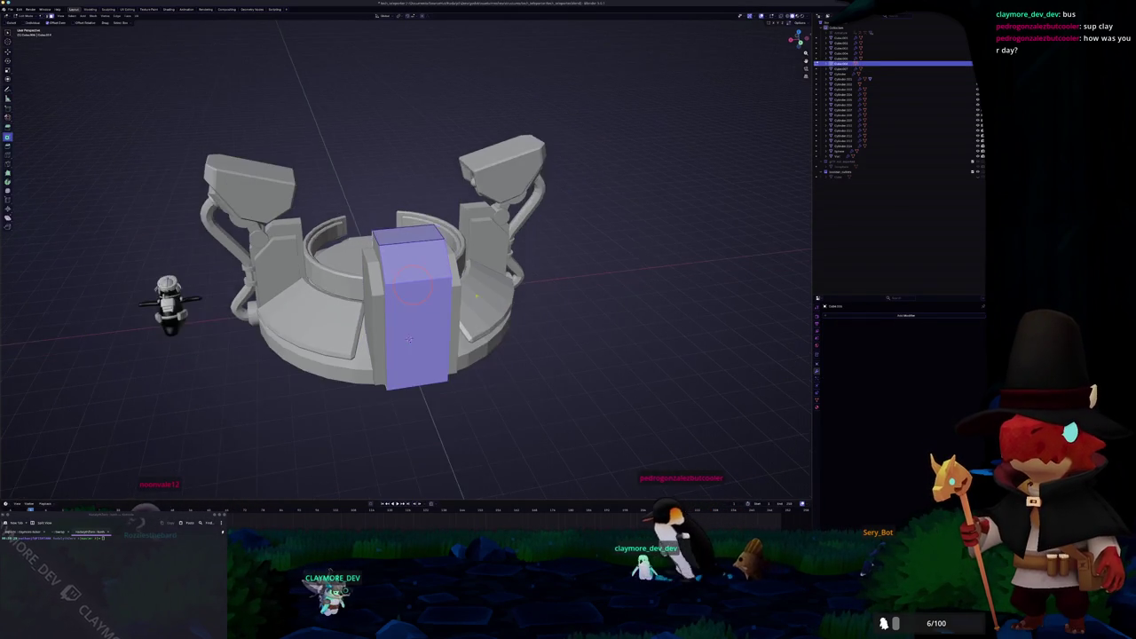
Step: Separate the selected pillar faces into their own object
middle_click_drag(409, 338, 559, 287)
right_click(558, 287)
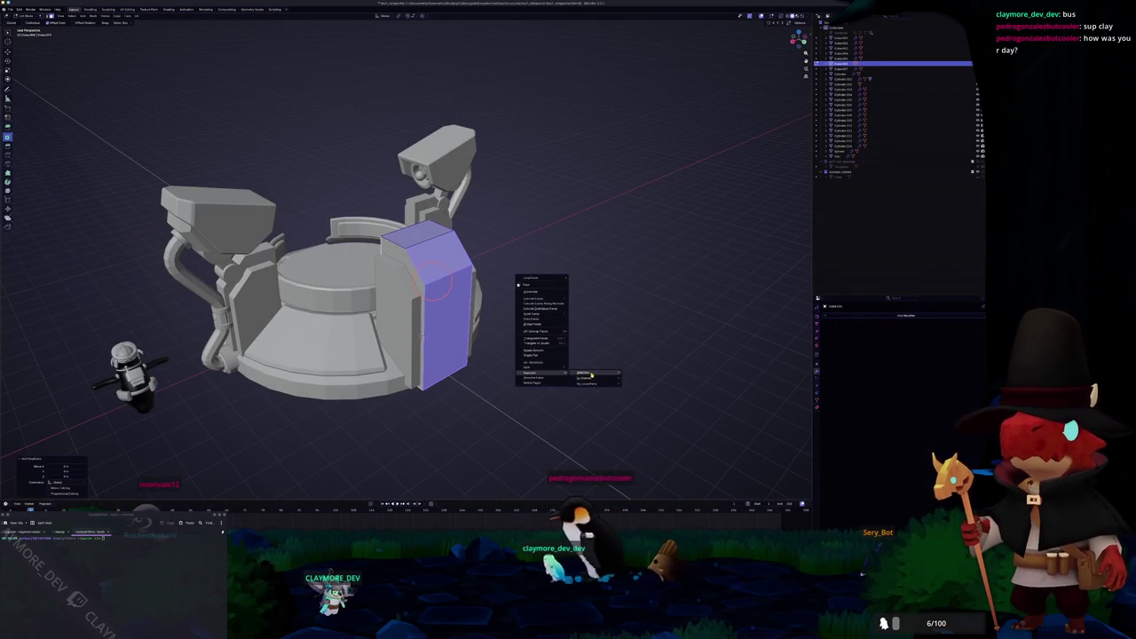
left_click(591, 373)
key("ctrl+Tab")
Step: Scale the separated panel and apply its scale
middle_click_drag(437, 322, 550, 320)
key("s")
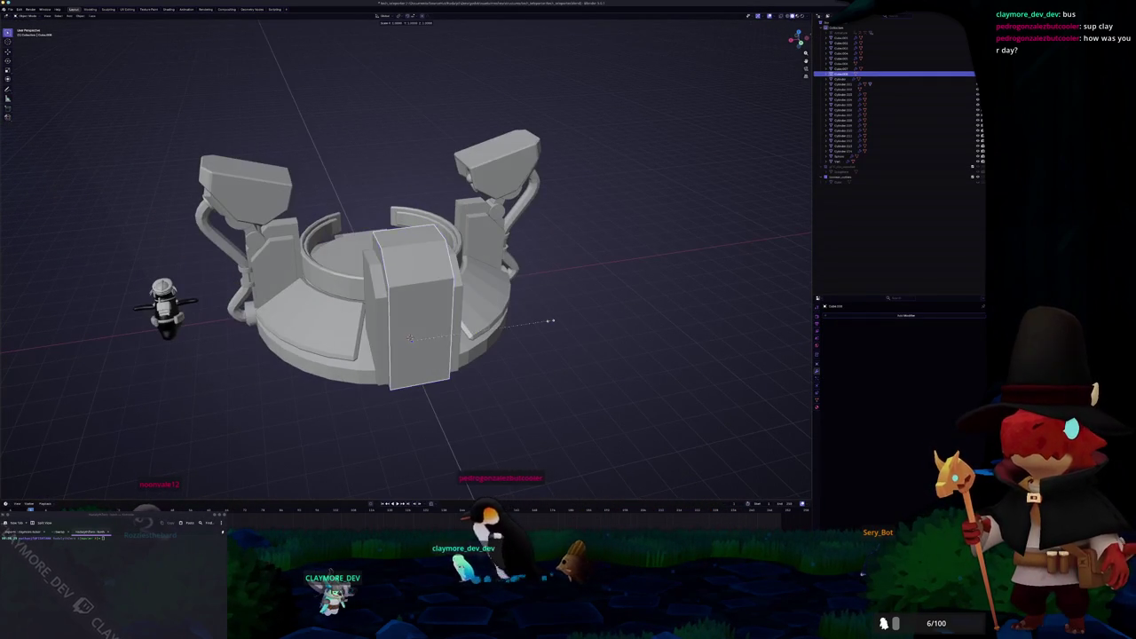
left_click(409, 337)
middle_click_drag(409, 337, 445, 360)
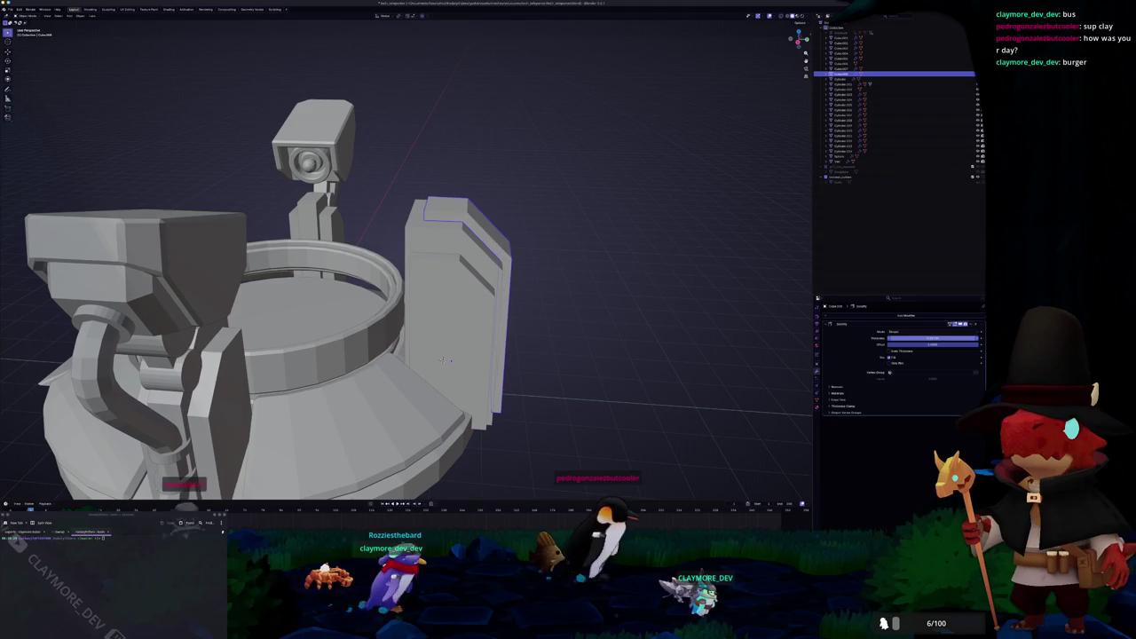
middle_click_drag(444, 360, 683, 341)
key("ctrl+a")
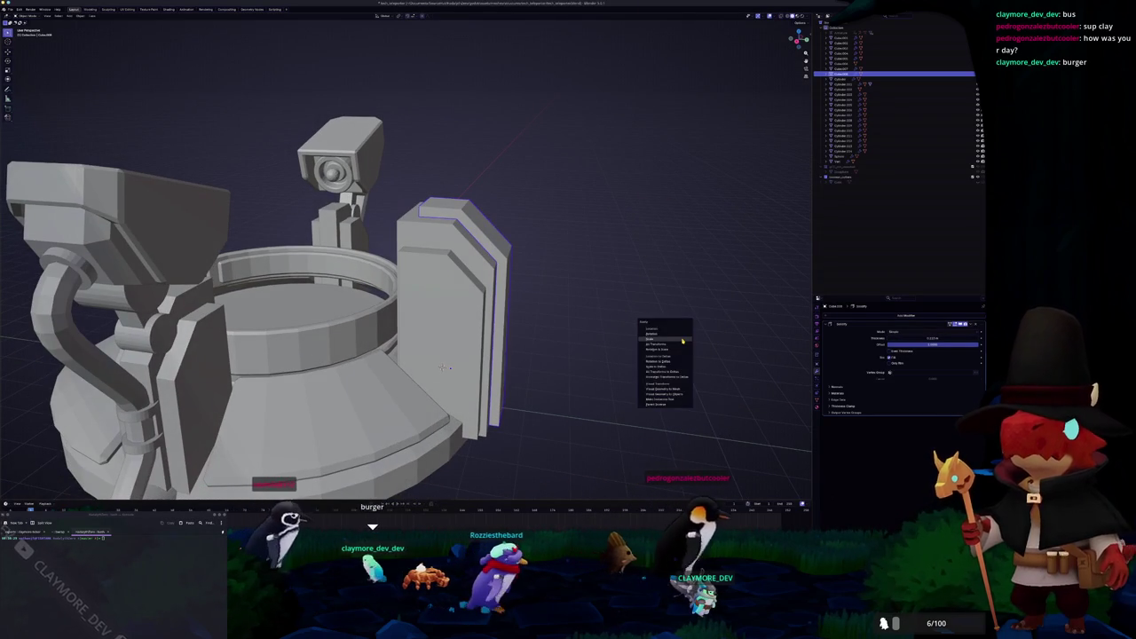
left_click(682, 341)
Step: Add a Bevel modifier to the panel's edges
key("alt+z")
left_click(922, 378)
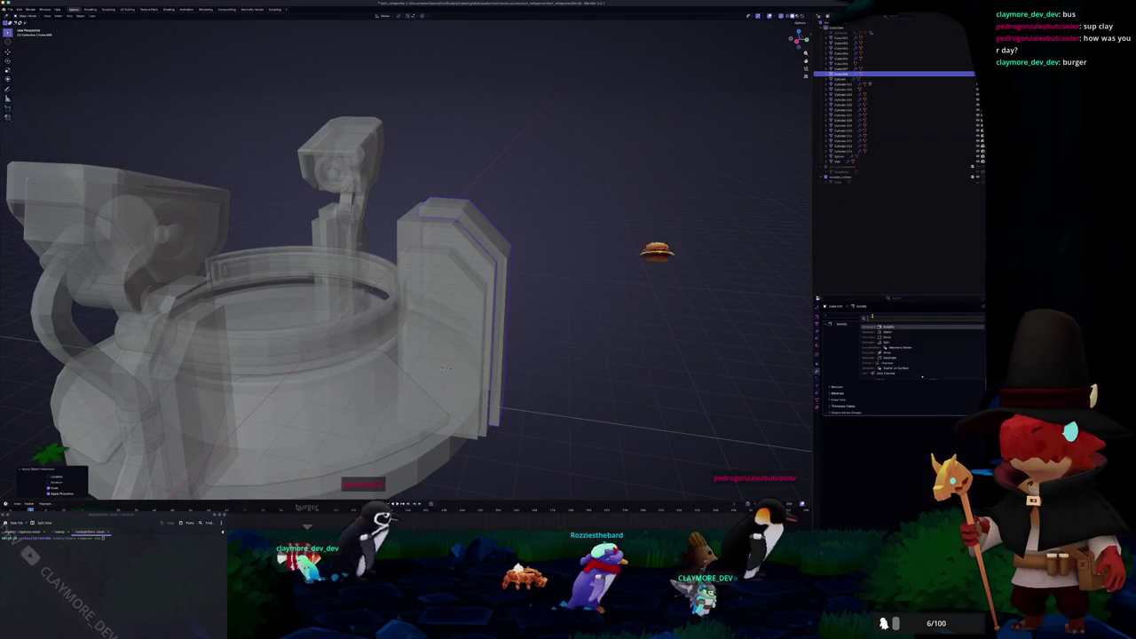
left_click(887, 337)
key("alt+z")
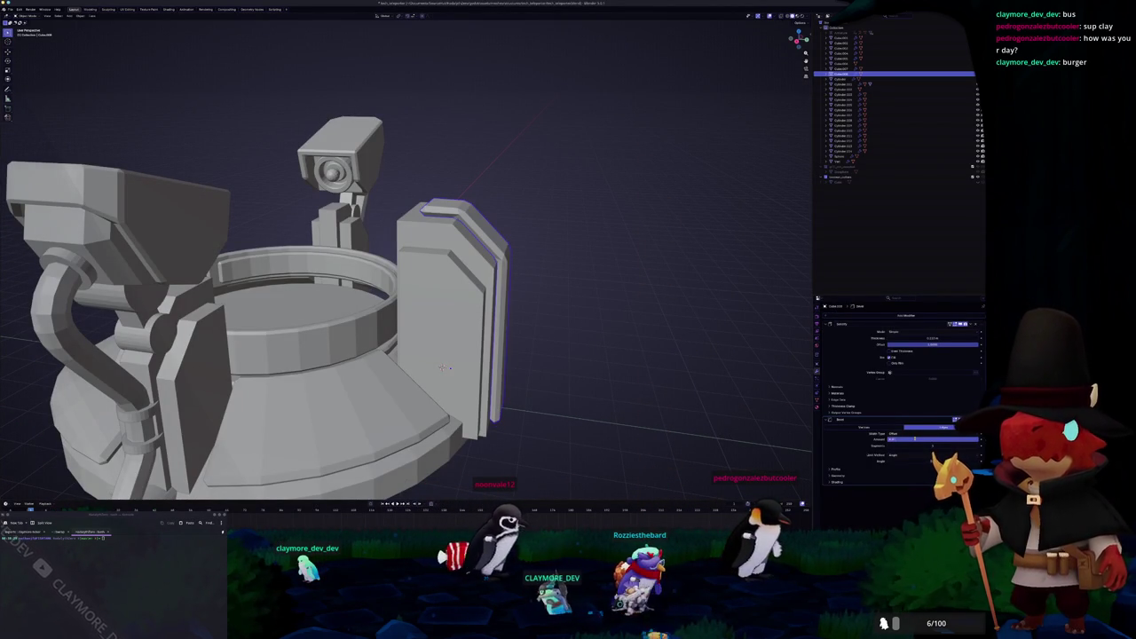
middle_click_drag(588, 283, 415, 314)
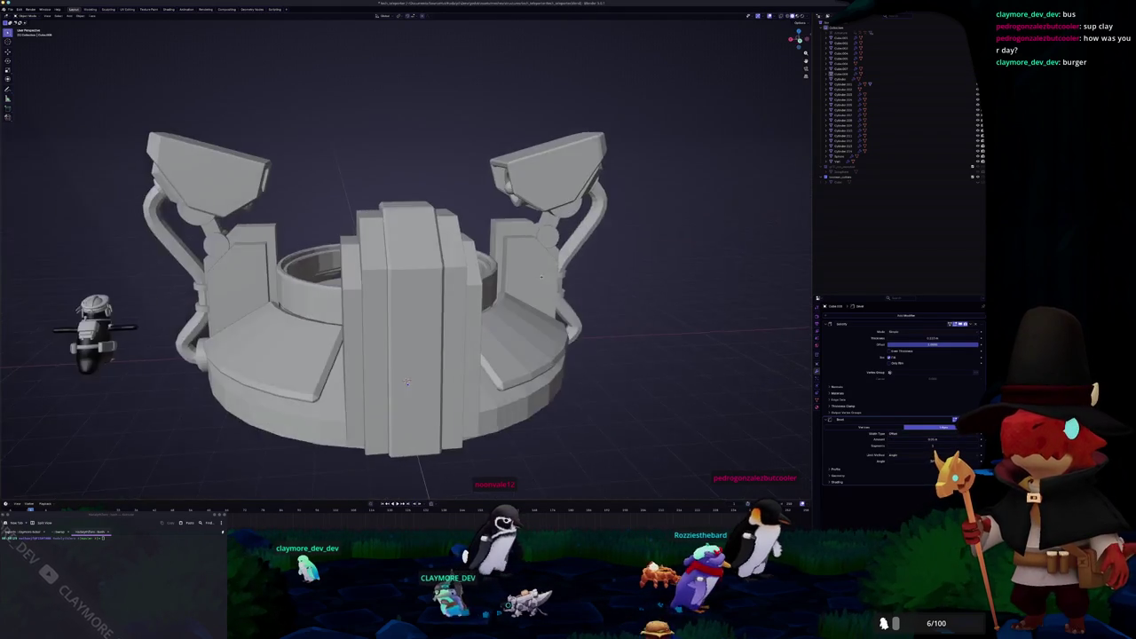
scroll(397, 351, "down", 2)
mouse_move(396, 351)
middle_mouse_down()
mouse_move(381, 335)
mouse_move(421, 340)
mouse_move(480, 311)
middle_mouse_up()
key("shift+a")
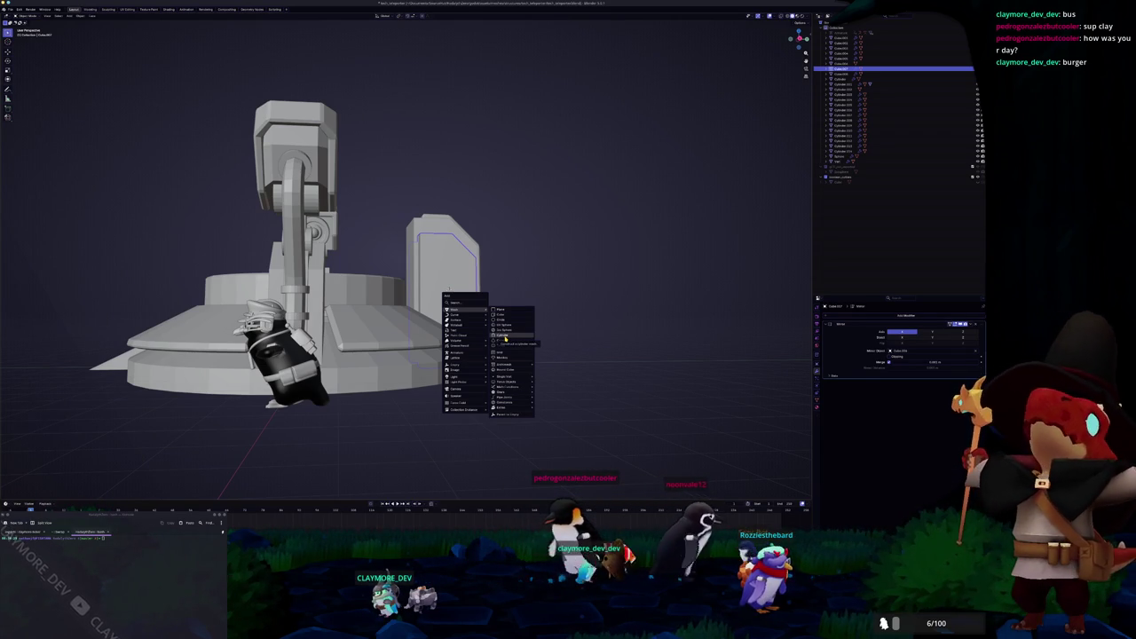
Step: Add a small cylinder, shrink it, and move it along Y onto the front panel
left_click(507, 336)
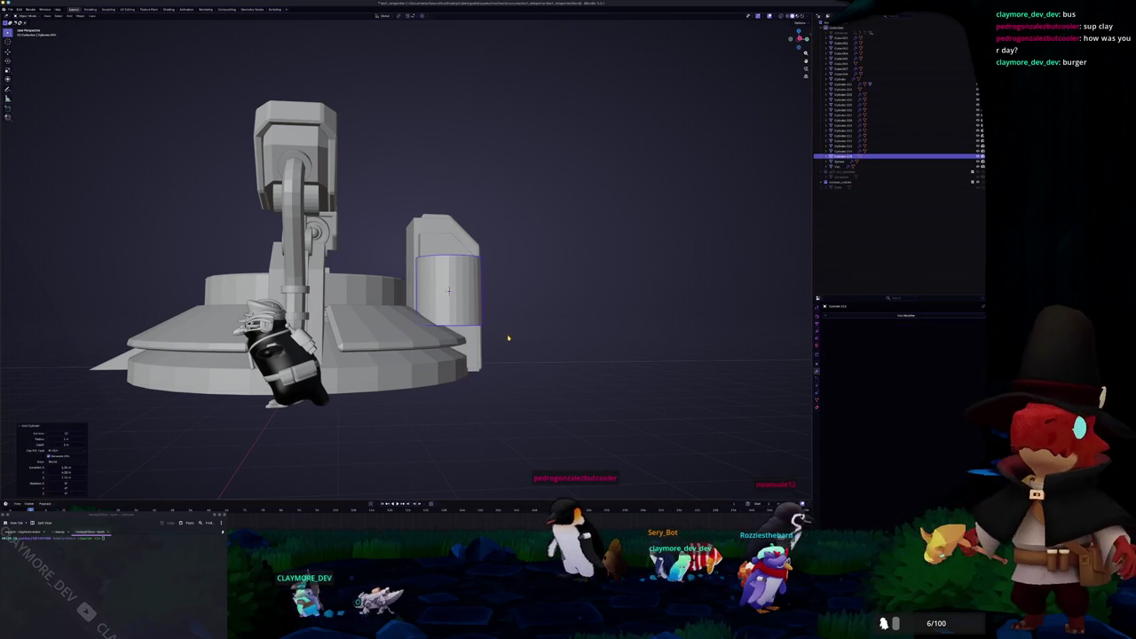
key("KP_1")
key("KP_1")
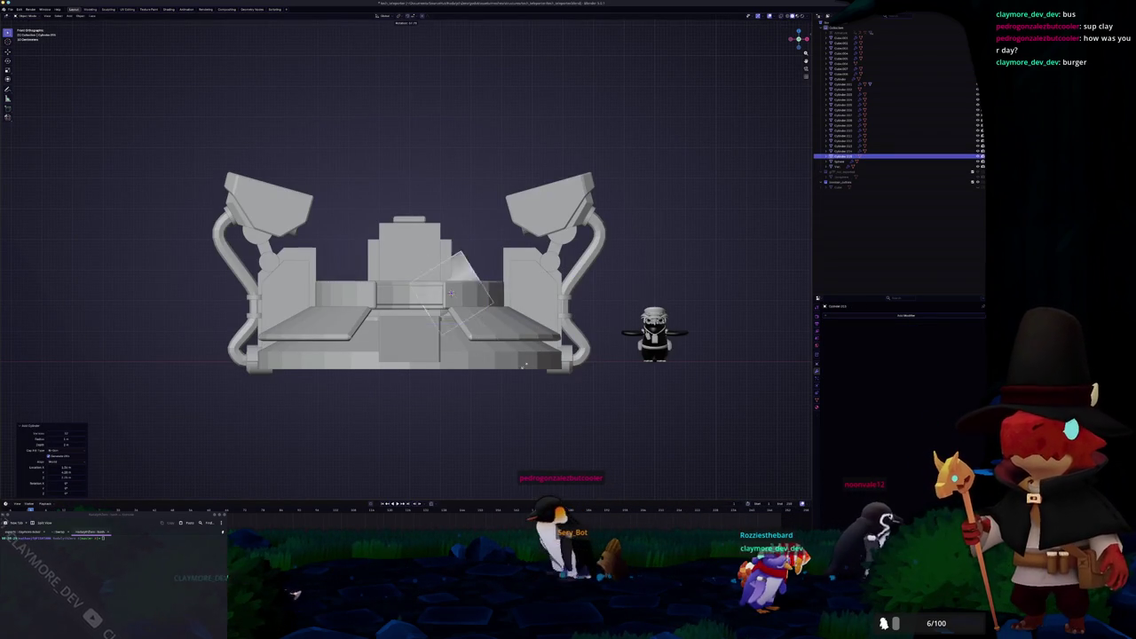
scroll(468, 376, "up", 3)
scroll(467, 376, "up", 3)
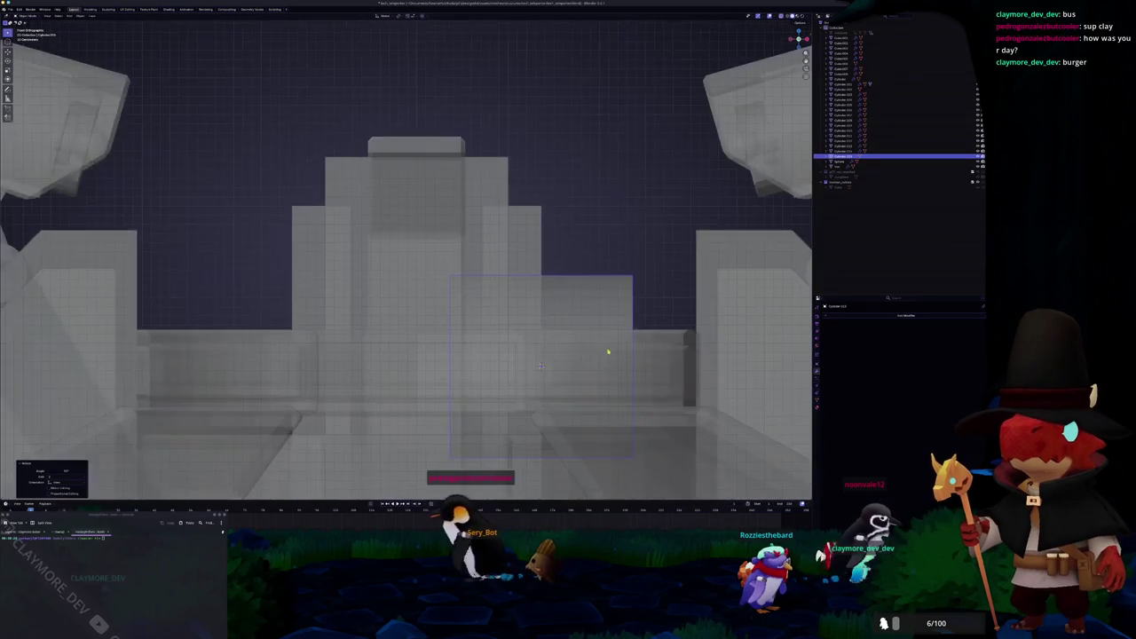
key("s")
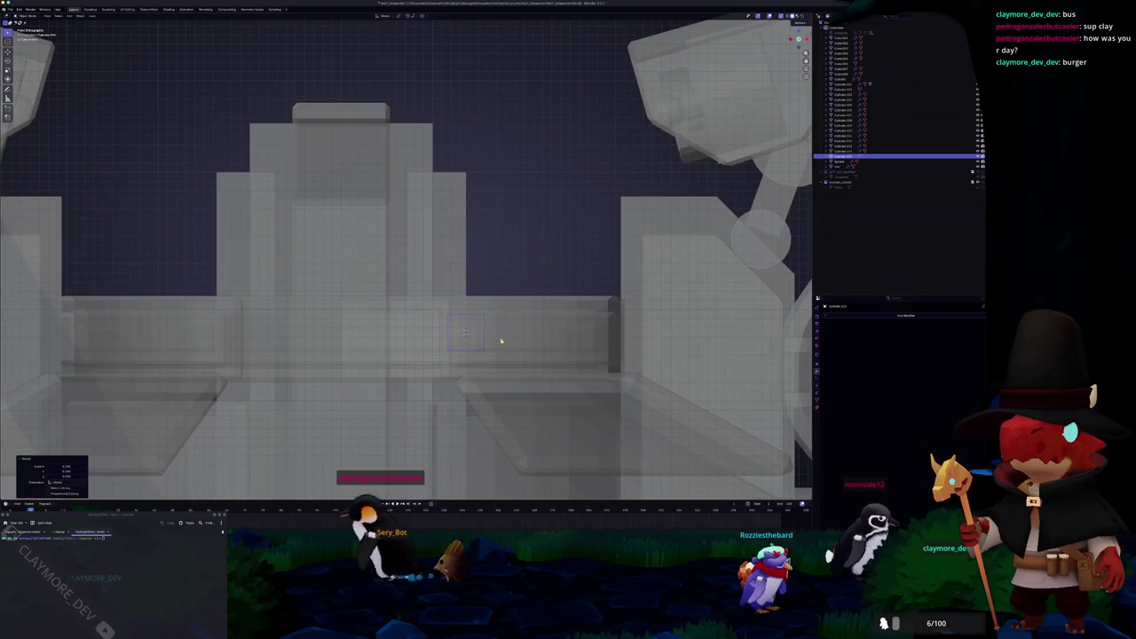
key("KP_3")
middle_click_drag(511, 337, 472, 251, "shift")
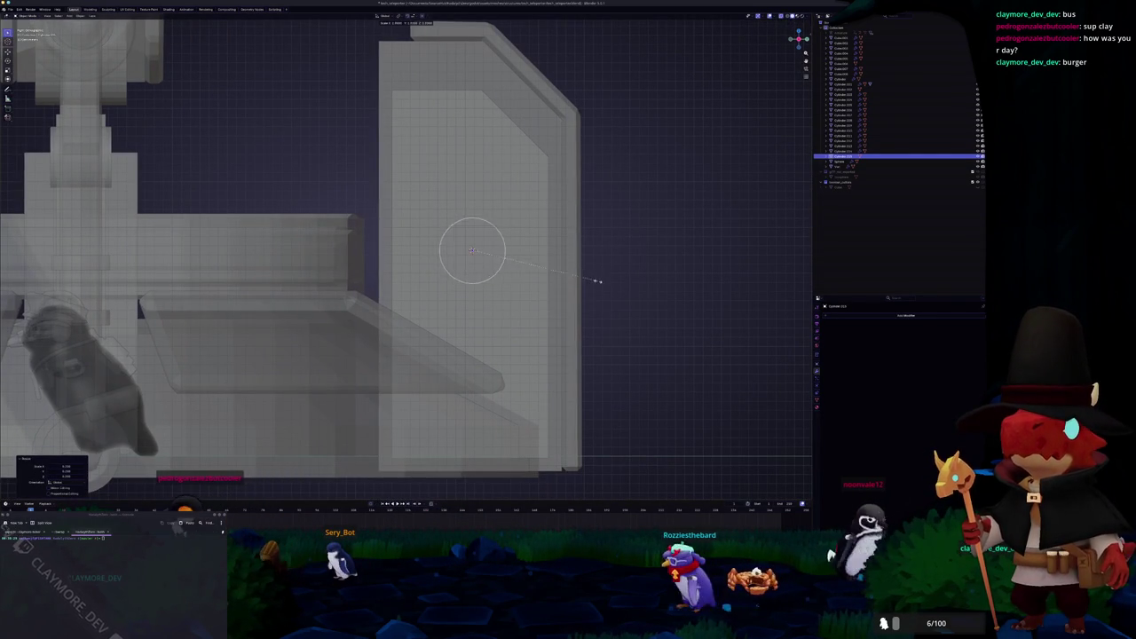
key("g")
key("y")
left_click(560, 285)
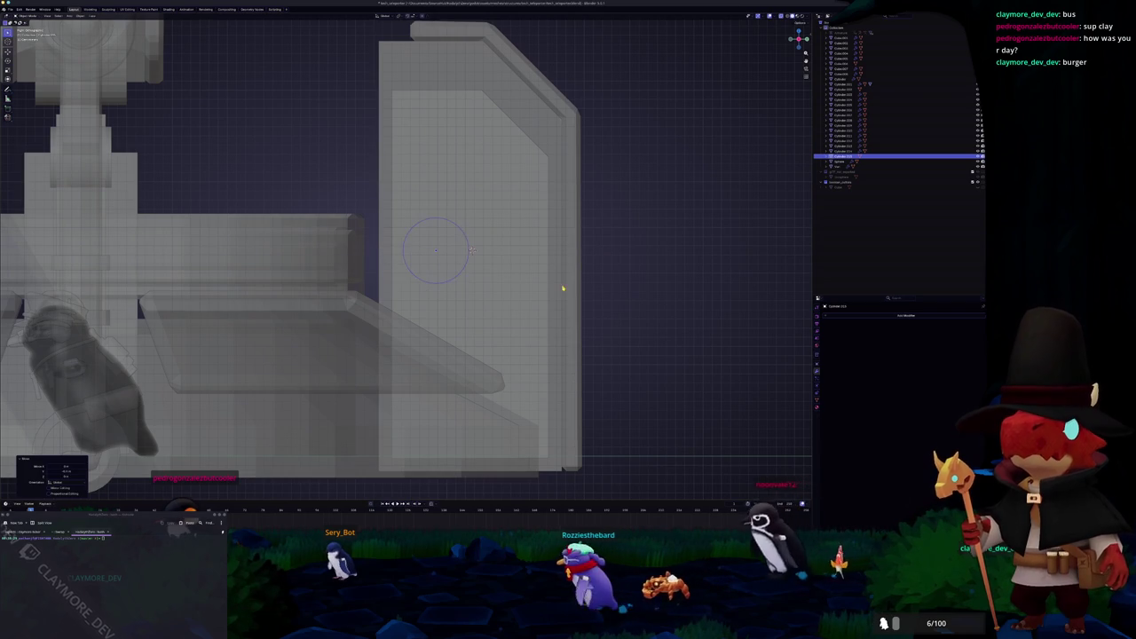
Step: Make two Z-shifted duplicates to stack three cylinders as a vertical column
key("shift+d")
key("z")
left_click(556, 210)
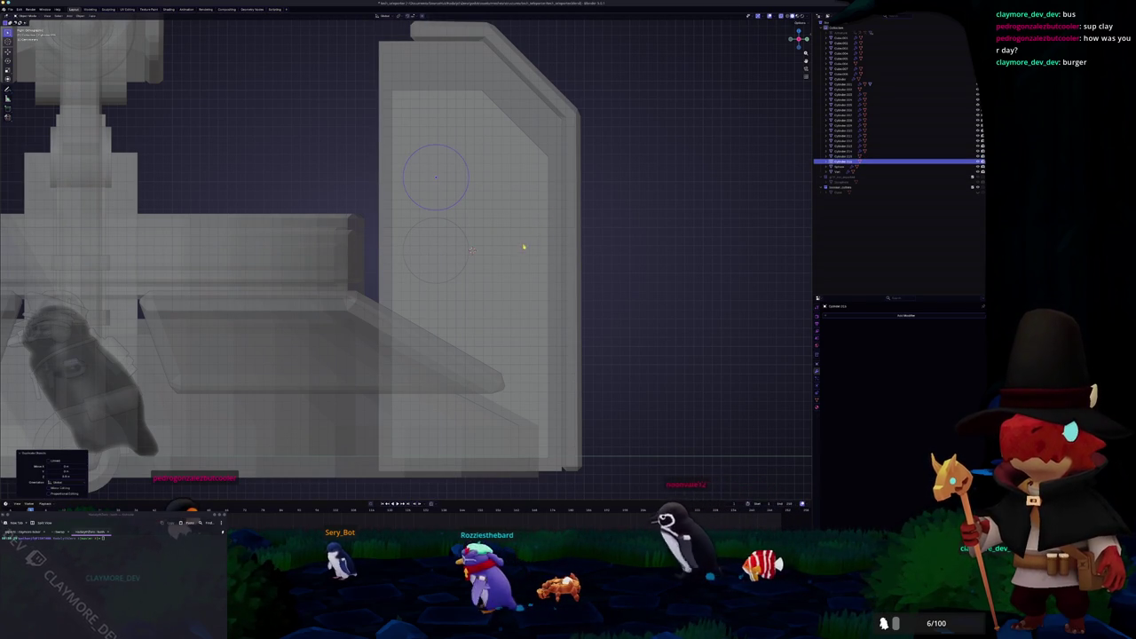
key("shift+d")
key("z")
left_click(450, 252)
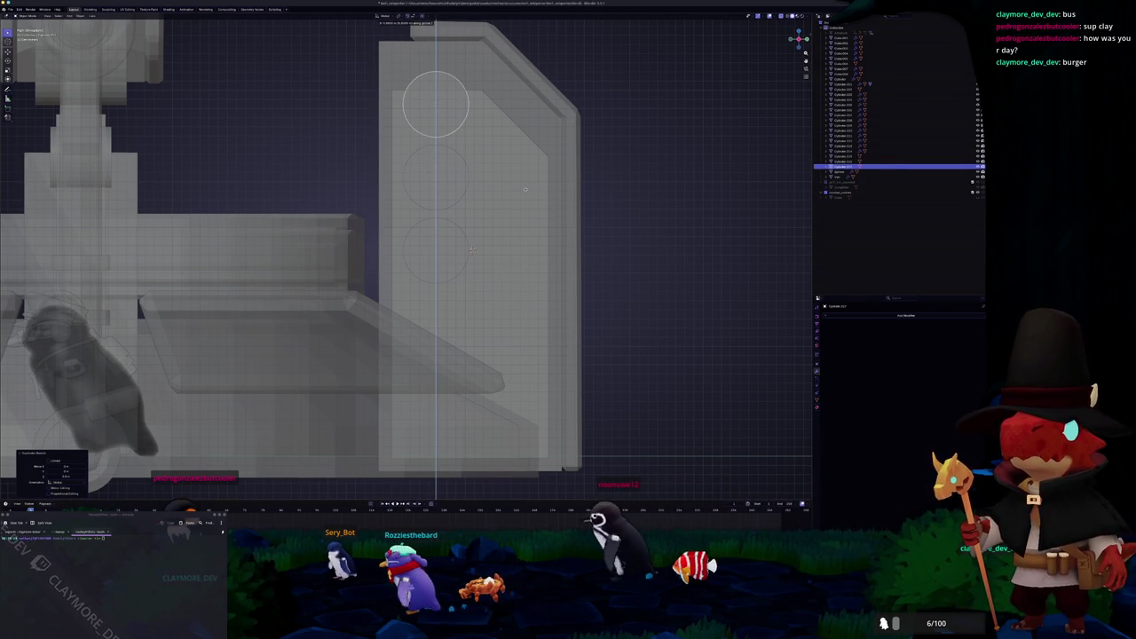
left_click(450, 252)
key("g")
mouse_move(493, 233)
middle_mouse_down()
mouse_move(469, 279)
mouse_move(467, 256)
mouse_move(398, 266)
mouse_move(402, 305)
middle_mouse_up()
left_click(398, 266)
scroll(402, 284, "down", 3)
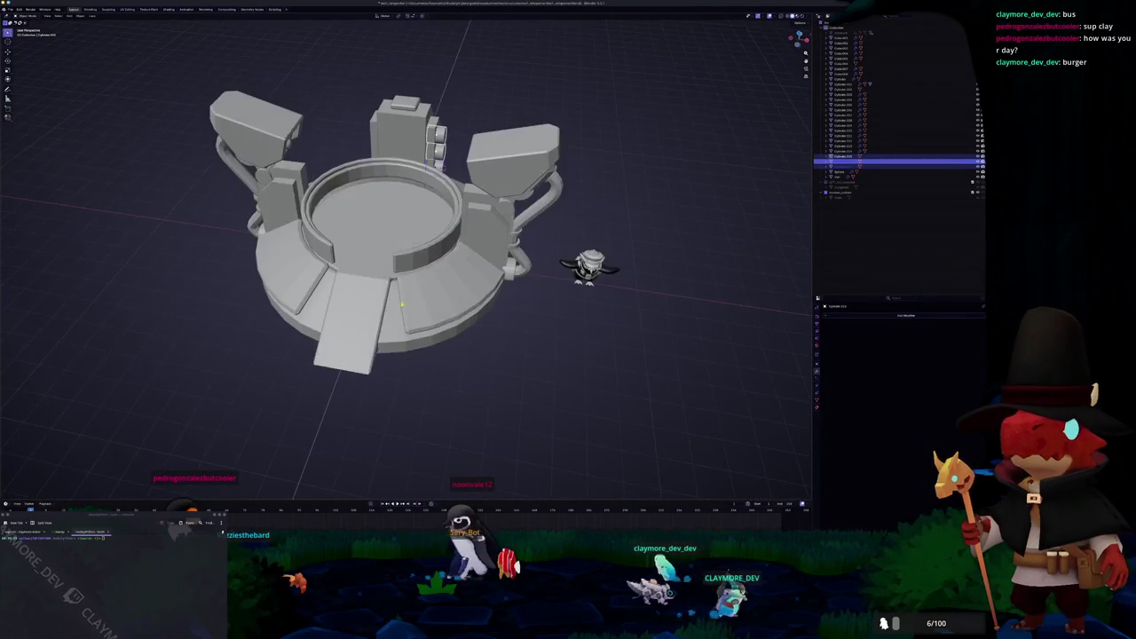
Step: Add a new cube and stretch it along its width
key("shift+a")
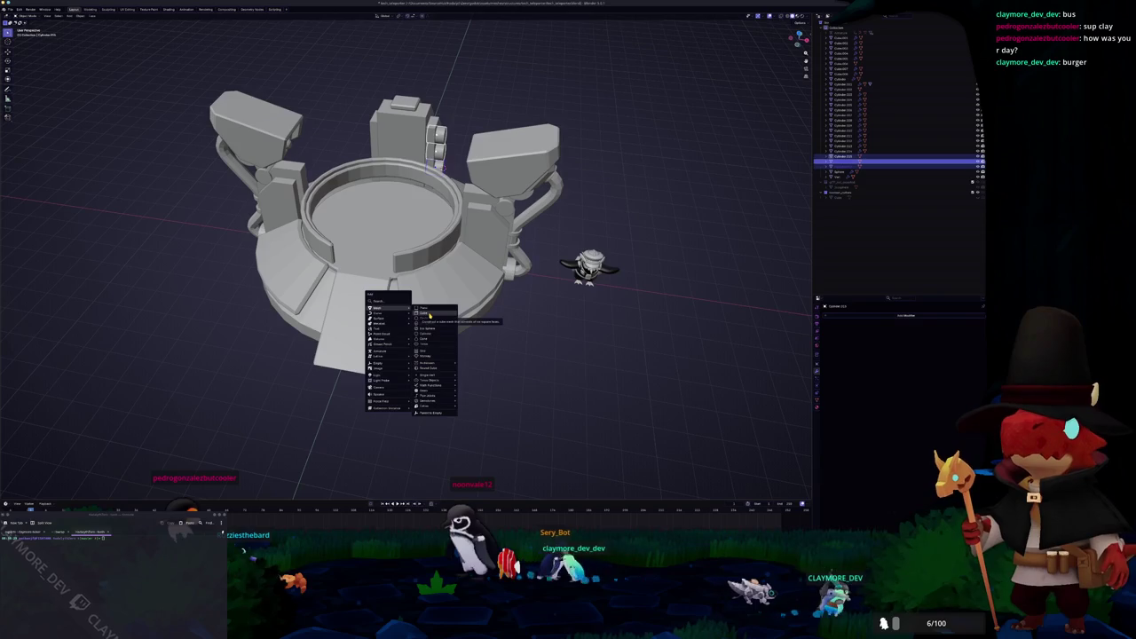
left_click(430, 314)
mouse_move(430, 314)
middle_mouse_down()
mouse_move(423, 334)
mouse_move(435, 251)
middle_mouse_up()
key("g")
scroll(460, 283, "up", 3)
scroll(471, 350, "up", 2)
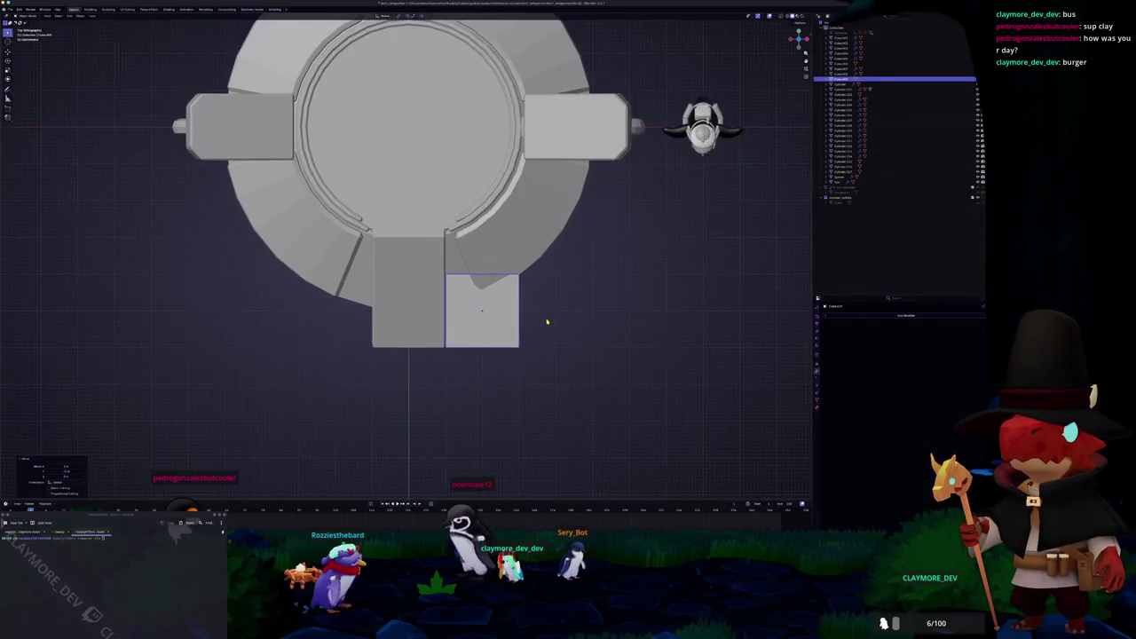
scroll(545, 322, "up", 1)
mouse_move(547, 329)
middle_mouse_down()
mouse_move(499, 272)
mouse_move(503, 250)
mouse_move(798, 241)
middle_mouse_up()
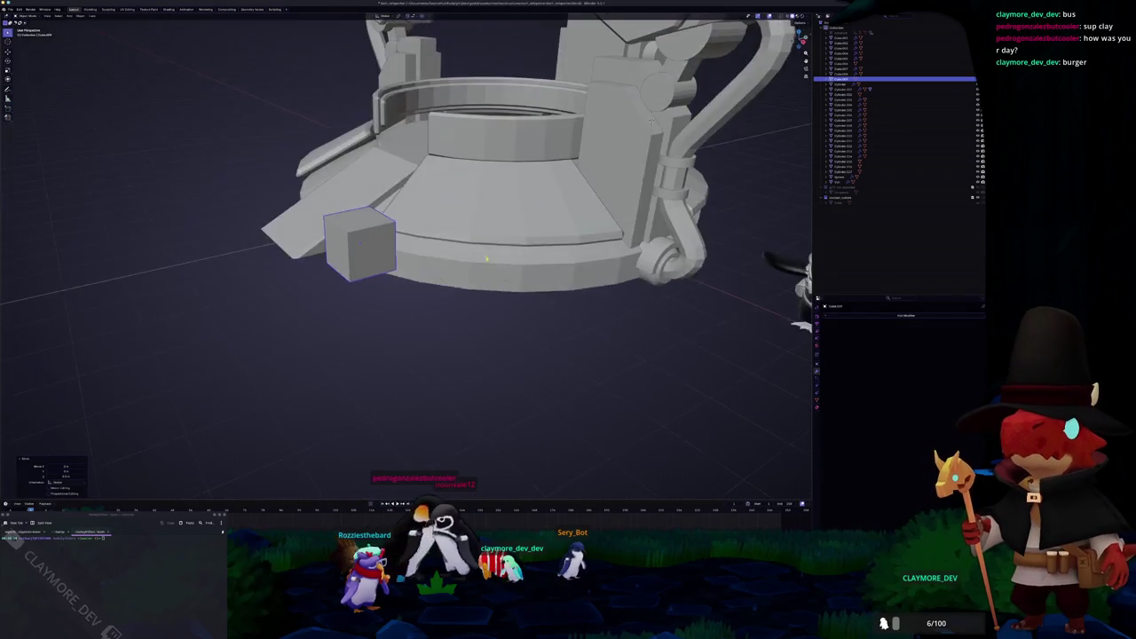
key("Escape")
mouse_move(616, 279)
middle_mouse_down()
mouse_move(513, 262)
mouse_move(513, 276)
middle_mouse_up()
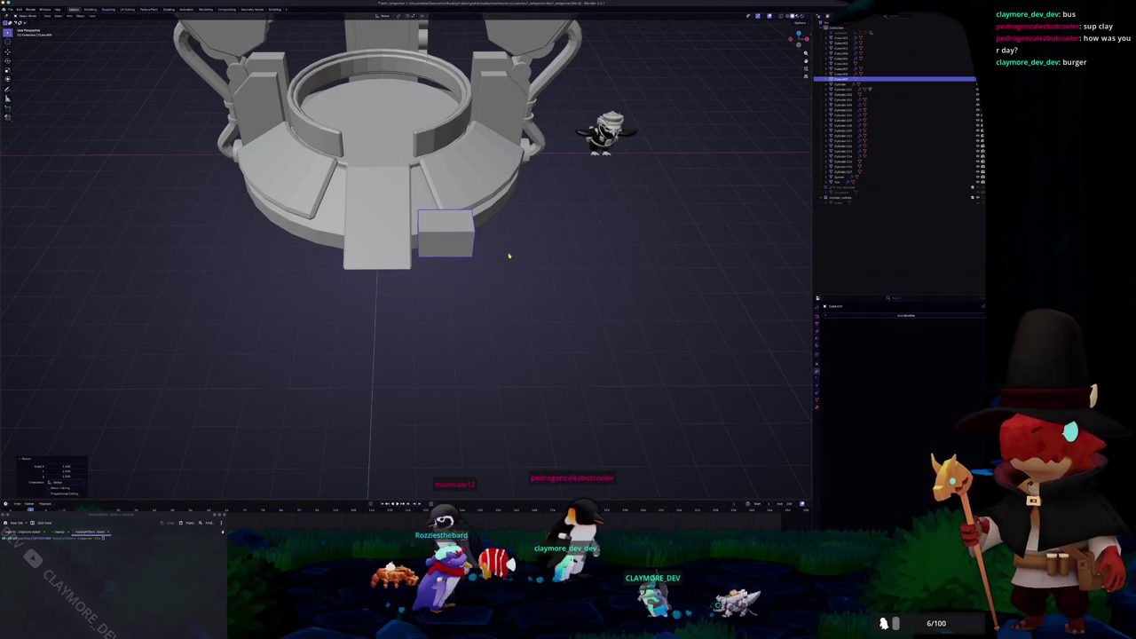
Step: Rotate the cube around Z and lift it above the curved rail
key("r")
key("z")
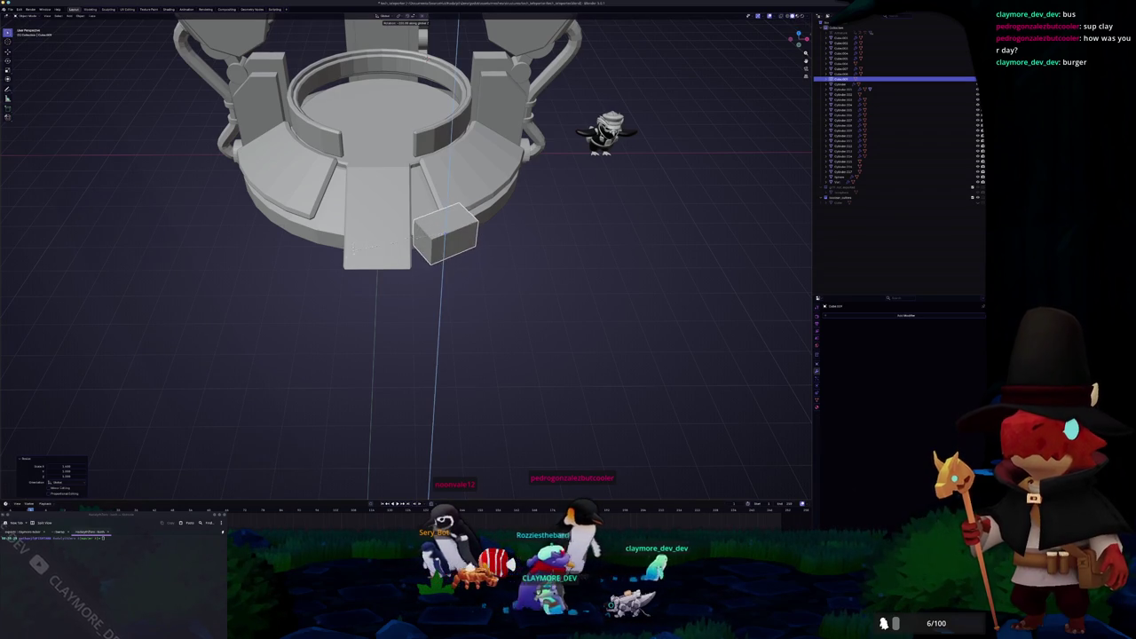
middle_click_drag(359, 247, 468, 213)
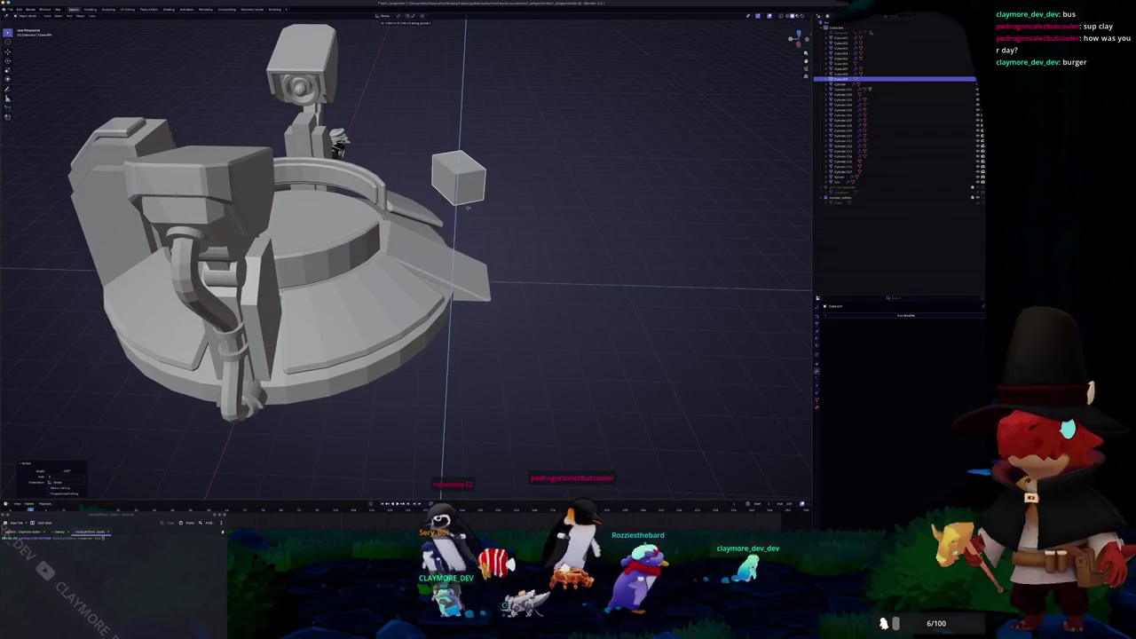
key("KP_7")
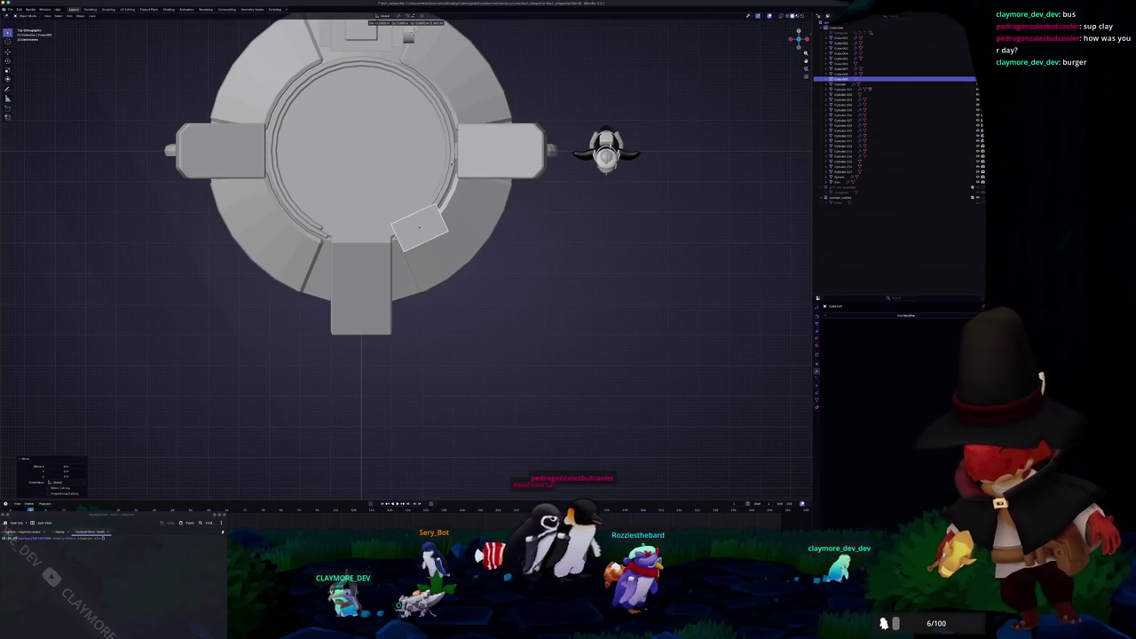
middle_click_drag(449, 178, 490, 268)
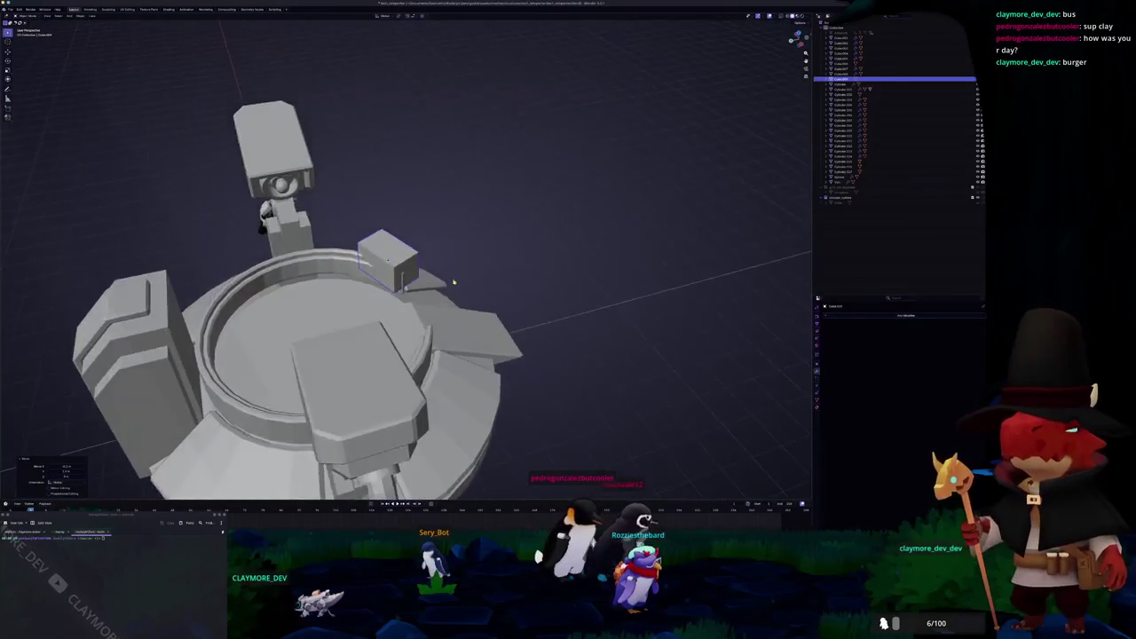
key("g")
key("z")
mouse_move(481, 256)
middle_mouse_down()
mouse_move(464, 254)
mouse_move(471, 211)
middle_mouse_up()
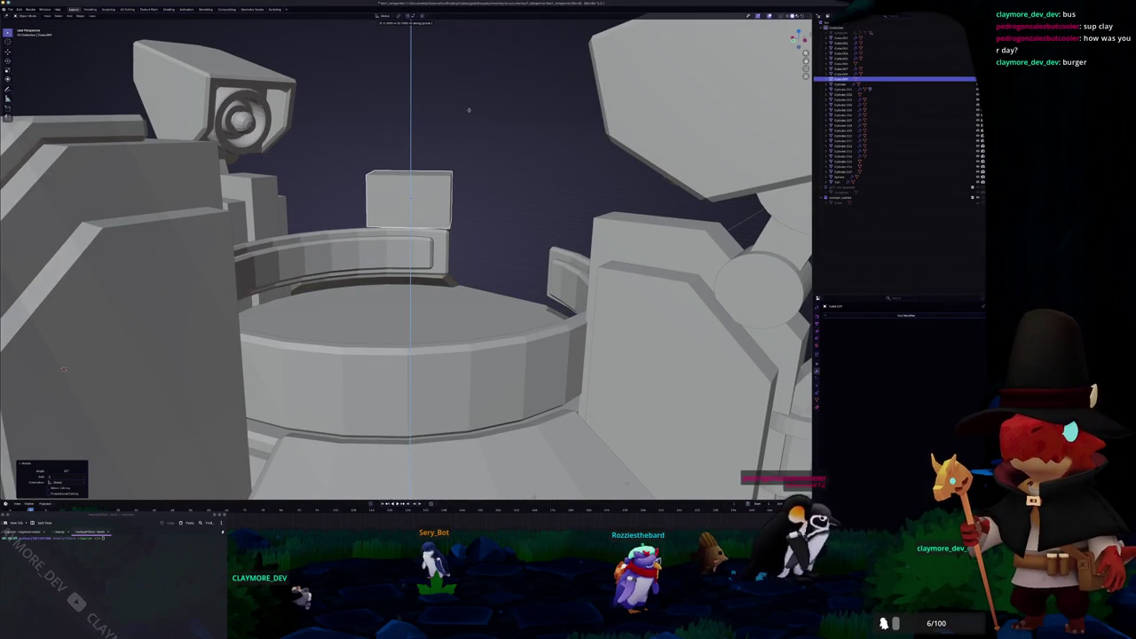
Step: Check the cube in orthographic front and top views, then enter Edit Mode on the curved wall
key("KP_5")
key("KP_1")
key("KP_7")
key("KP_1")
middle_click_drag(384, 205, 426, 233)
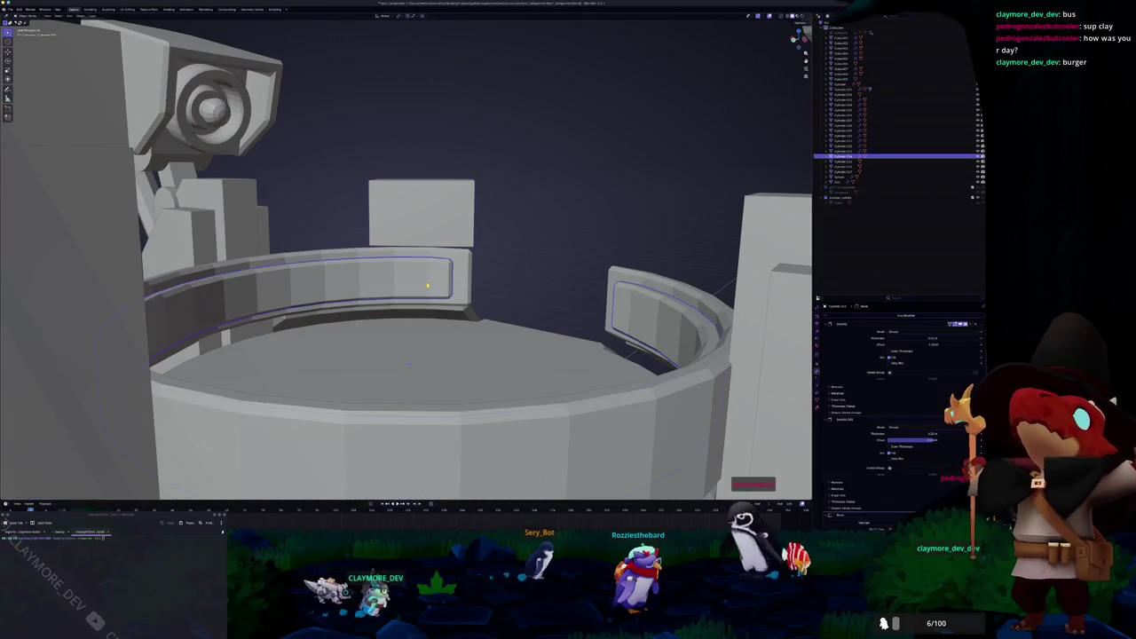
left_click(452, 282)
key("Tab")
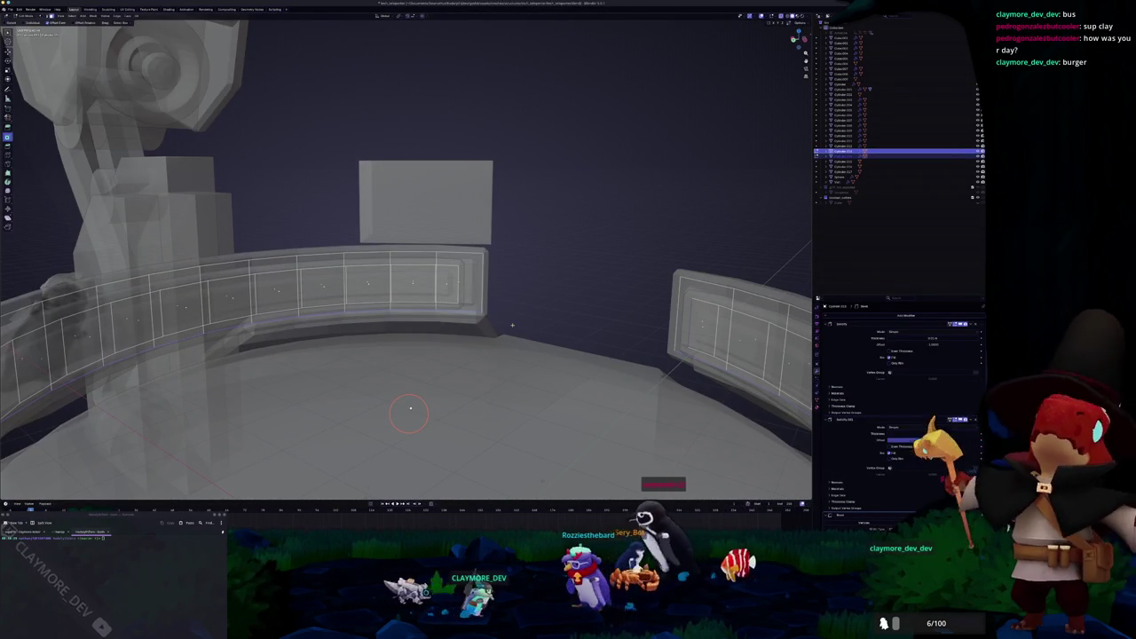
Step: Delete the curved wall faces lying beneath the cube
left_click_drag(512, 328, 362, 226)
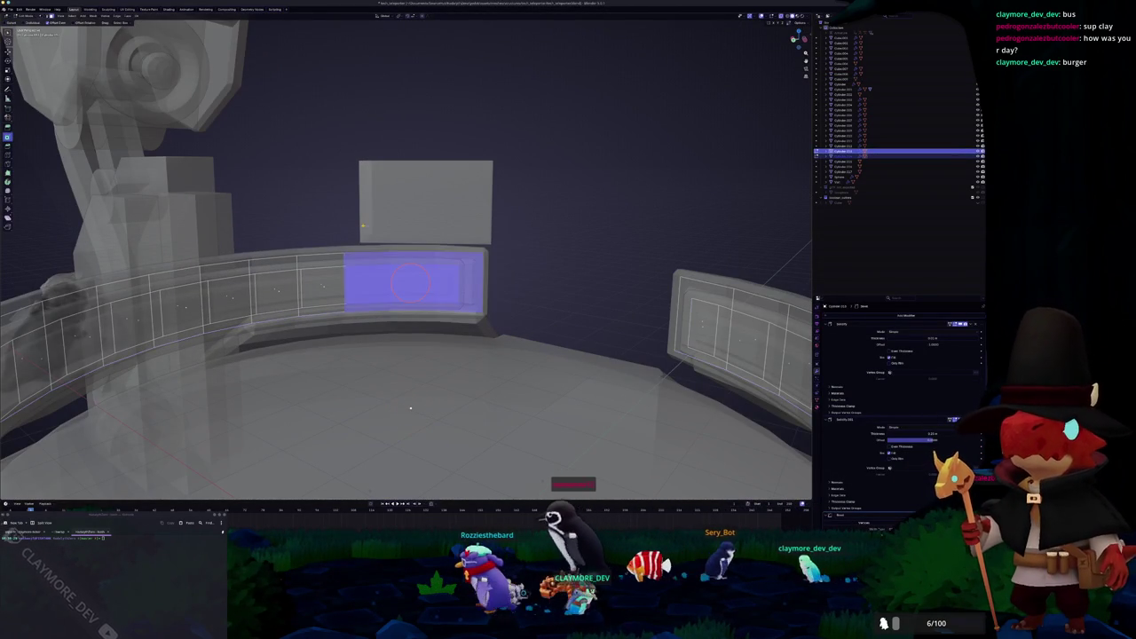
key("x")
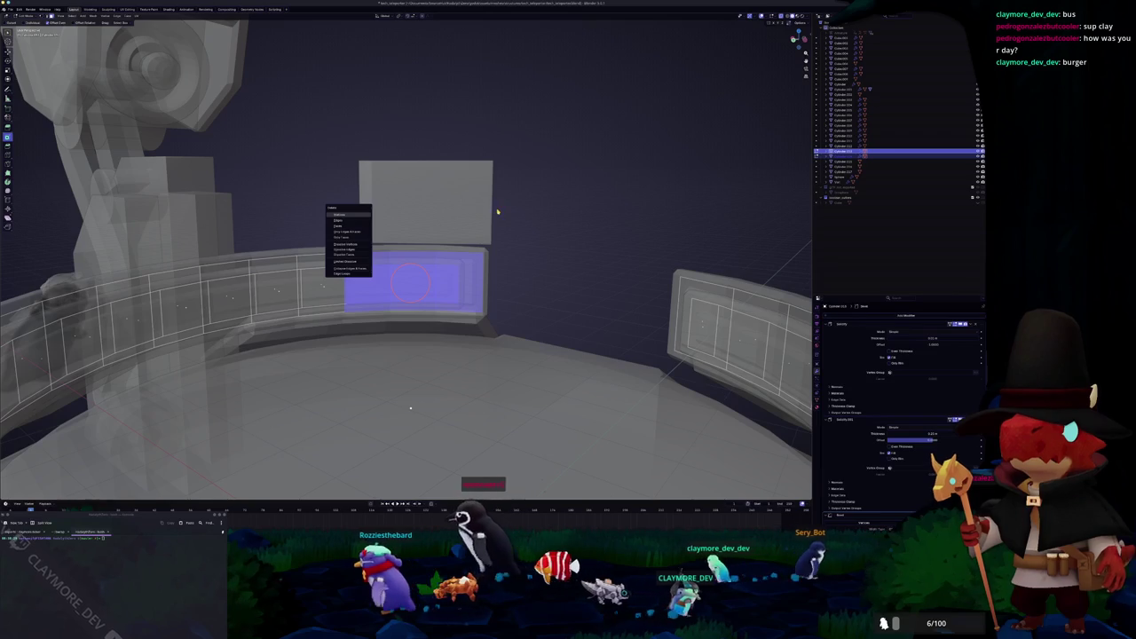
key("Tab")
mouse_move(500, 210)
middle_mouse_down()
mouse_move(457, 224)
mouse_move(456, 254)
mouse_move(493, 222)
middle_mouse_up()
Step: Inset the cube's front face to leave a framed border
left_click(456, 254)
key("Tab")
left_click(493, 222)
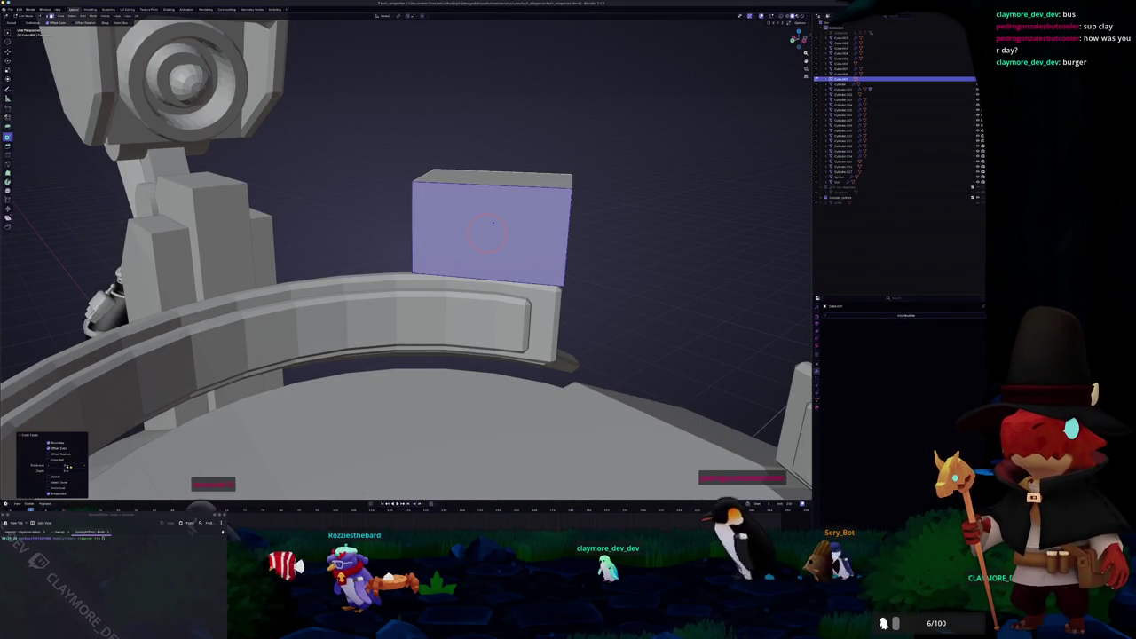
key("i")
mouse_move(493, 222)
middle_mouse_down()
mouse_move(813, 115)
mouse_move(338, 229)
middle_mouse_up()
key("e")
right_click(810, 116)
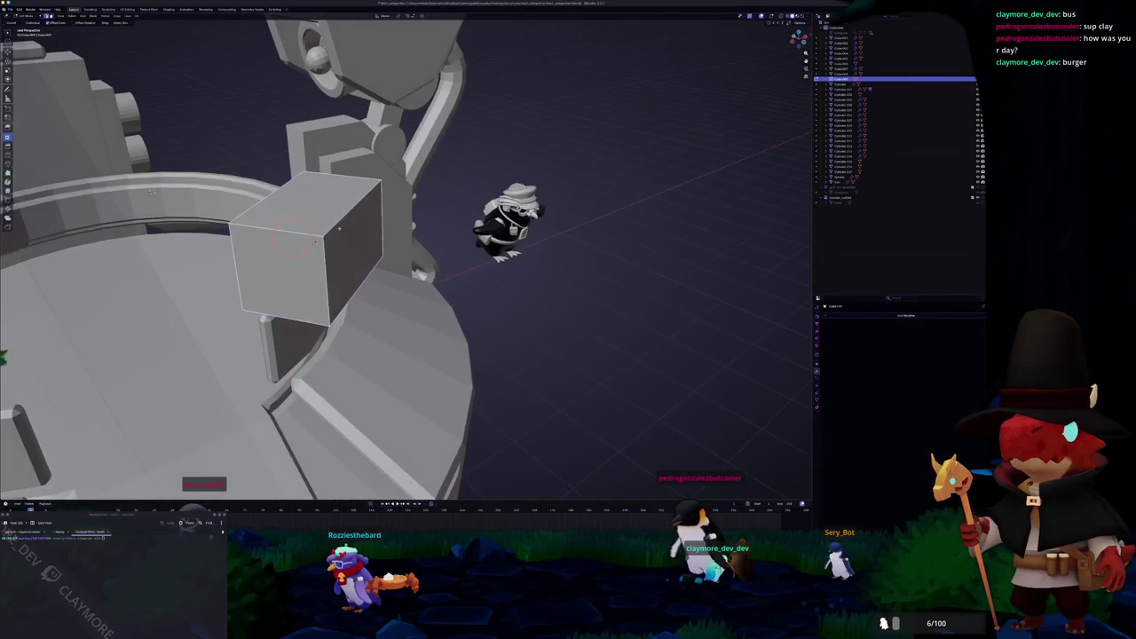
Step: Apply the cube's rotation and scale; try extruding its bottom face, then cancel
middle_click_drag(151, 192, 138, 383)
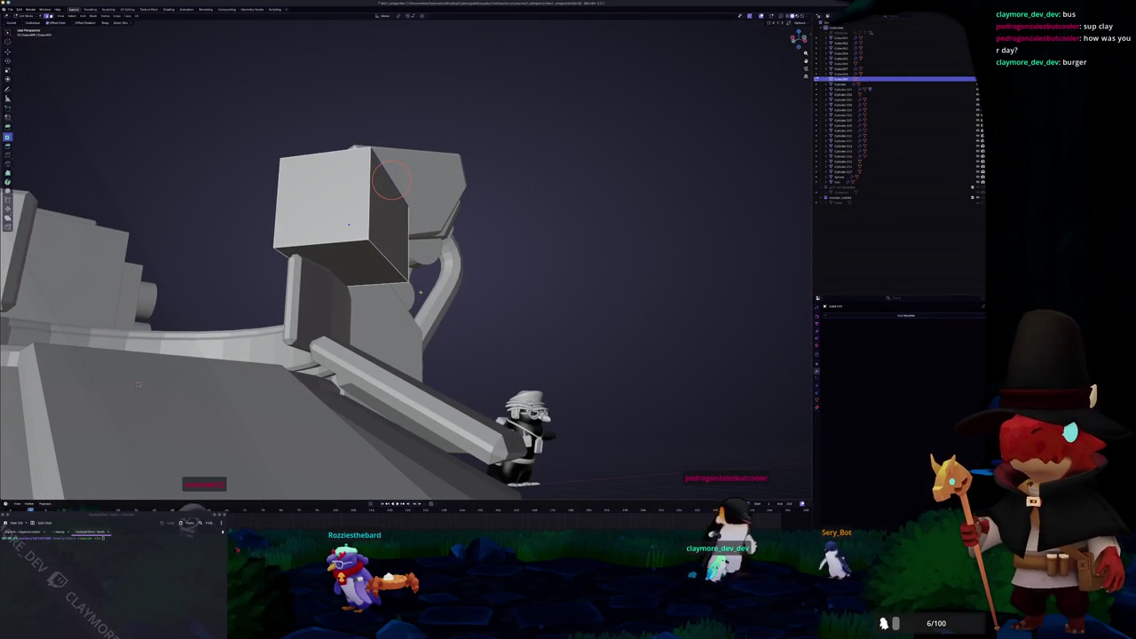
middle_click_drag(485, 277, 352, 339)
key("ctrl+a")
left_click(417, 307)
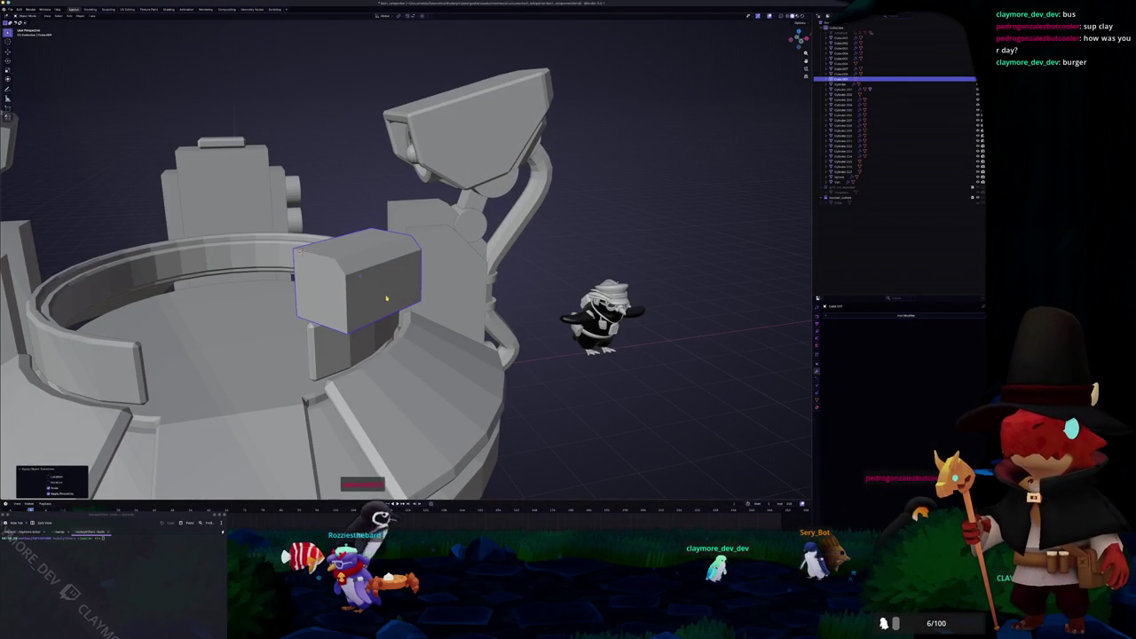
middle_click_drag(386, 298, 355, 293)
key("Tab")
left_click(355, 282)
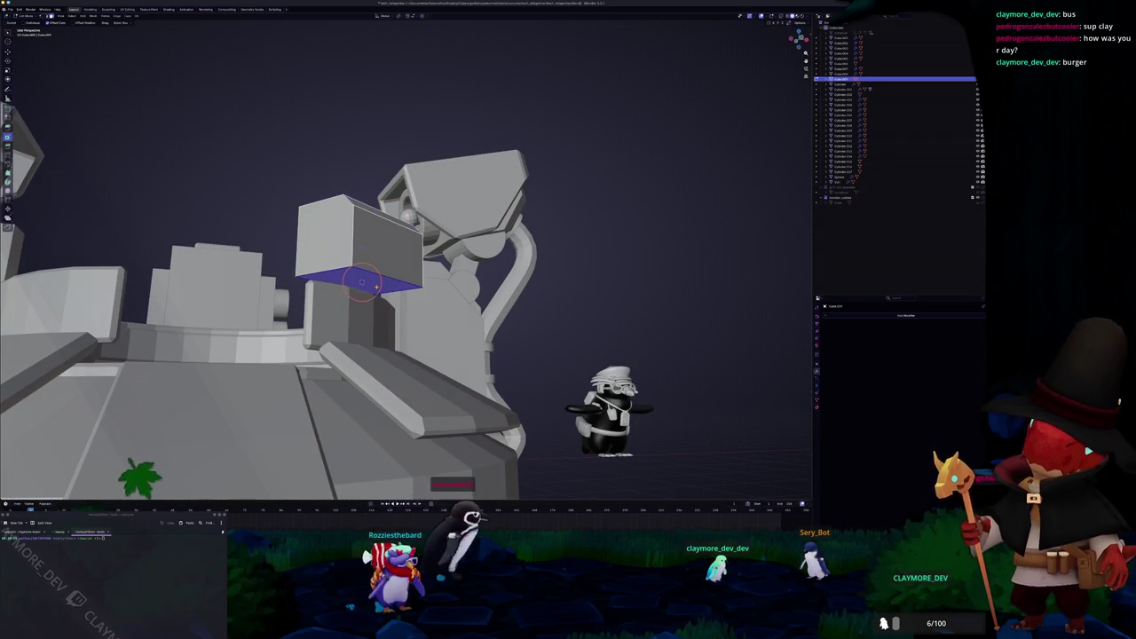
key("alt+e")
key("Escape")
key("Tab")
key("shift+a")
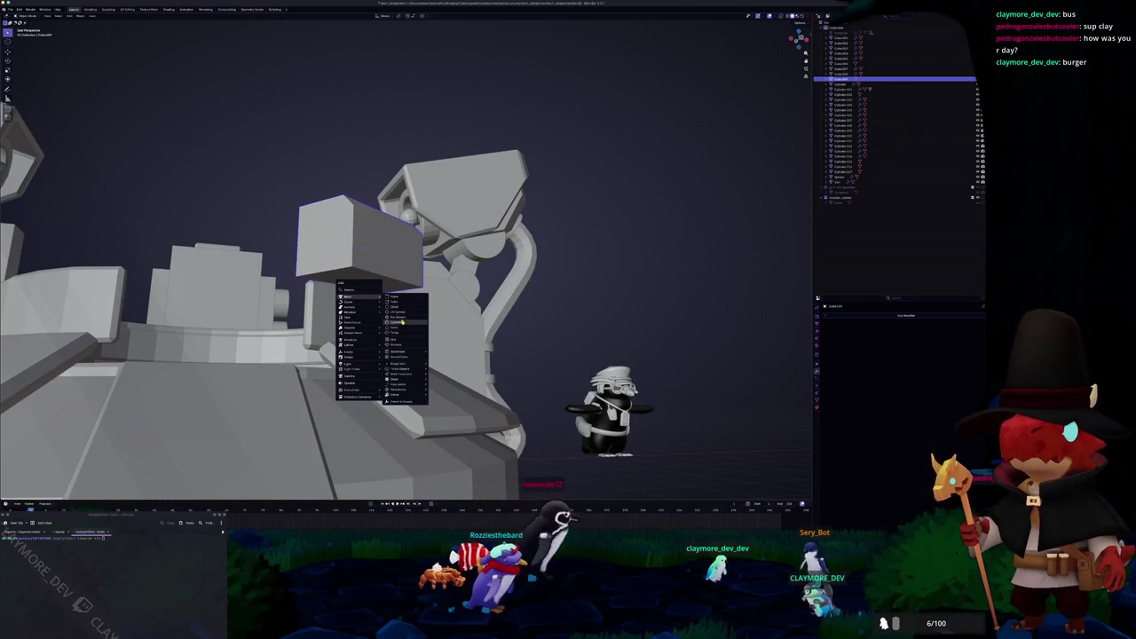
Step: Add a cylinder and rotate it 90° on X to lay it on its side
left_click(402, 325)
key("r")
key("x")
key("9")
key("0")
key("Return")
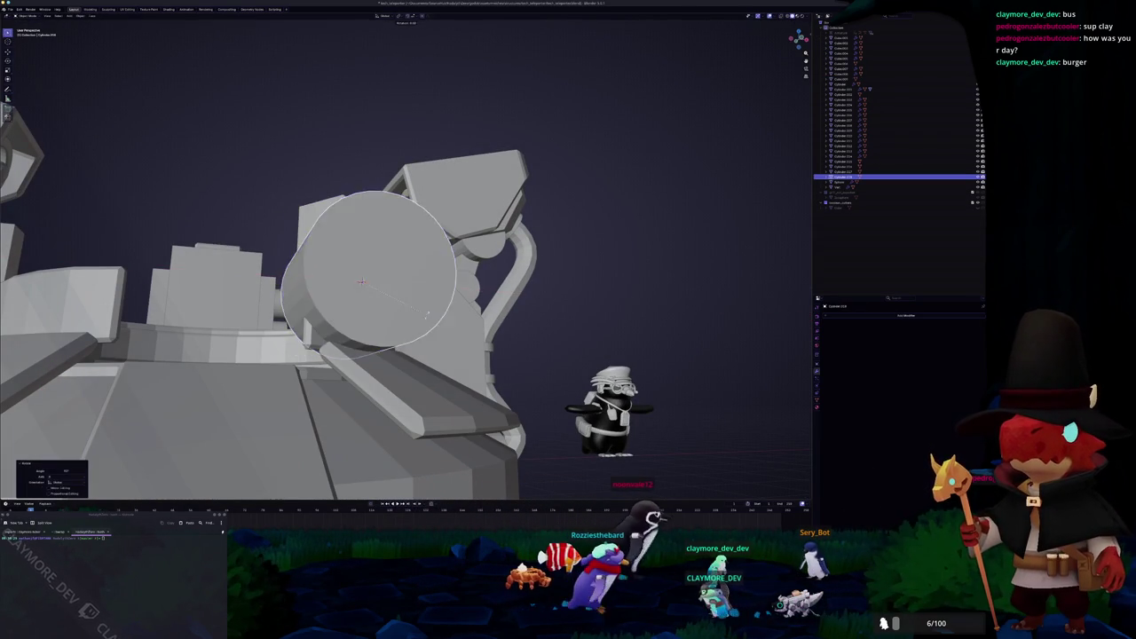
Step: Turn the cylinder about 30° around the vertical, shrink it, and shift it right
key("KP_7")
key("r")
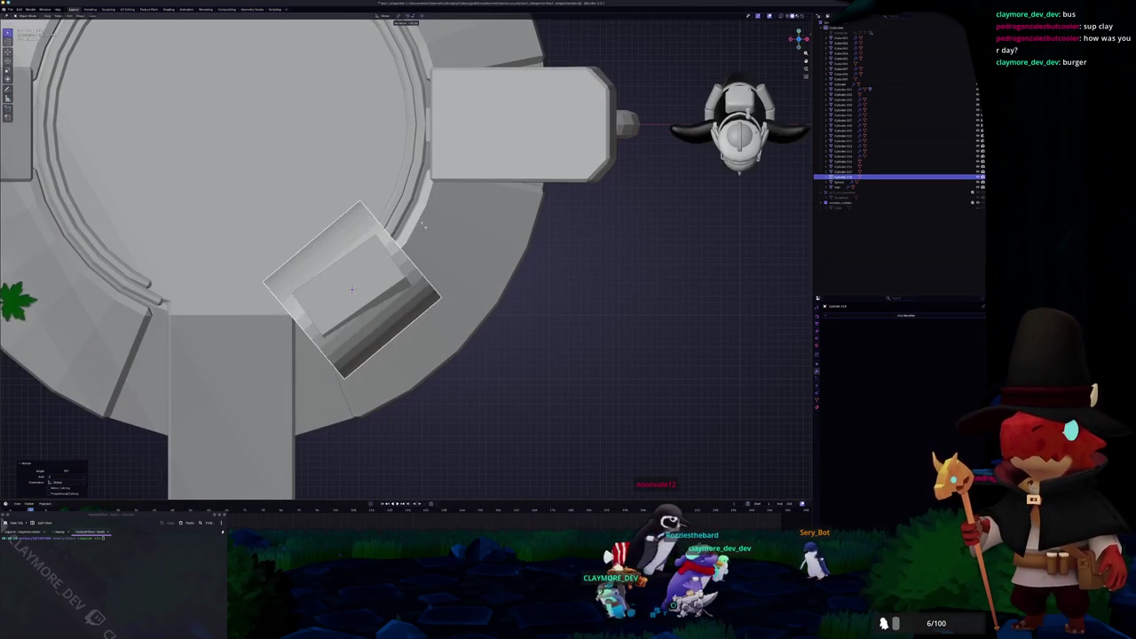
key("s")
left_click(384, 298)
middle_click_drag(384, 297, 384, 297)
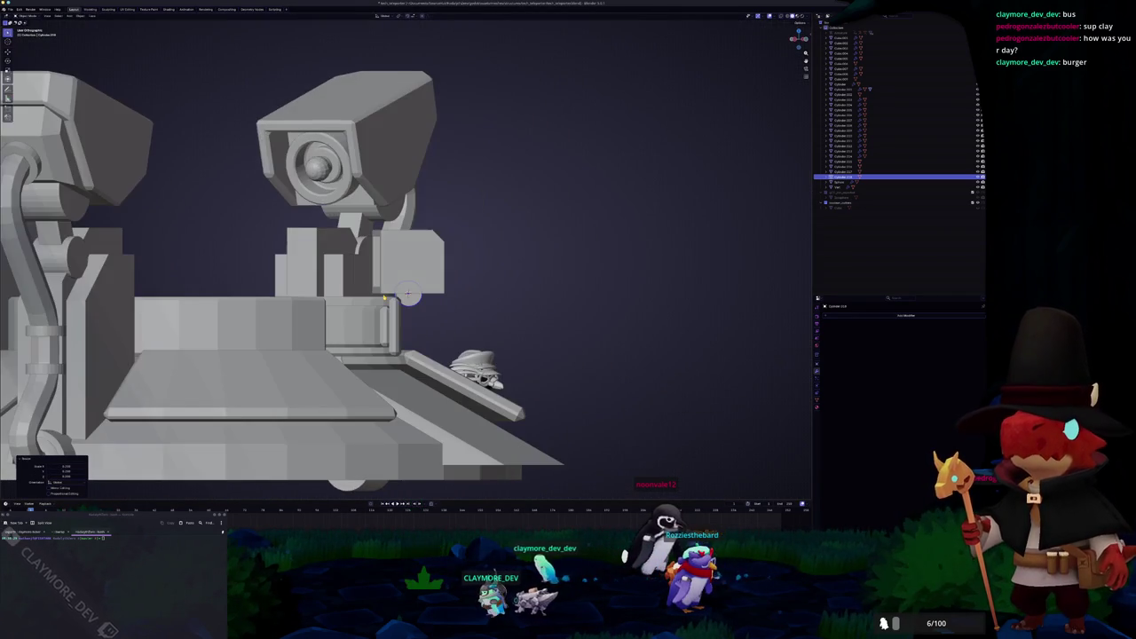
scroll(383, 297, "up", 2)
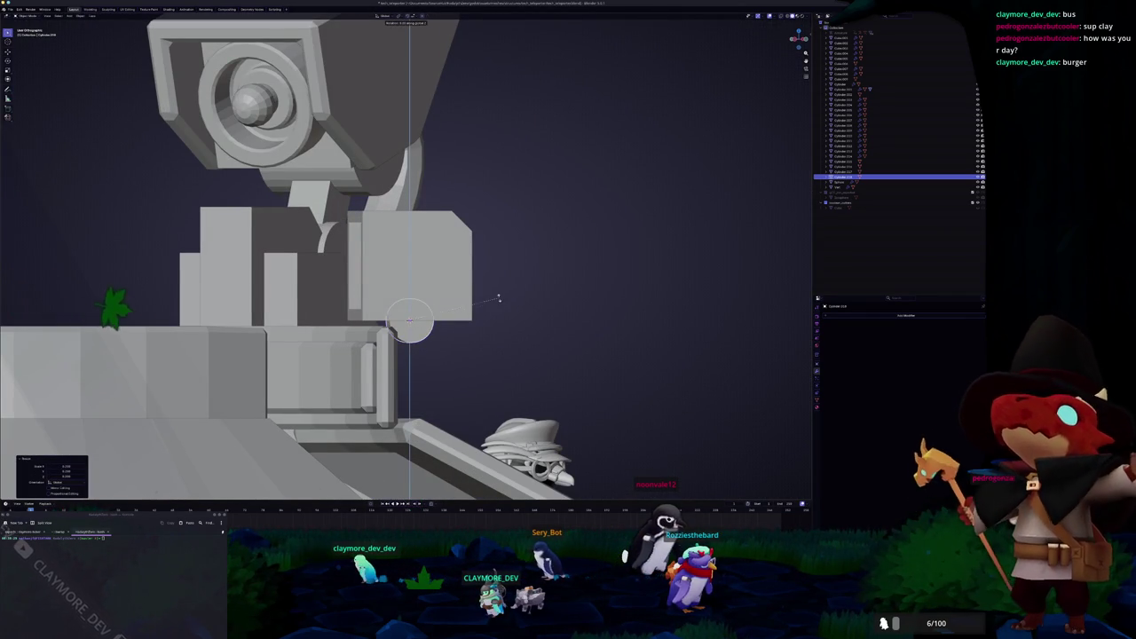
key("g")
left_click(514, 299)
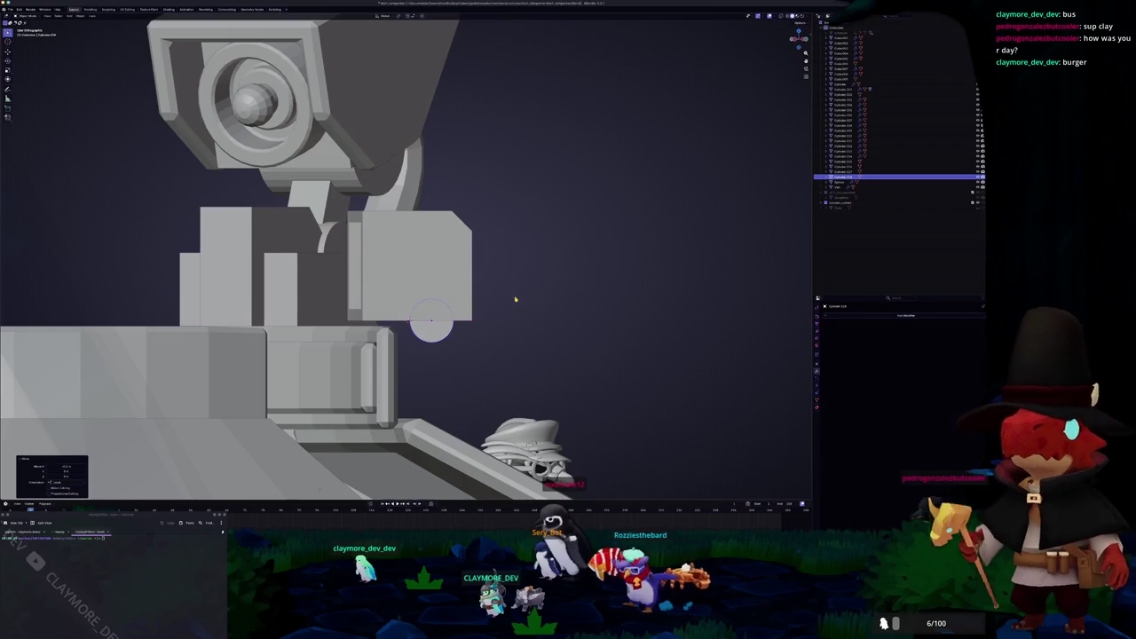
middle_click_drag(515, 299, 410, 299)
Step: Add a cube, rotate it around Z, and shrink it using X-ray to check
key("shift+a")
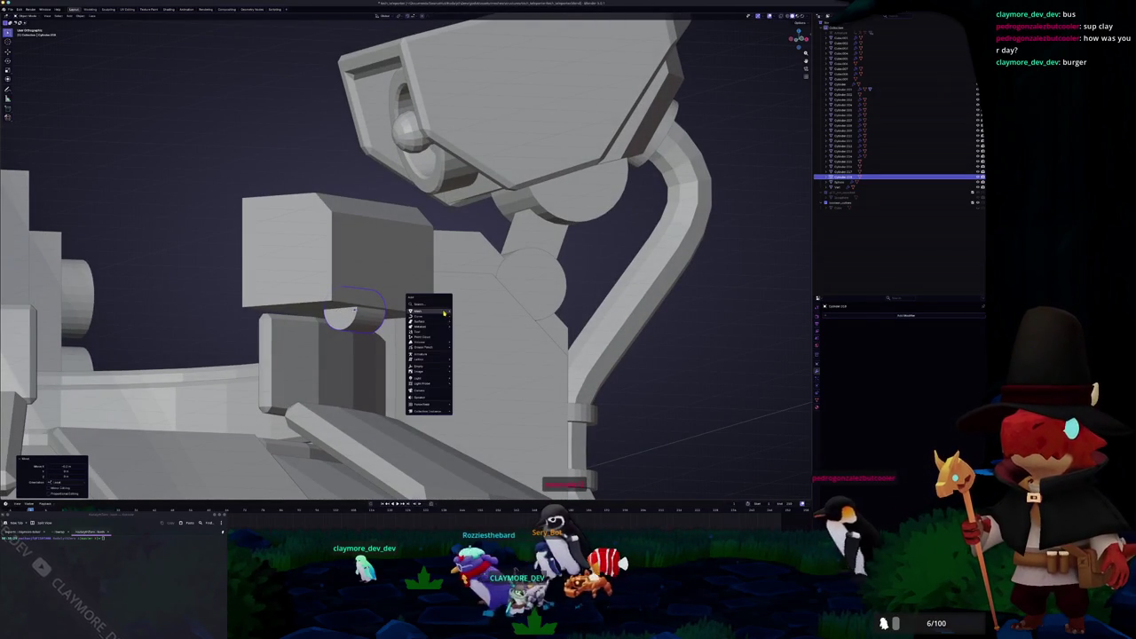
left_click(463, 316)
key("KP_1")
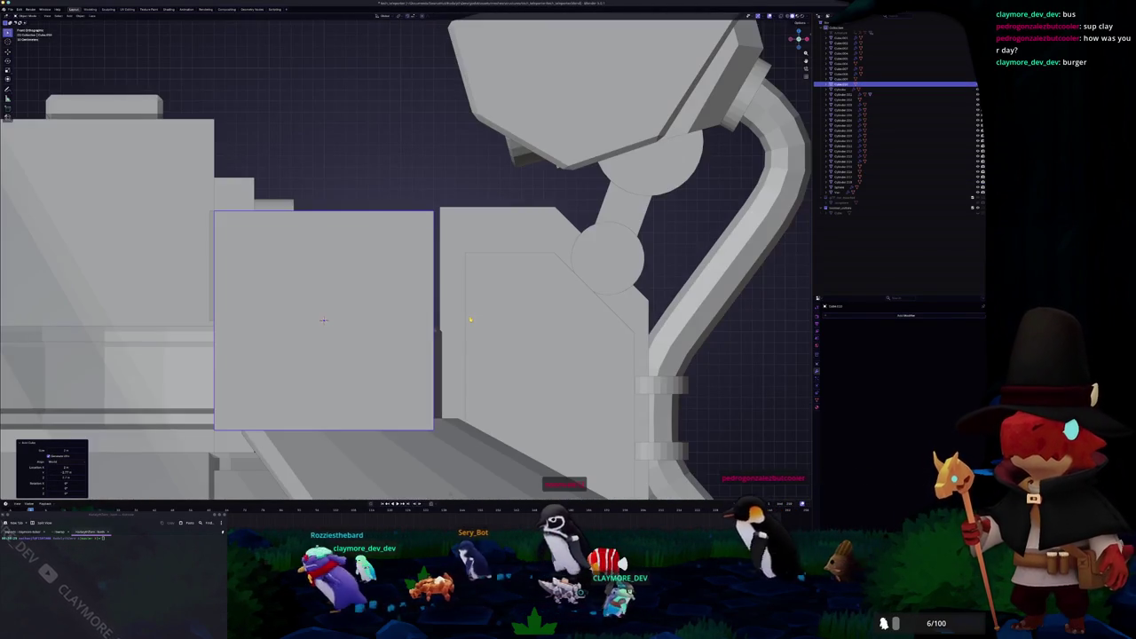
middle_click_drag(470, 319, 497, 267)
key("r")
key("z")
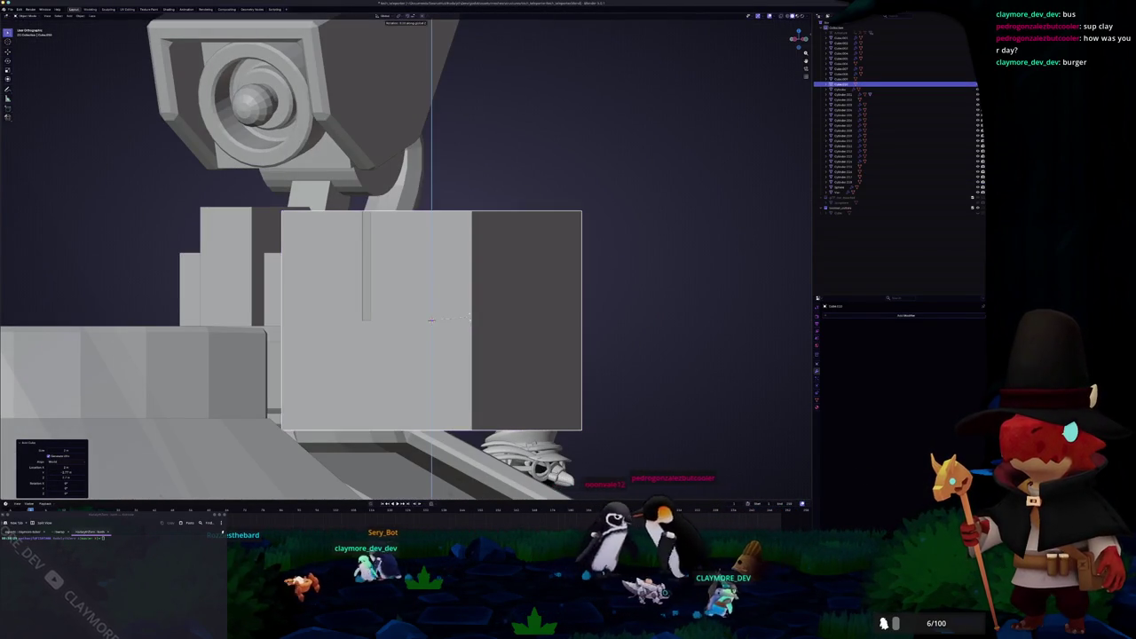
left_click(505, 252)
key("alt+z")
key("s")
left_click(484, 334)
key("alt+z")
scroll(497, 346, "up", 2)
Step: Tilt the small cube and drop it along Z below the console block
key("r")
key("z")
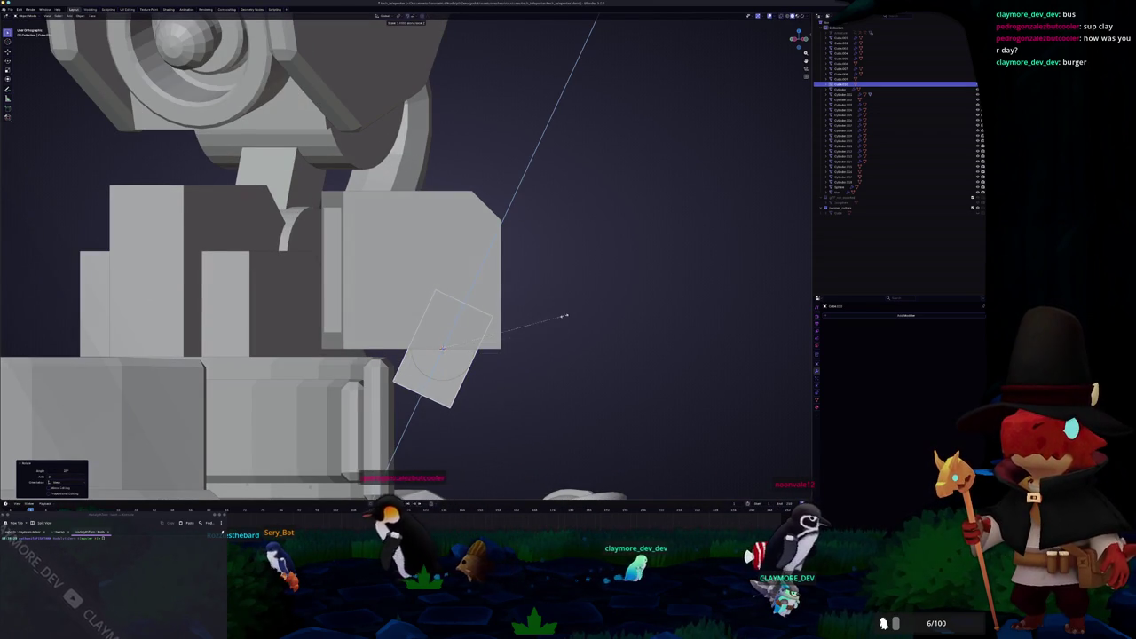
left_click(566, 315)
key("g")
key("z")
left_click(511, 370)
middle_click_drag(511, 371, 520, 313, "shift")
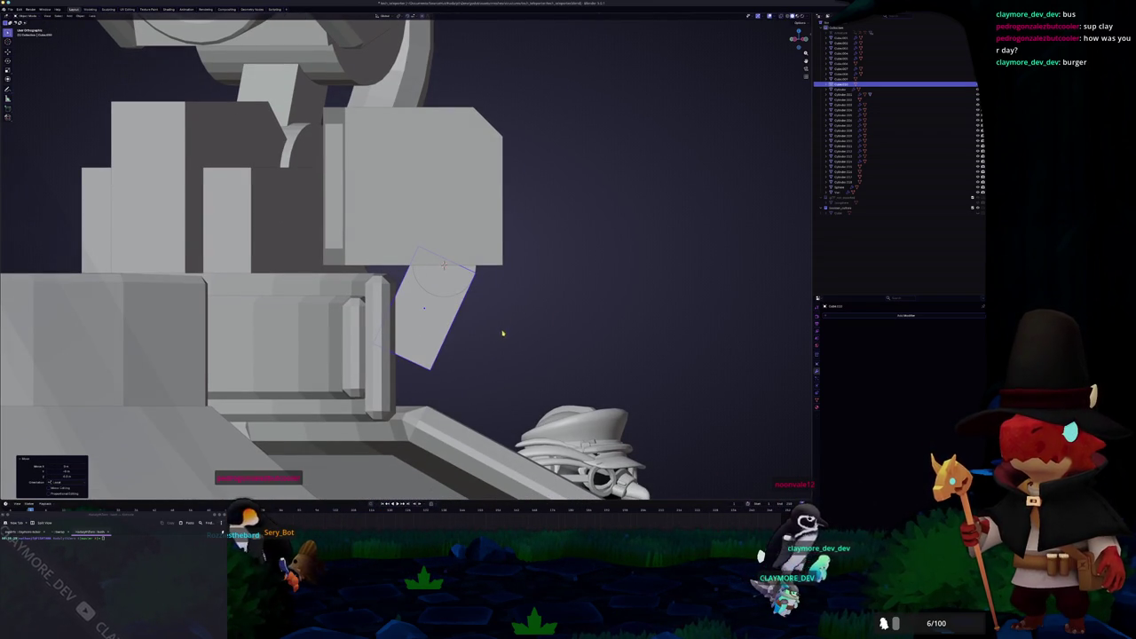
scroll(497, 337, "up", 1)
Step: Tilt the console block back around X, checking it from side views
left_click(360, 249)
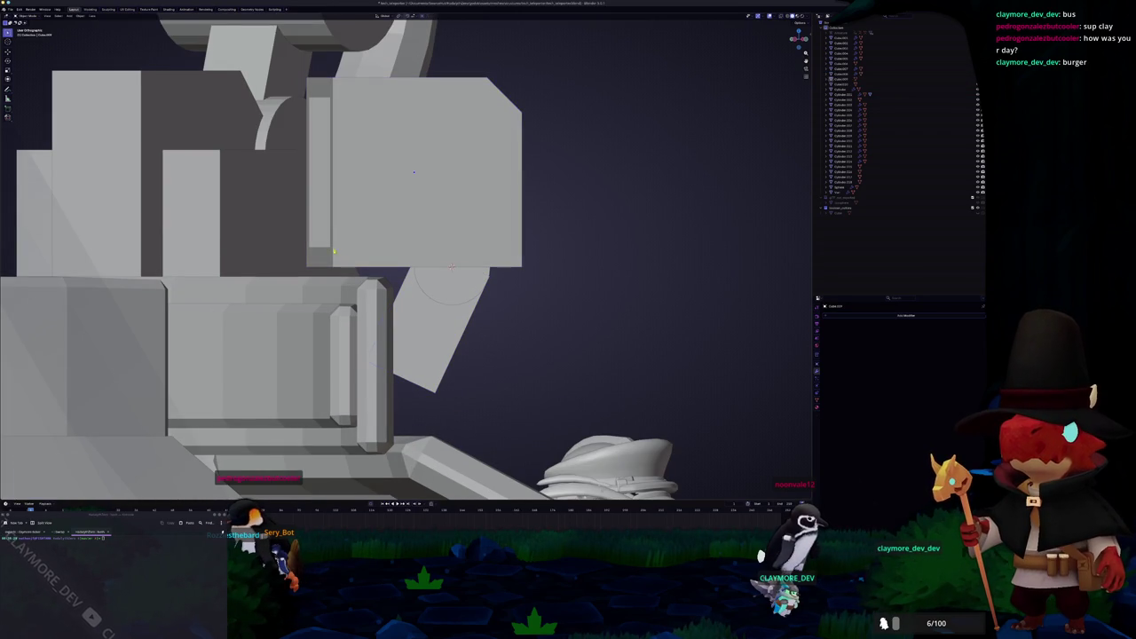
key("KP_6")
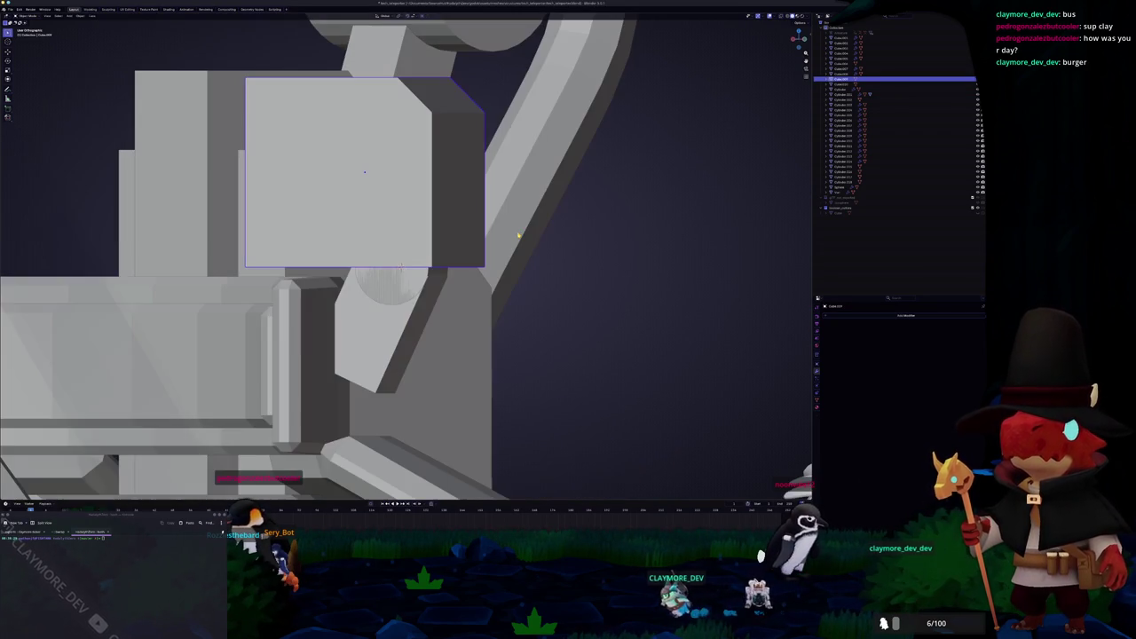
key("KP_4")
scroll(518, 235, "down", 3)
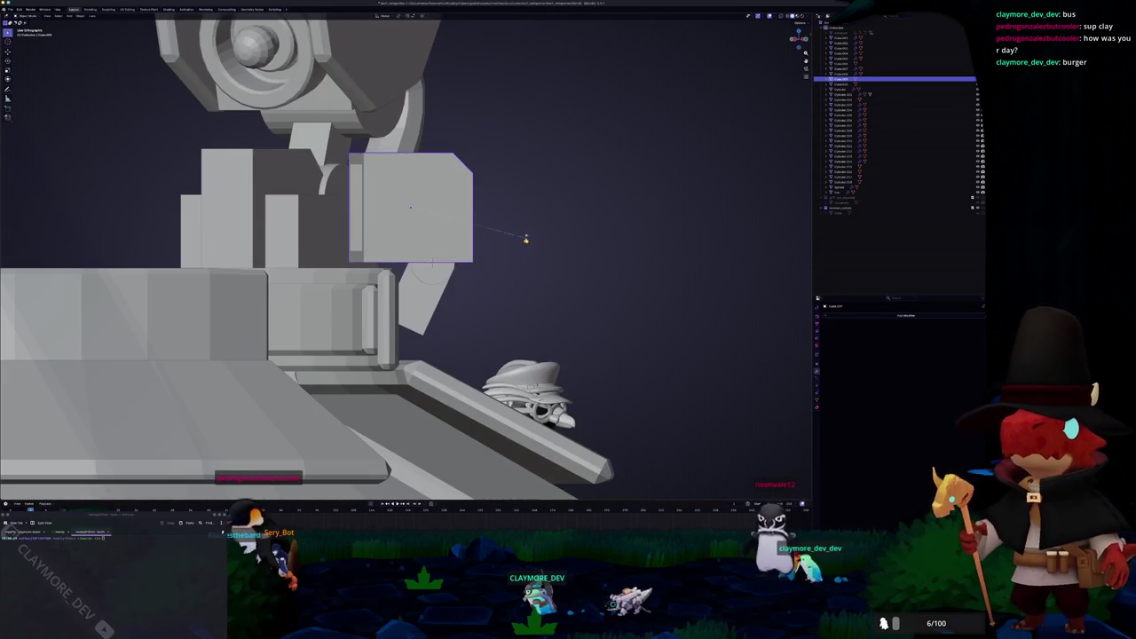
key("r")
key("x")
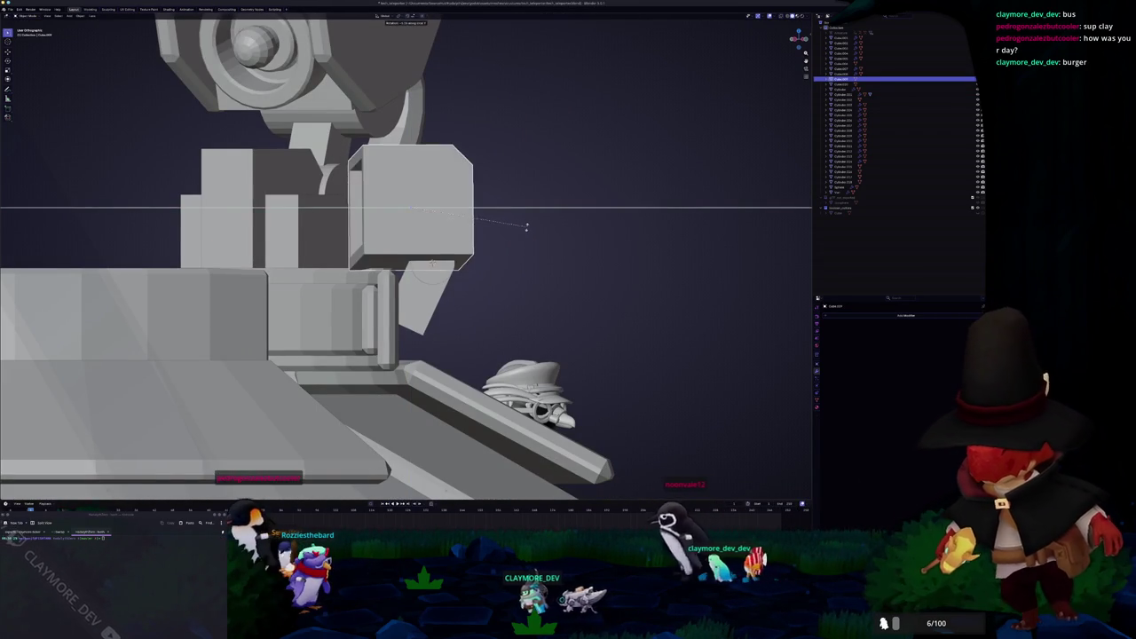
left_click(528, 220)
mouse_move(530, 223)
middle_mouse_down()
mouse_move(507, 289)
mouse_move(373, 266)
middle_mouse_up()
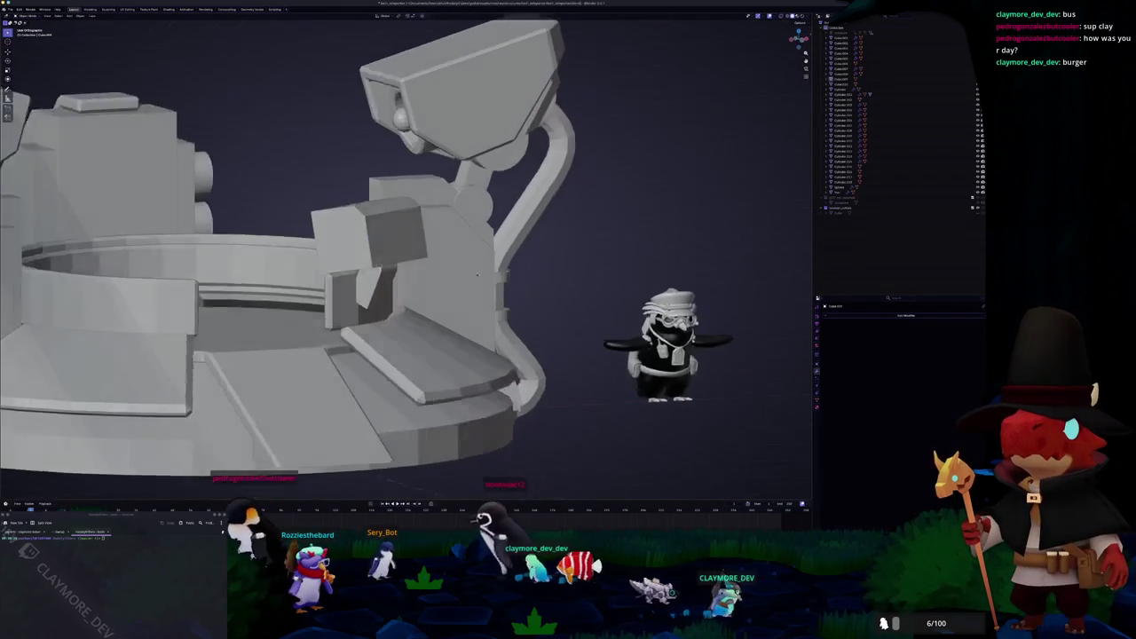
left_click(367, 263)
left_click(374, 233)
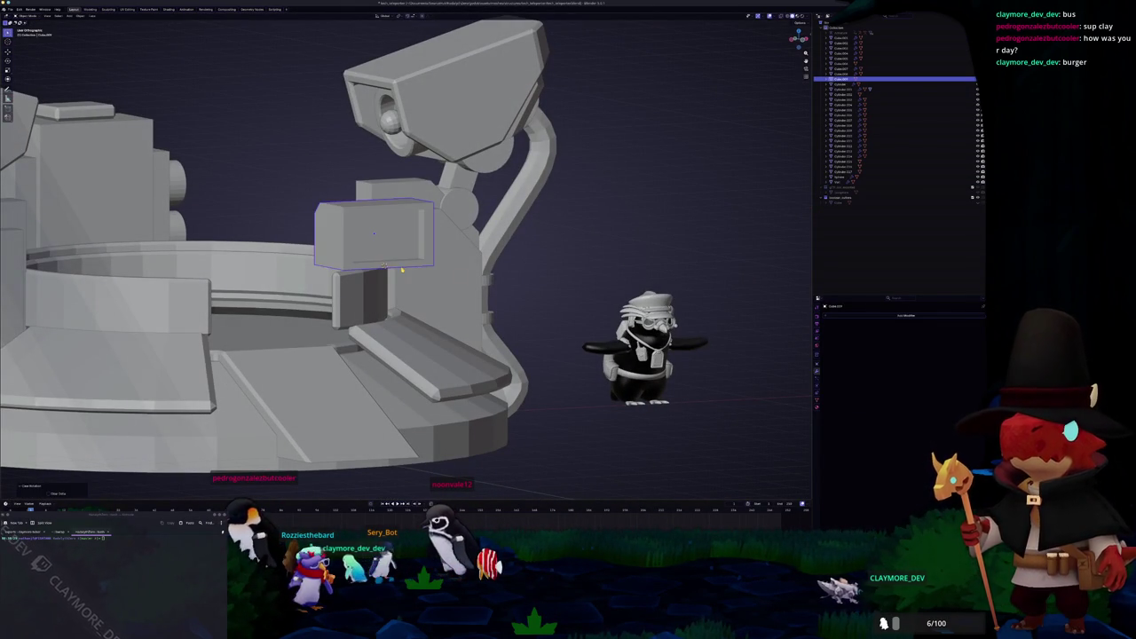
Step: Move the console block outward from the platform in top view
key("KP_7")
key("g")
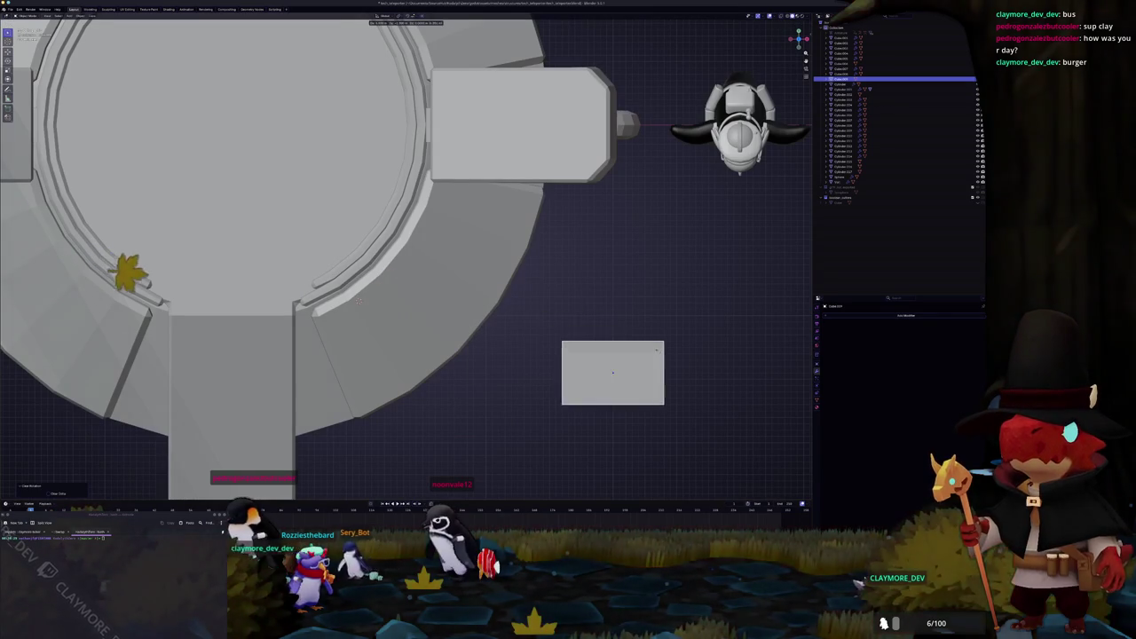
left_click(654, 349)
mouse_move(613, 373)
middle_mouse_down()
mouse_move(513, 217)
mouse_move(447, 282)
middle_mouse_up()
Step: Add a cylinder under the console box and slide it along X
key("shift+a")
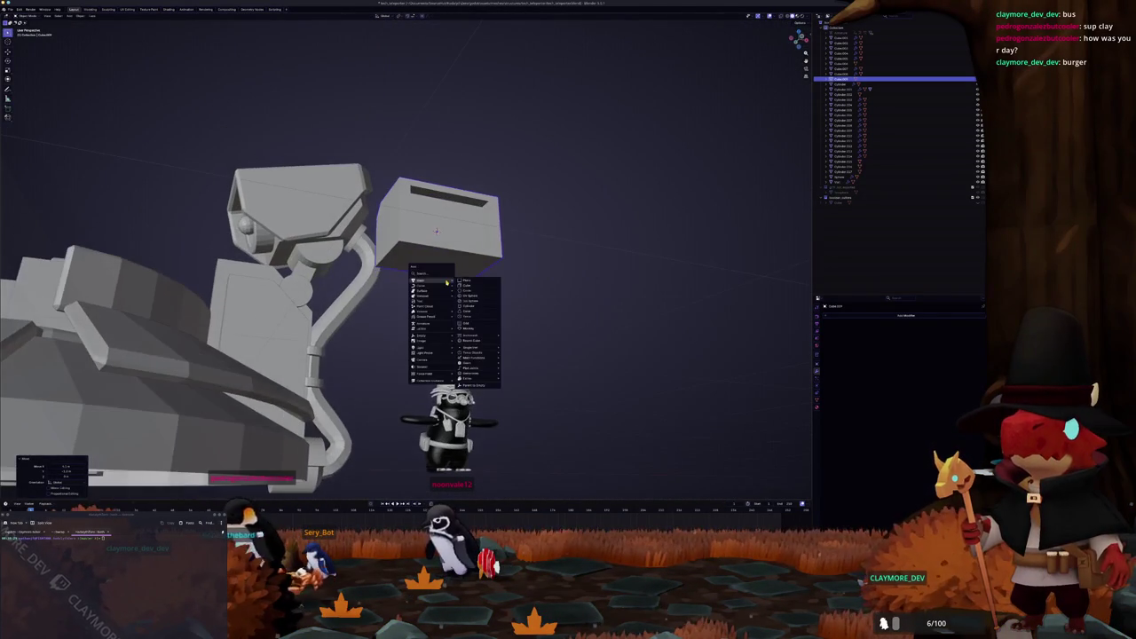
left_click(473, 308)
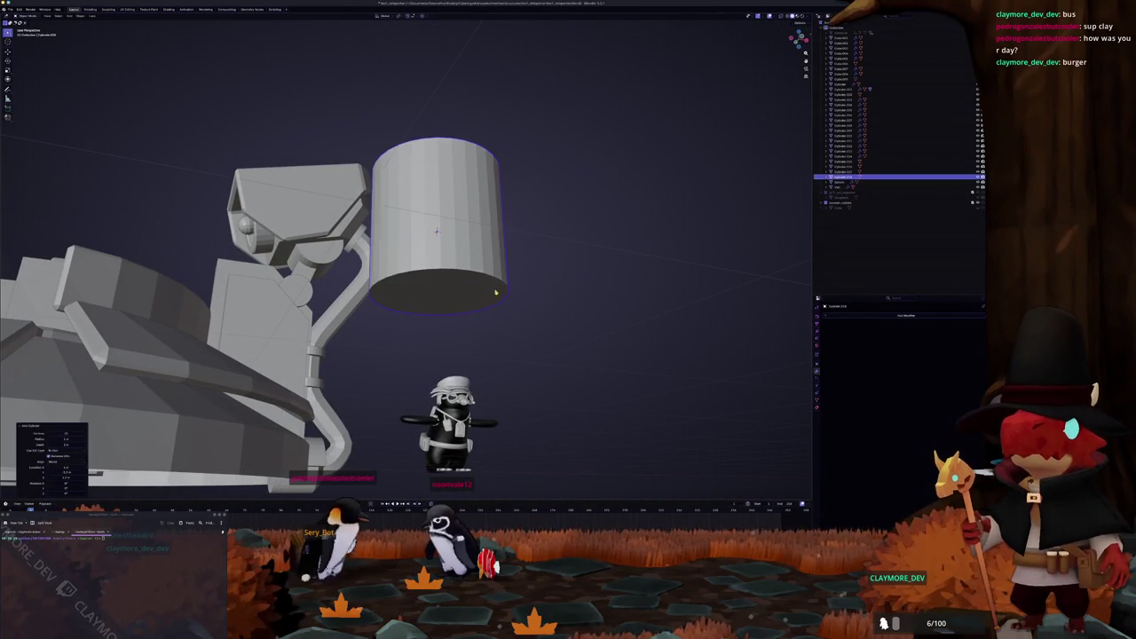
key("g")
key("x")
left_click(504, 298)
Step: Rotate the hinge cylinder 90° on Y and shrink it, then frame it in side view
key("r")
key("y")
key("9")
key("0")
key("Return")
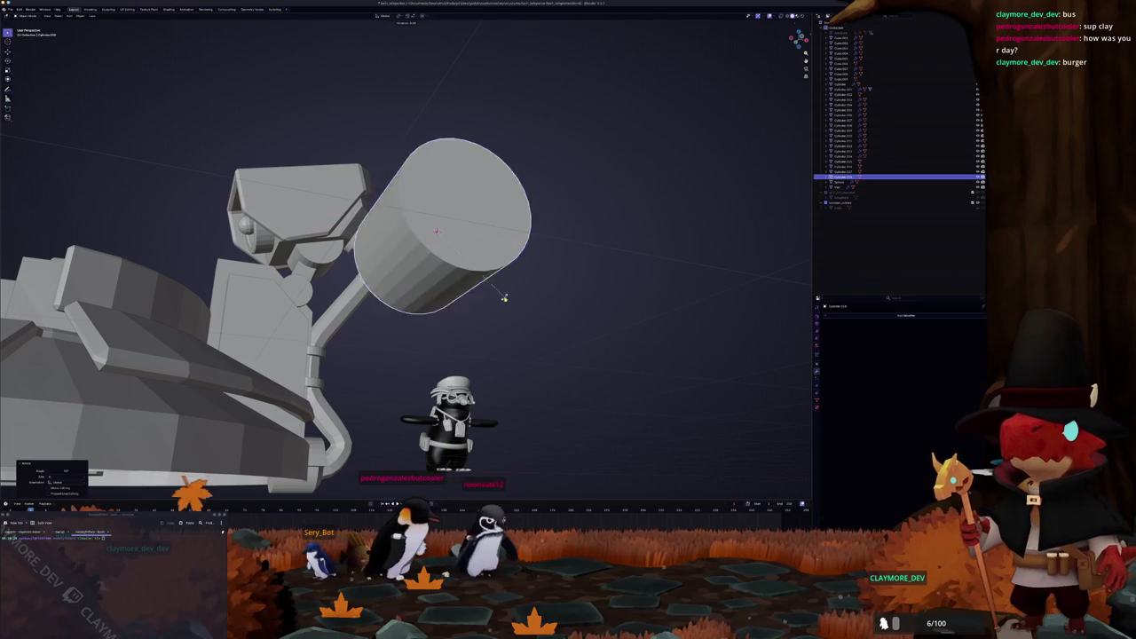
left_click(503, 297)
key("s")
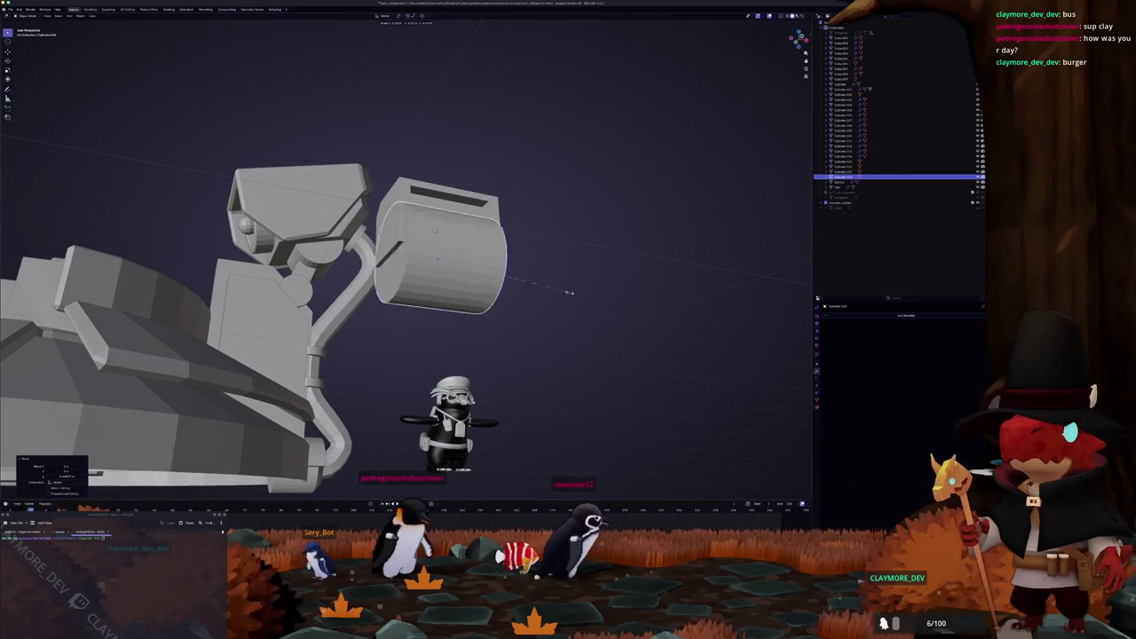
middle_click_drag(479, 285, 476, 302)
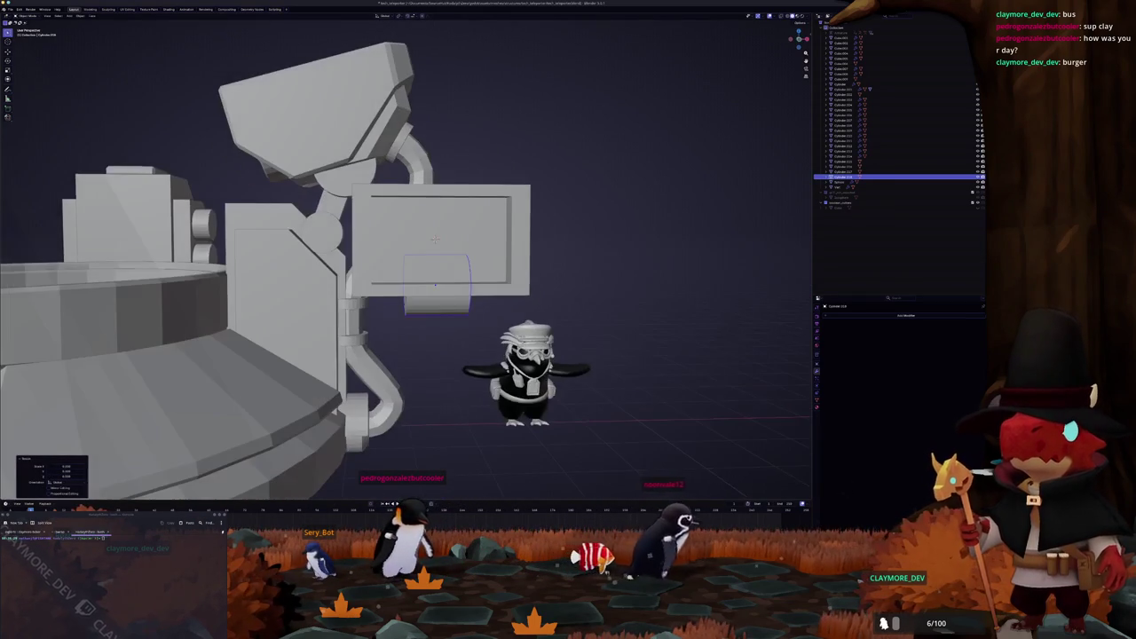
key("KP_3")
key("KP_Decimal")
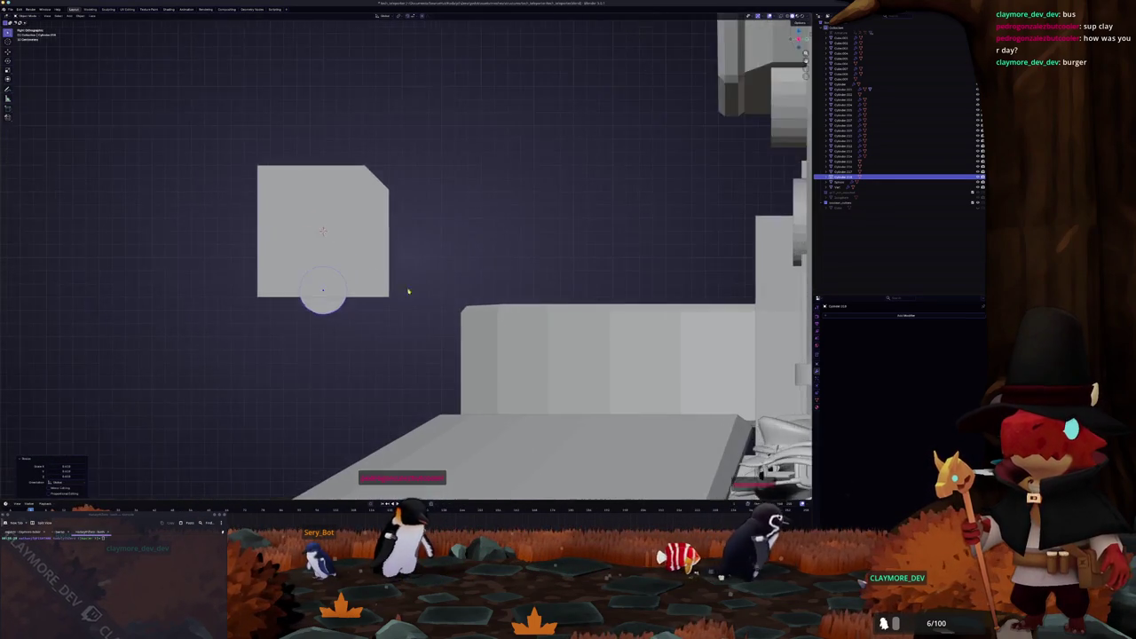
Step: Add a small cube, rotate it 45° into a diamond, and place it on the hinge
key("shift+a")
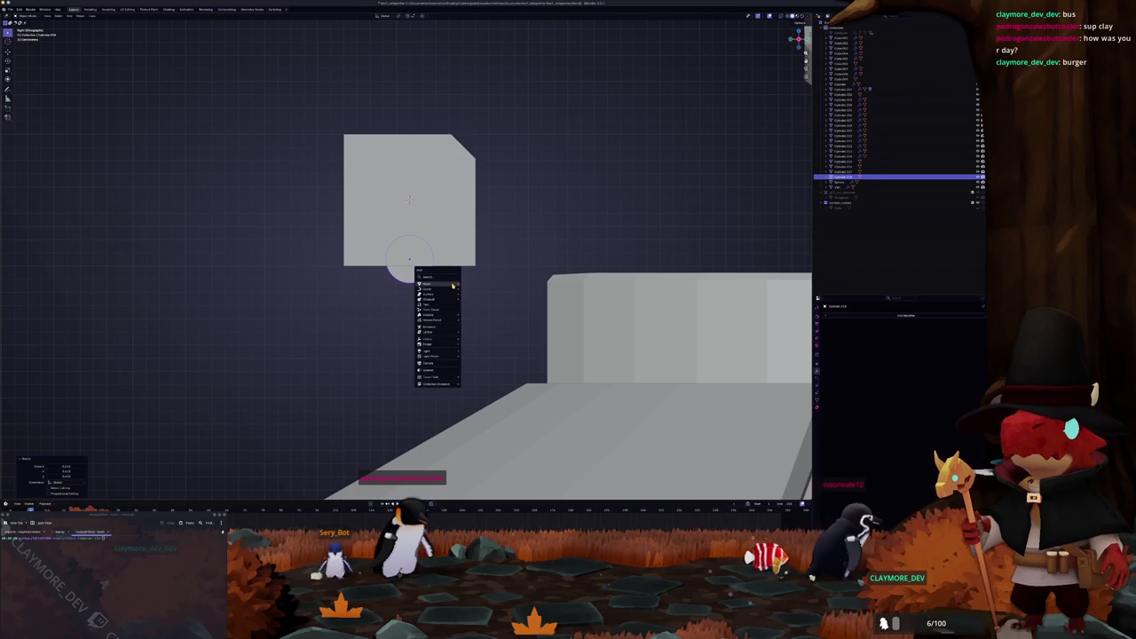
left_click(475, 290)
key("s")
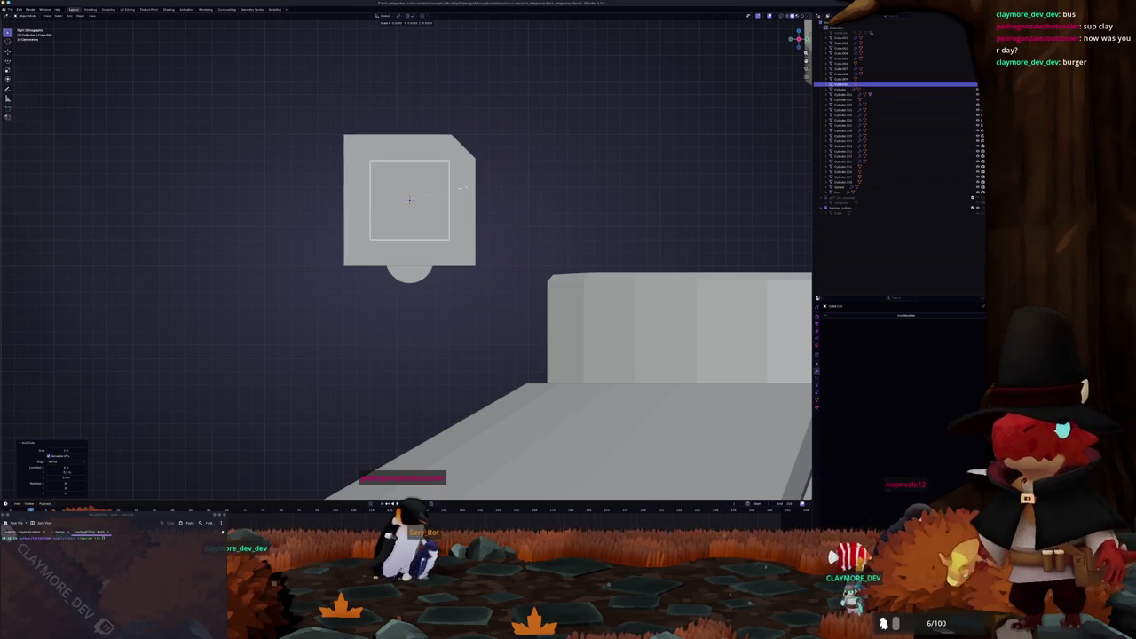
left_click(426, 211)
key("r")
key("4")
key("5")
key("Return")
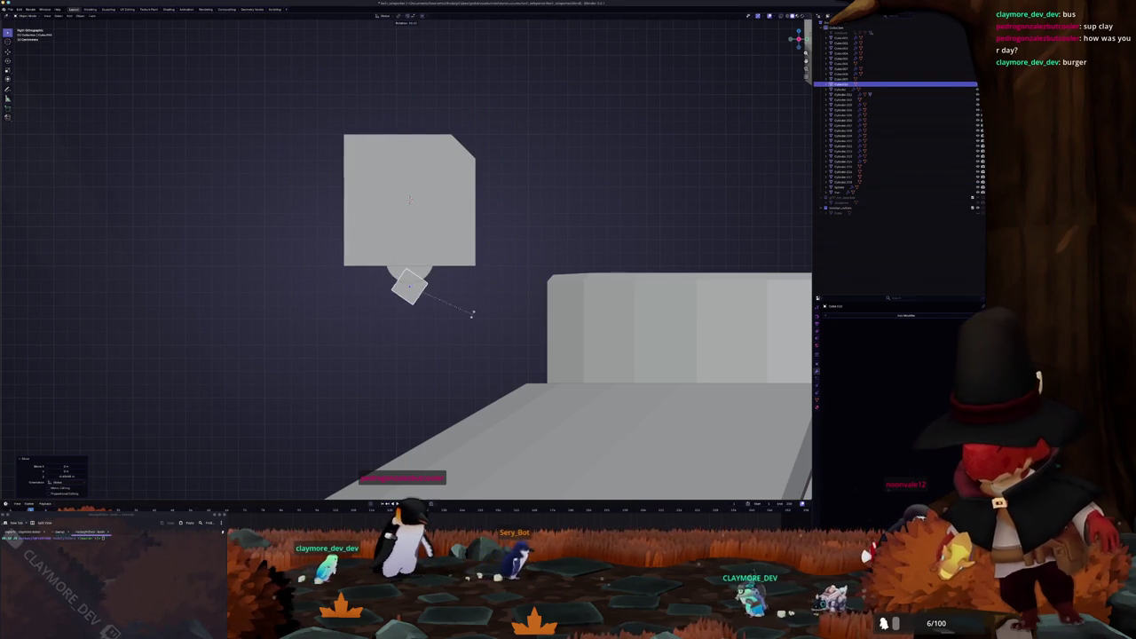
key("g")
left_click(421, 315)
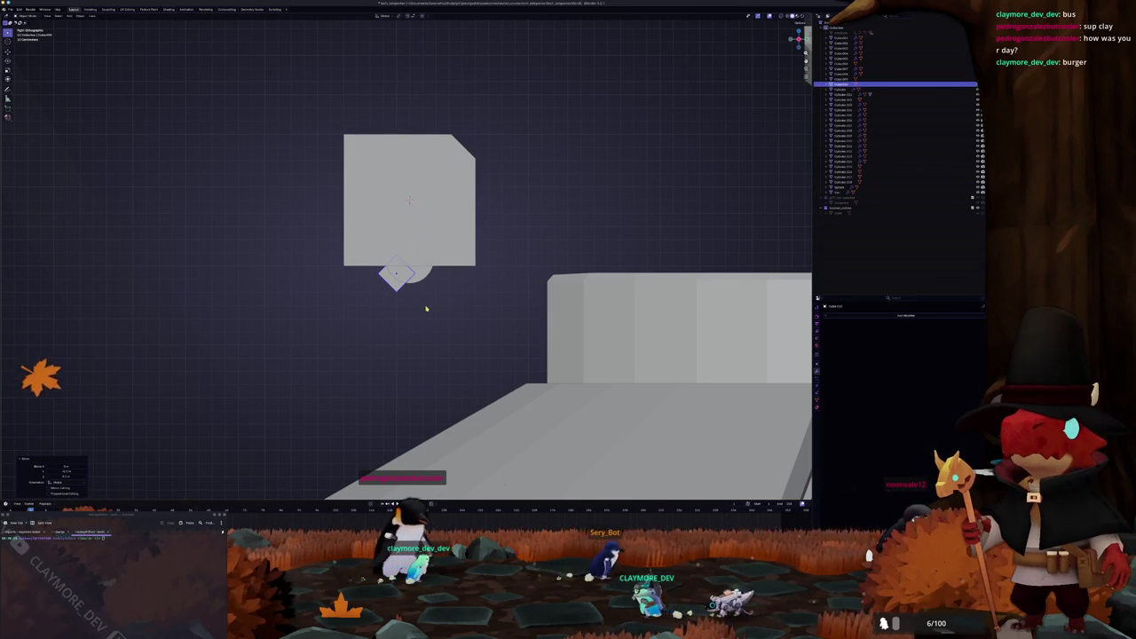
Step: Extrude the diamond cube in Edit Mode into a diagonal arm bar
key("Tab")
key("alt+z")
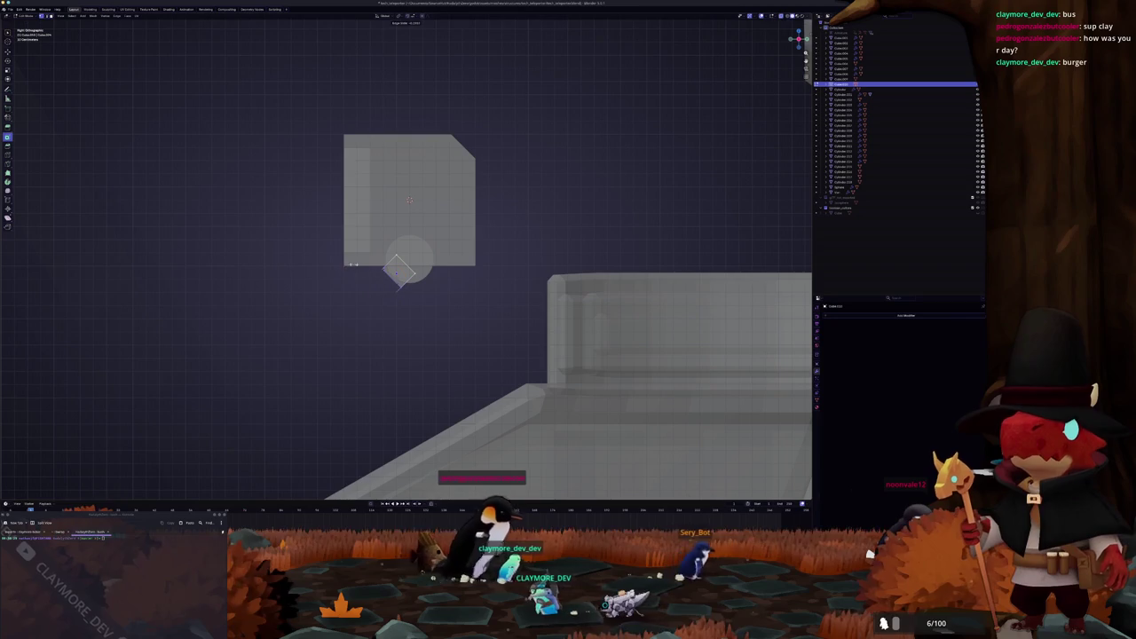
key("e")
left_click(324, 317)
key("Tab")
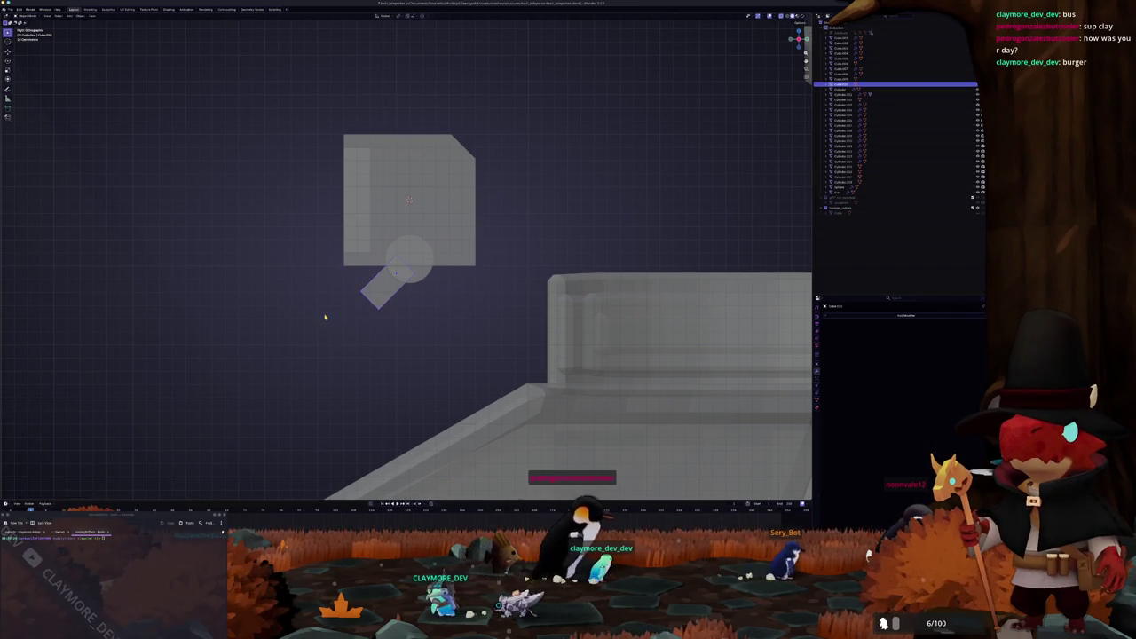
left_click(363, 299)
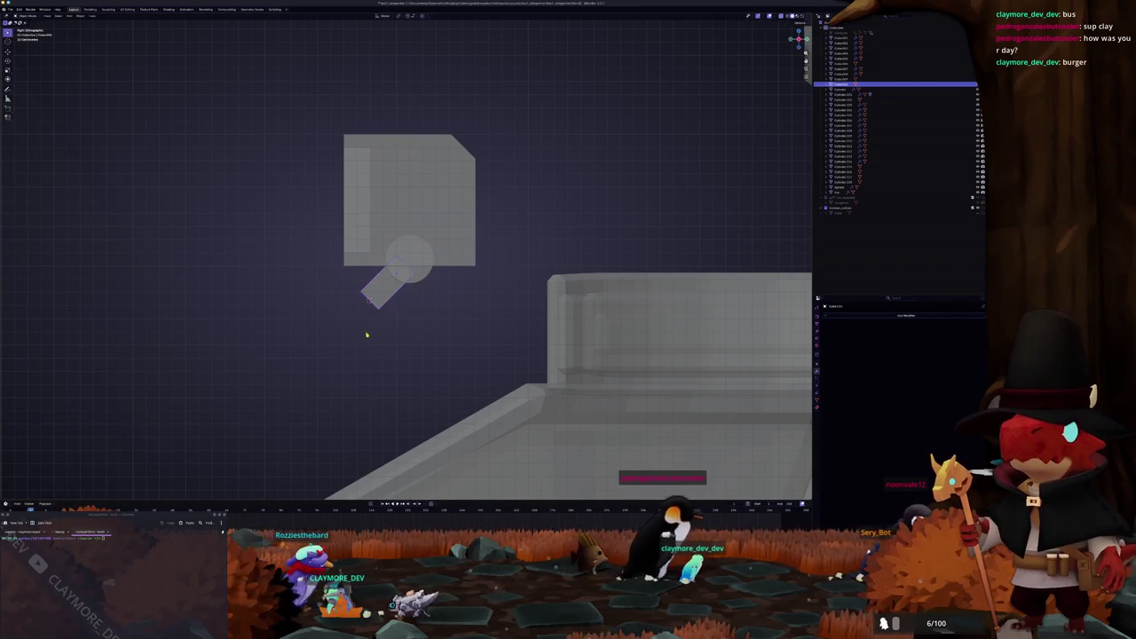
Step: Add a smaller cylinder as the joint at the bar's end and resize it
key("shift+a")
left_click(391, 364)
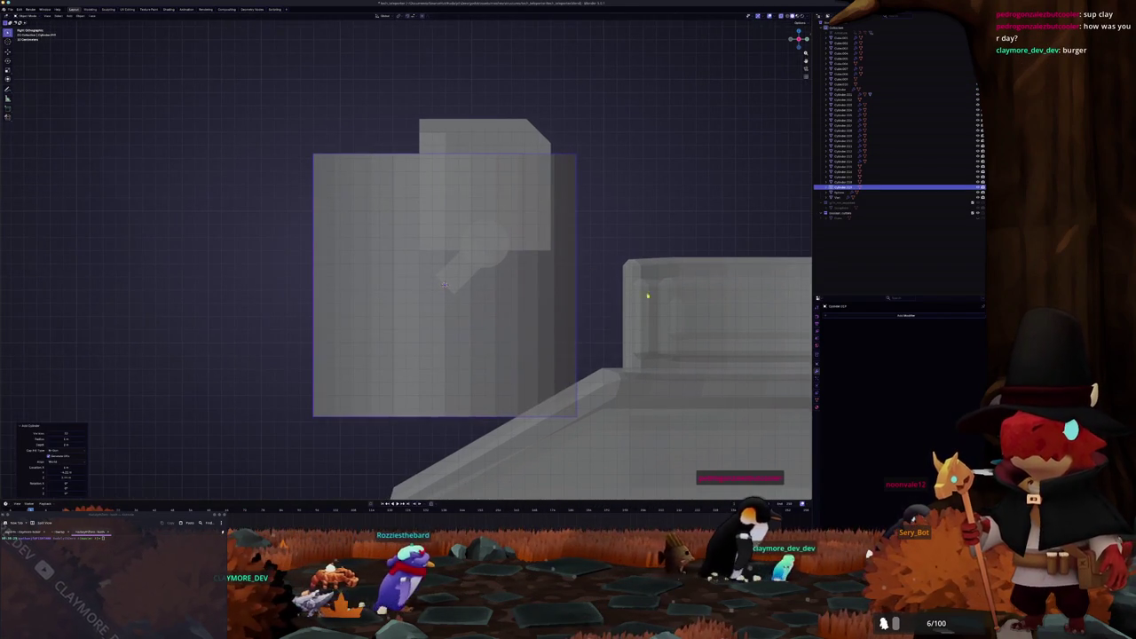
key("s")
left_click(461, 284)
middle_click_drag(462, 284, 532, 284)
key("s")
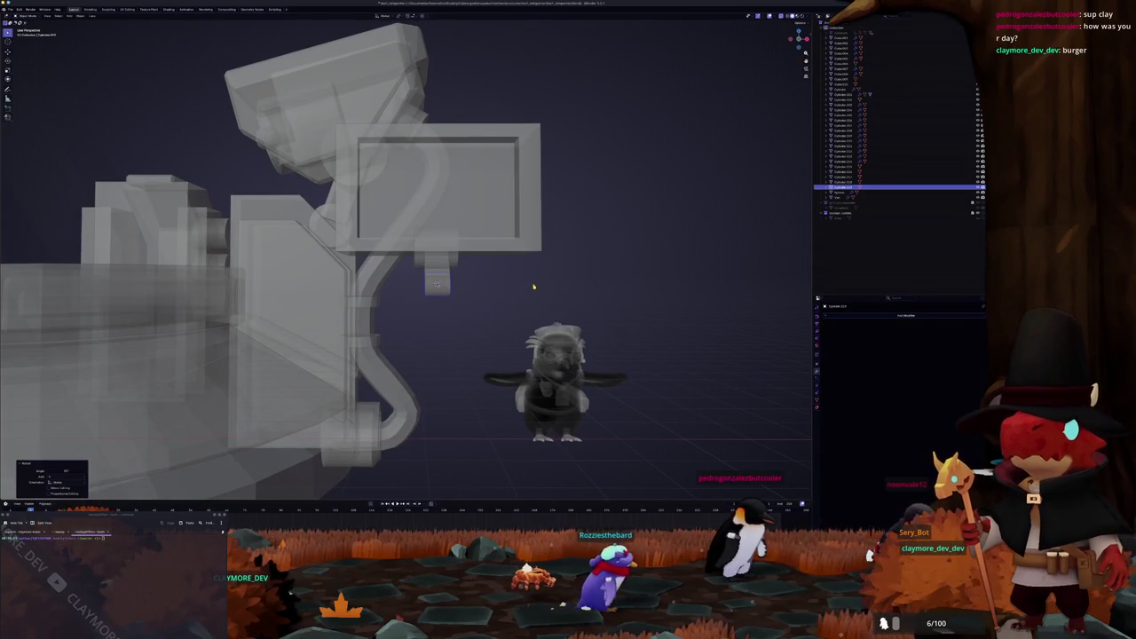
key("KP_3")
scroll(536, 286, "up", 2)
key("s")
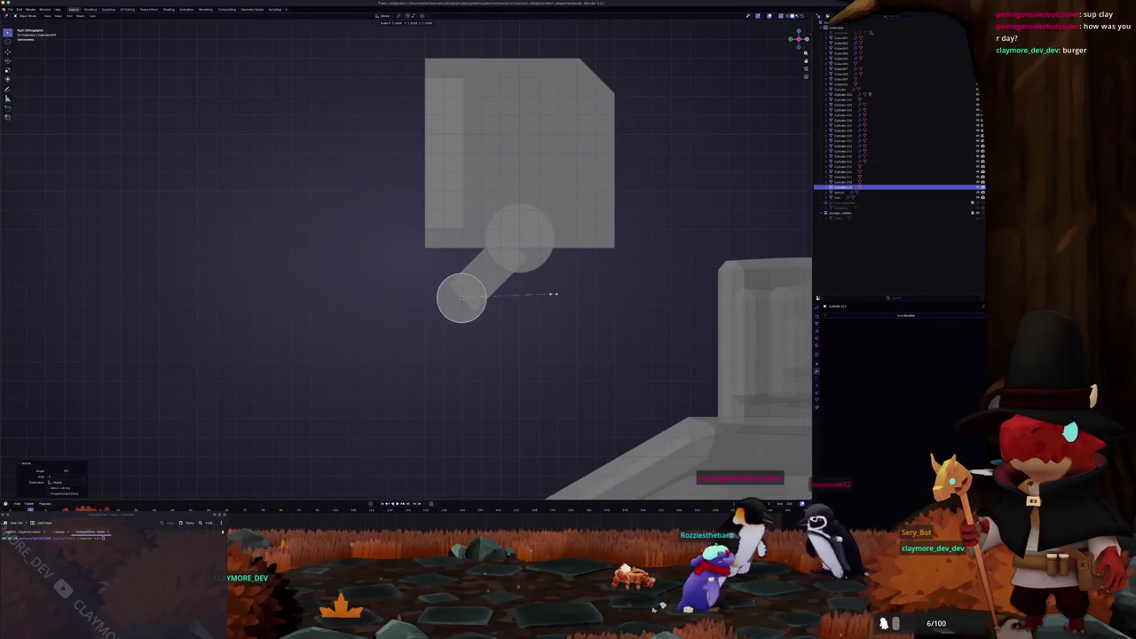
Step: Add another cube near the arm's lower joint
key("shift+a")
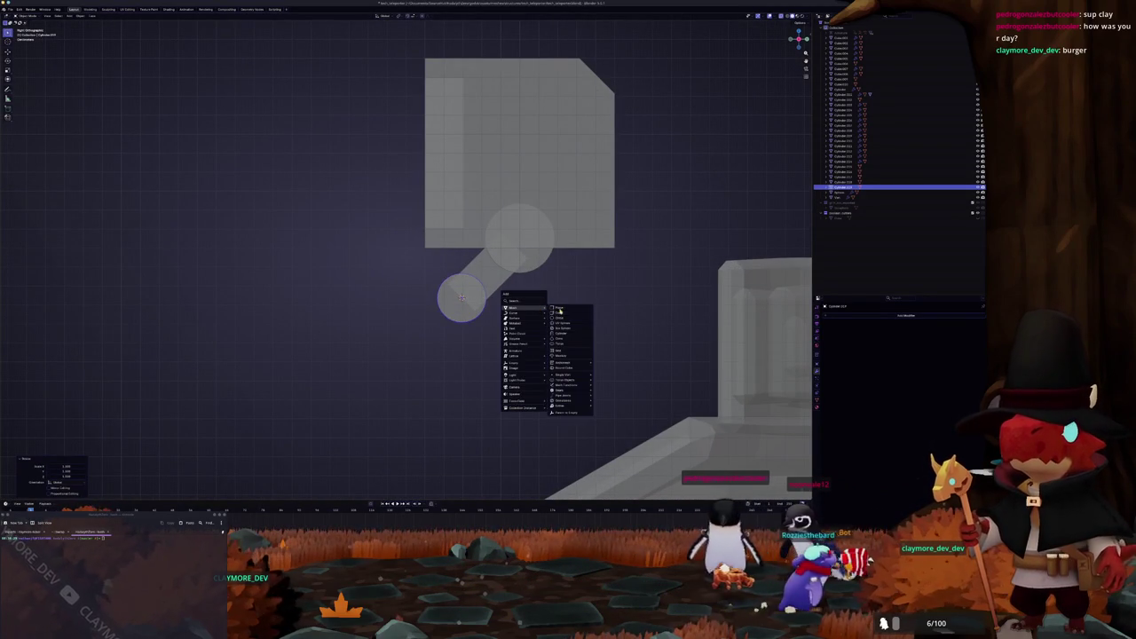
left_click(559, 313)
mouse_move(515, 308)
scroll(614, 293, "down", 2)
Step: Move the new cube left, tilt it about 27°, and shrink it
key("g")
key("r")
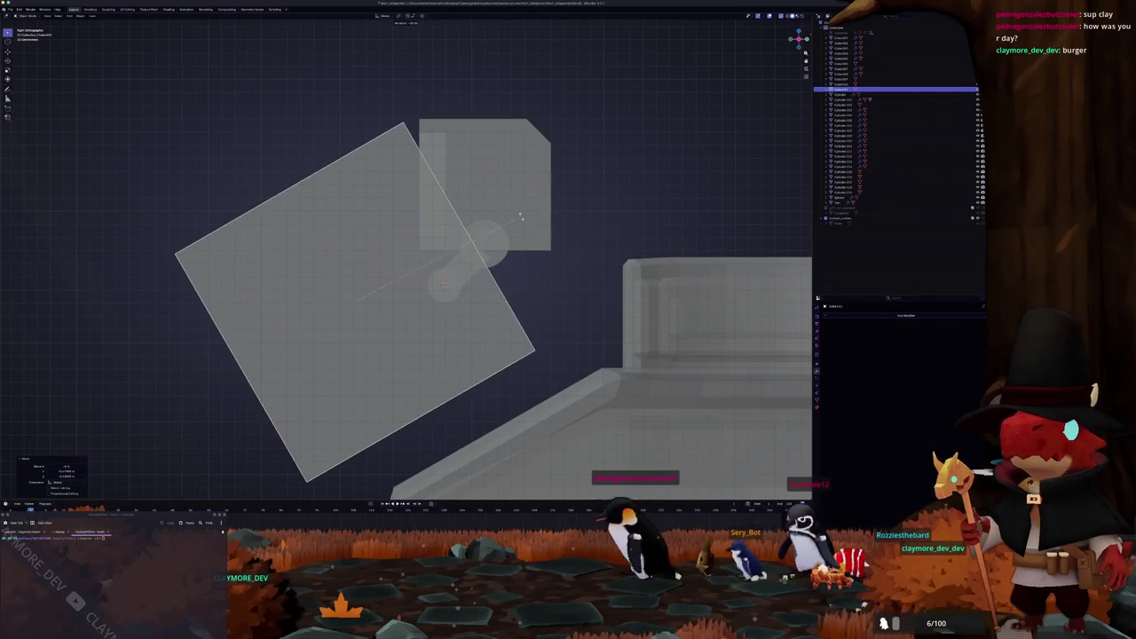
key("s")
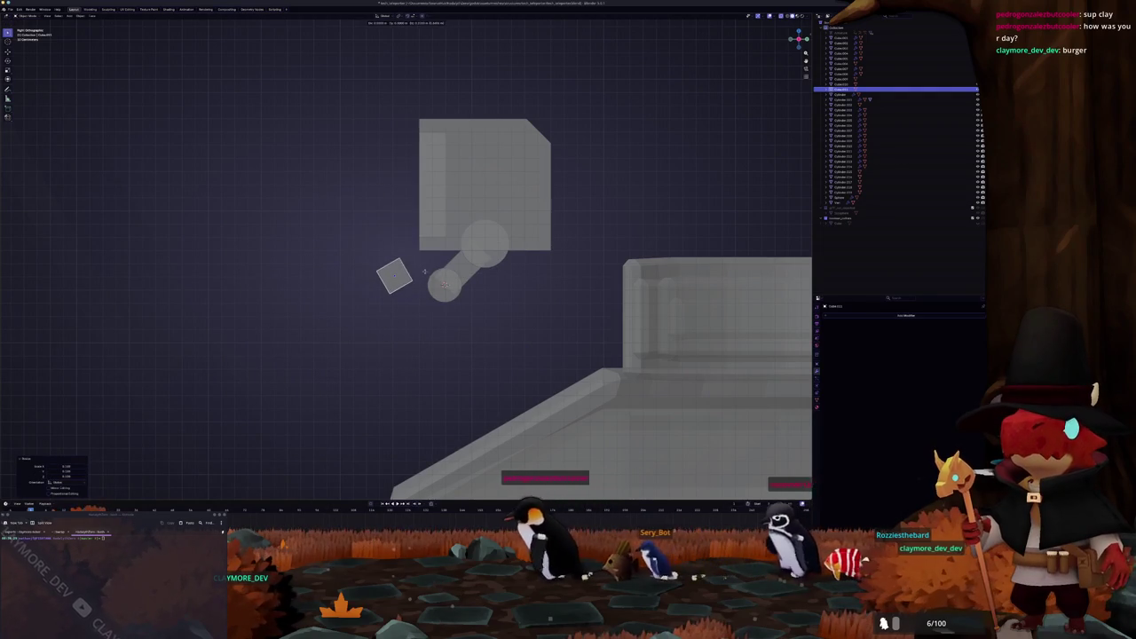
Step: Widen the cube along X into a flat box, then enlarge it overall
key("KP_1")
key("s")
key("x")
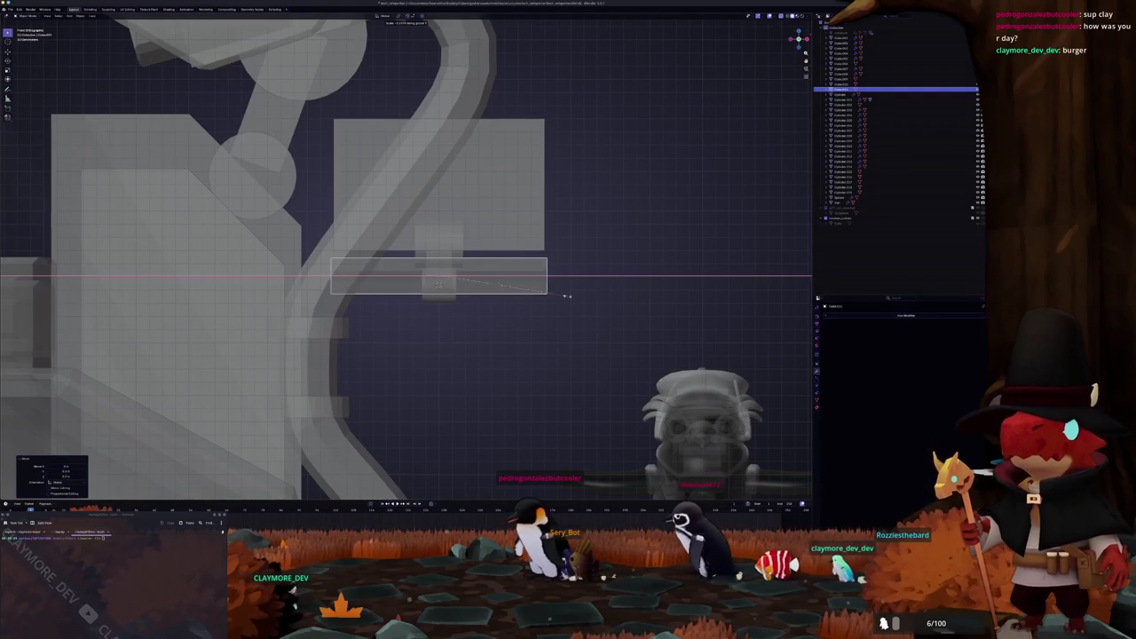
left_click(530, 293)
middle_click_drag(532, 296, 520, 278)
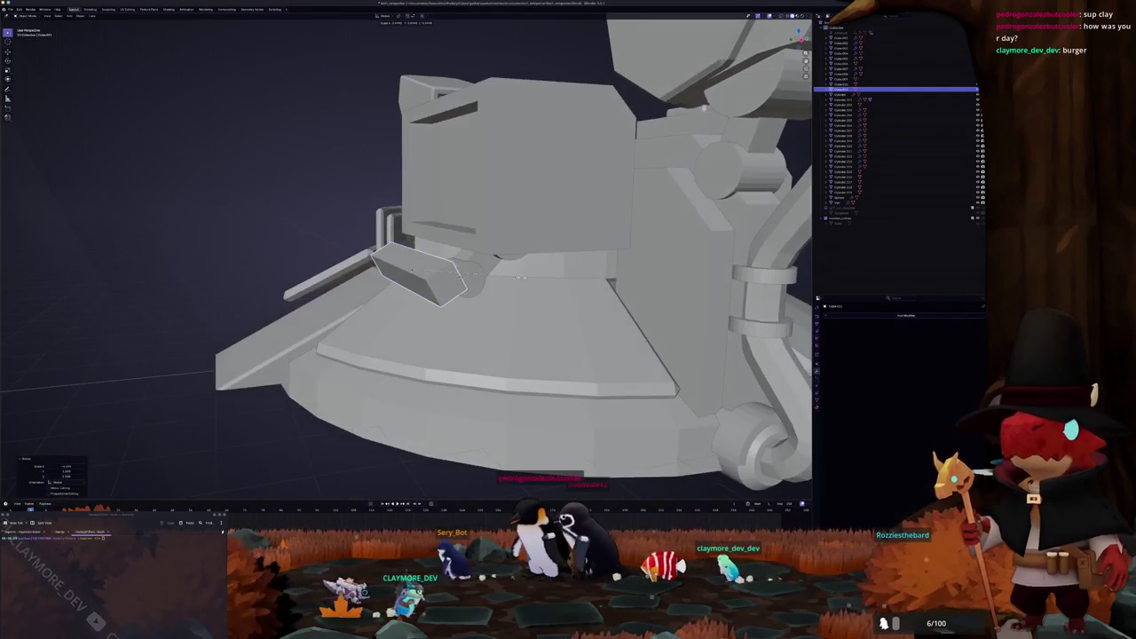
key("s")
left_click(676, 240)
mouse_move(675, 240)
middle_mouse_down()
mouse_move(513, 302)
mouse_move(493, 262)
middle_mouse_up()
left_click(488, 256)
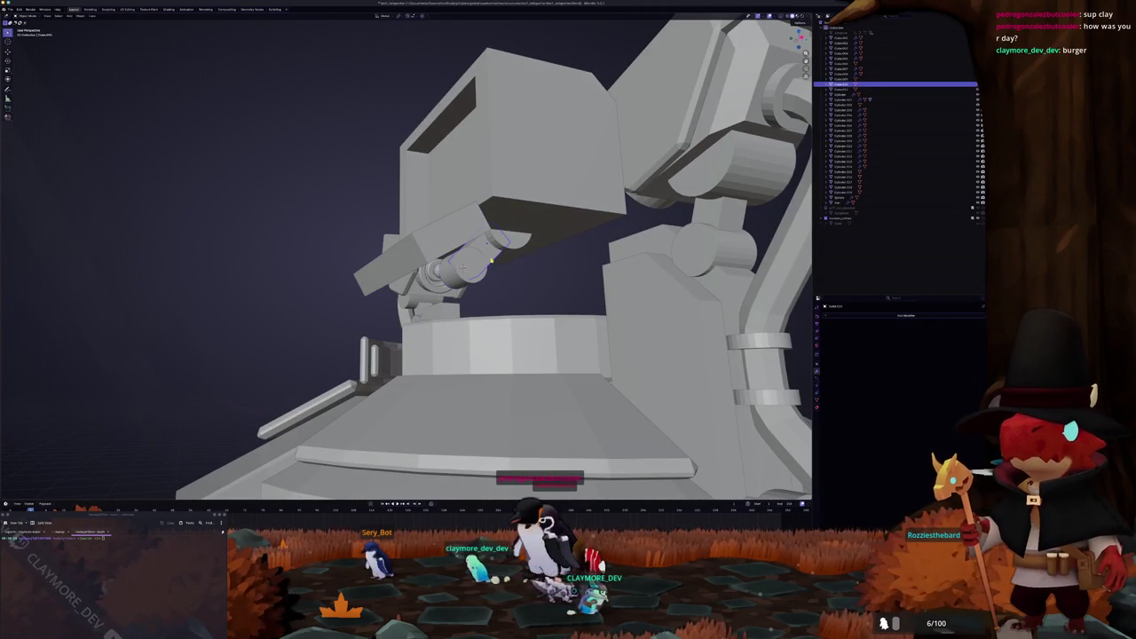
Step: In side view, snap the 3D cursor to the joint and duplicate the arm piece
key("KP_3")
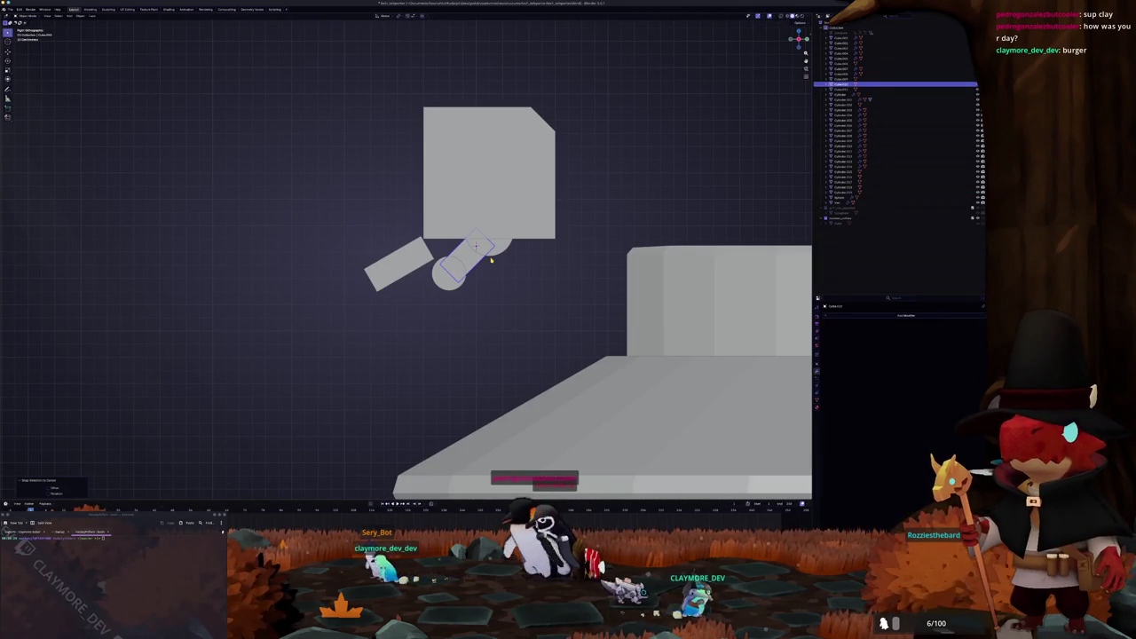
key("shift+s")
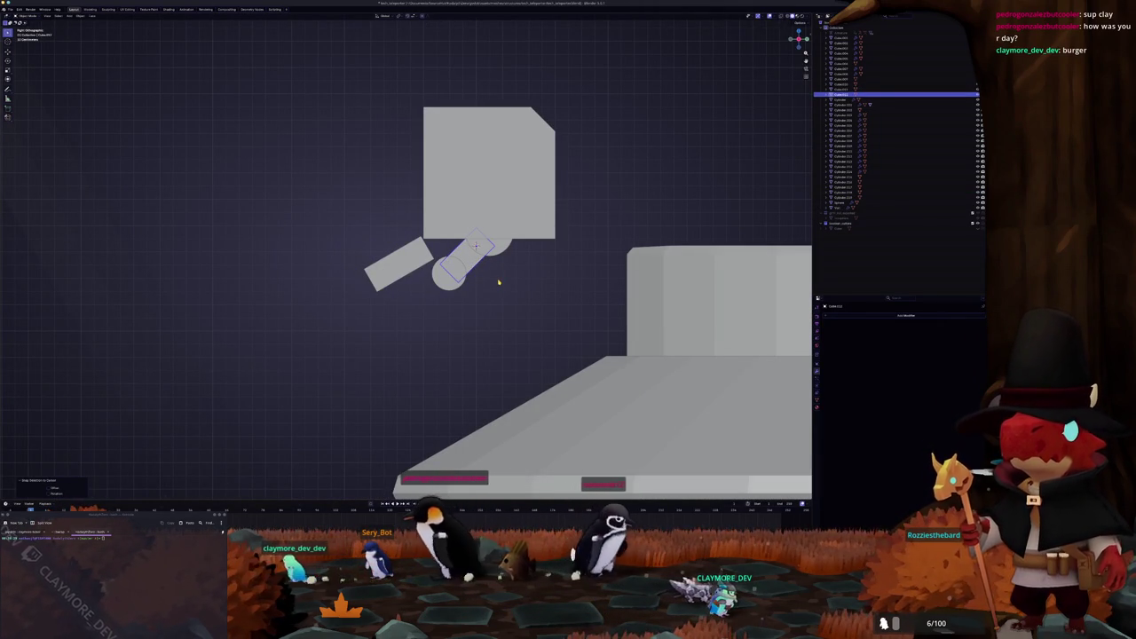
key("shift+d")
left_click(515, 326)
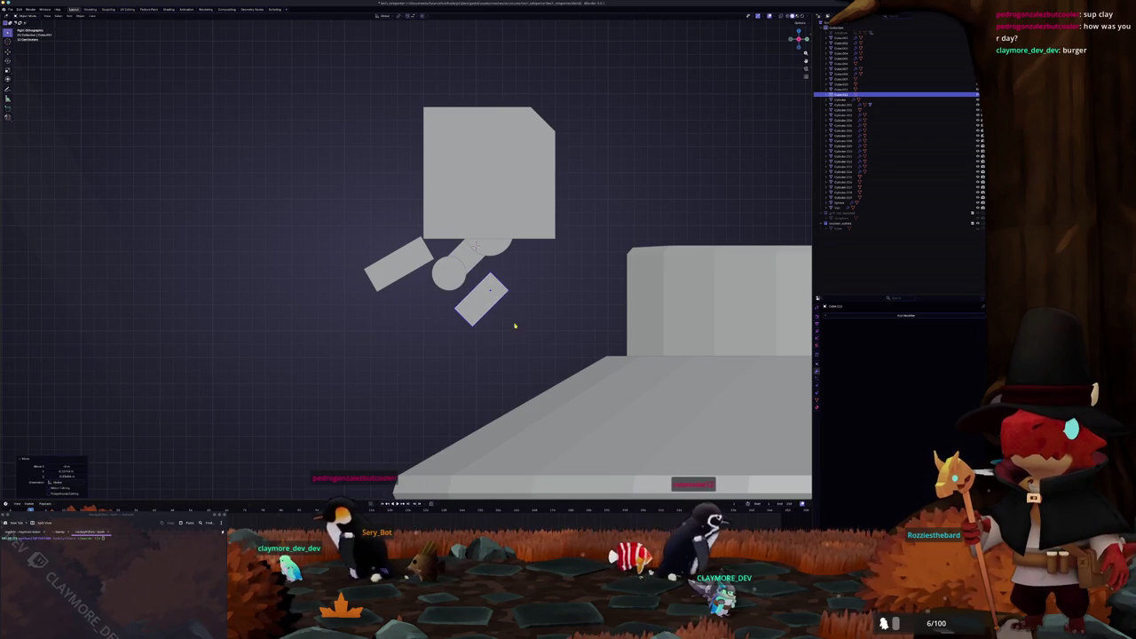
Step: Snap the duplicated piece to the cursor, stretch it along X, and tilt it into a slant
left_click(447, 278)
left_click(486, 308)
key("shift+s")
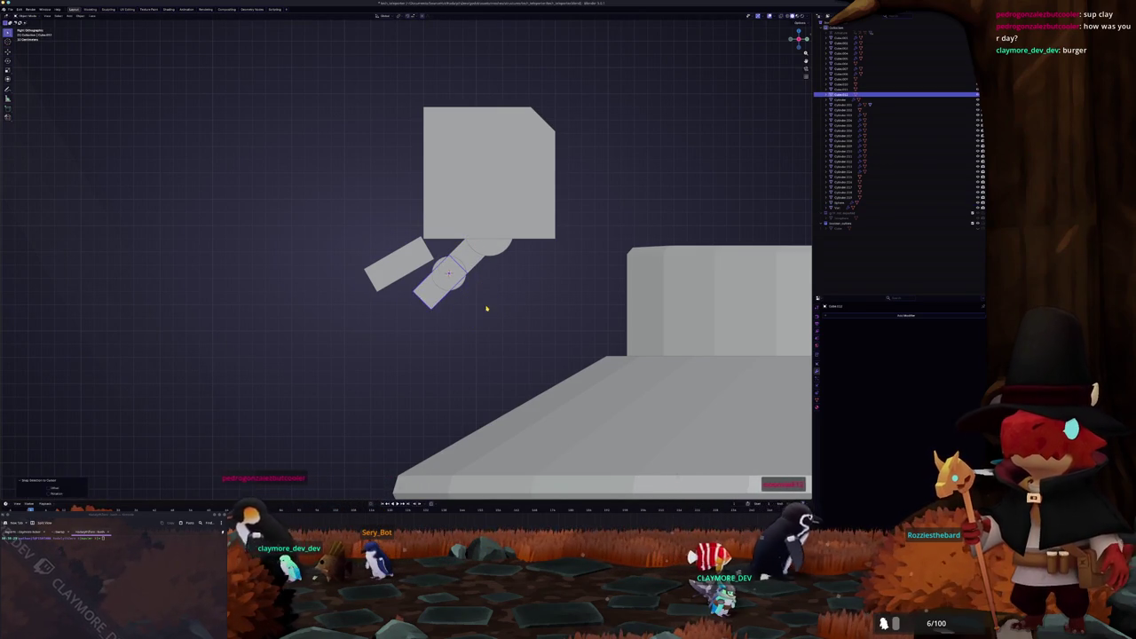
scroll(479, 324, "up", 2)
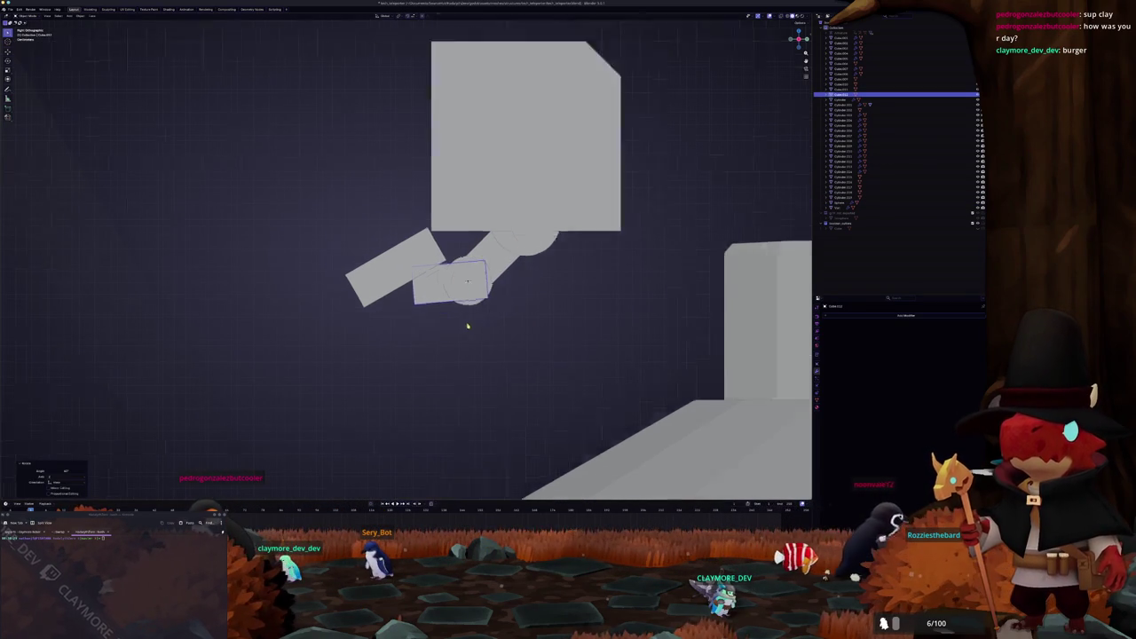
scroll(482, 317, "up", 1)
scroll(533, 306, "up", 1)
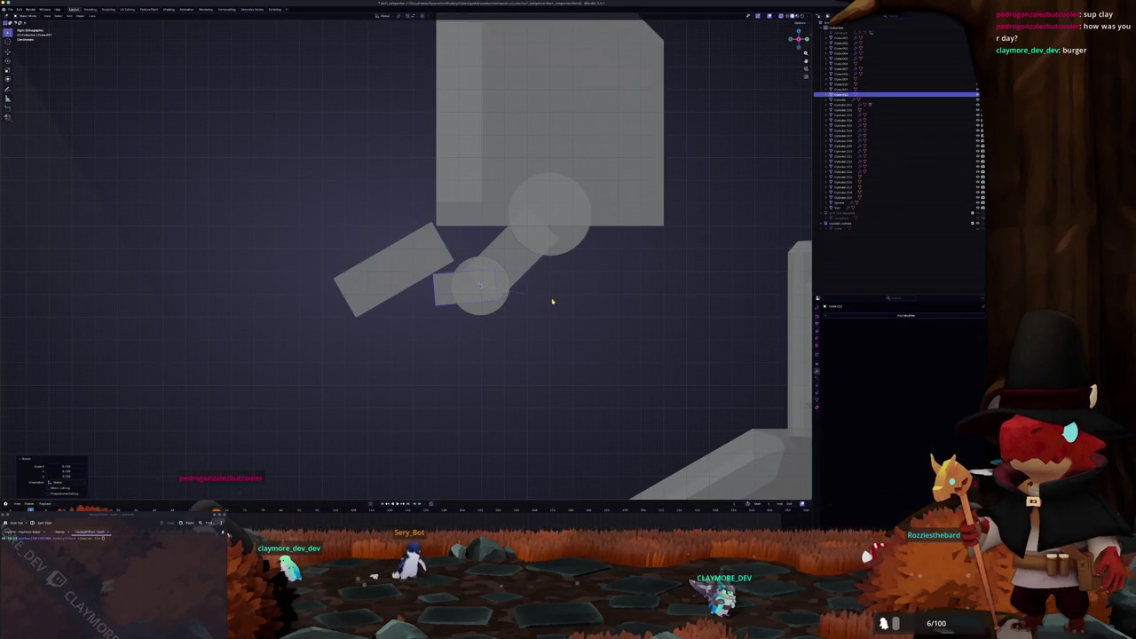
key("x")
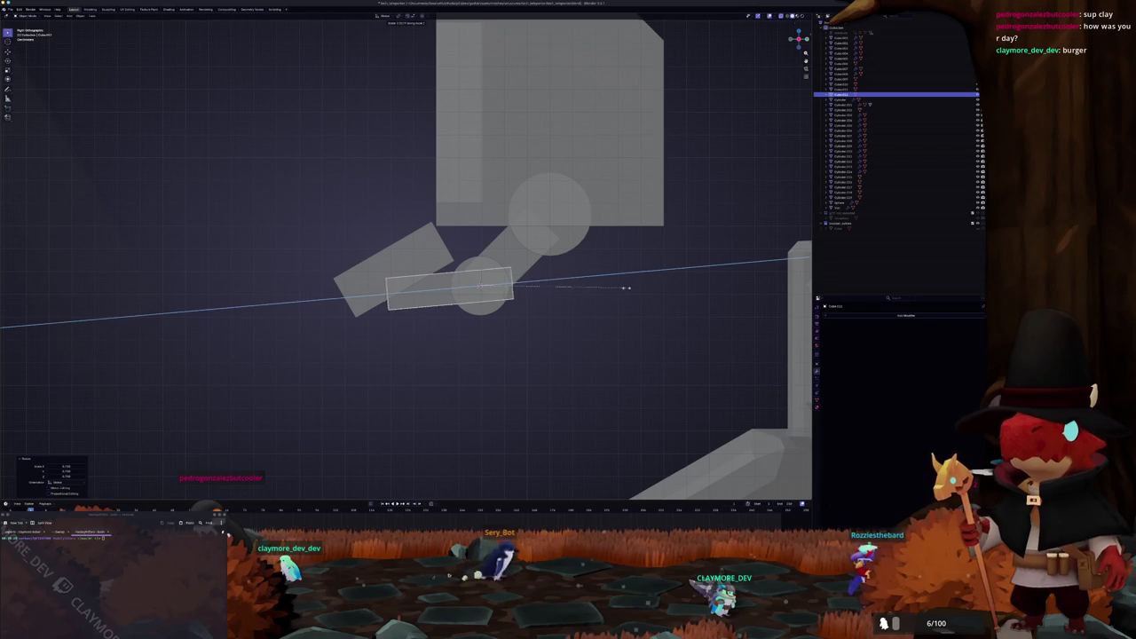
key("x")
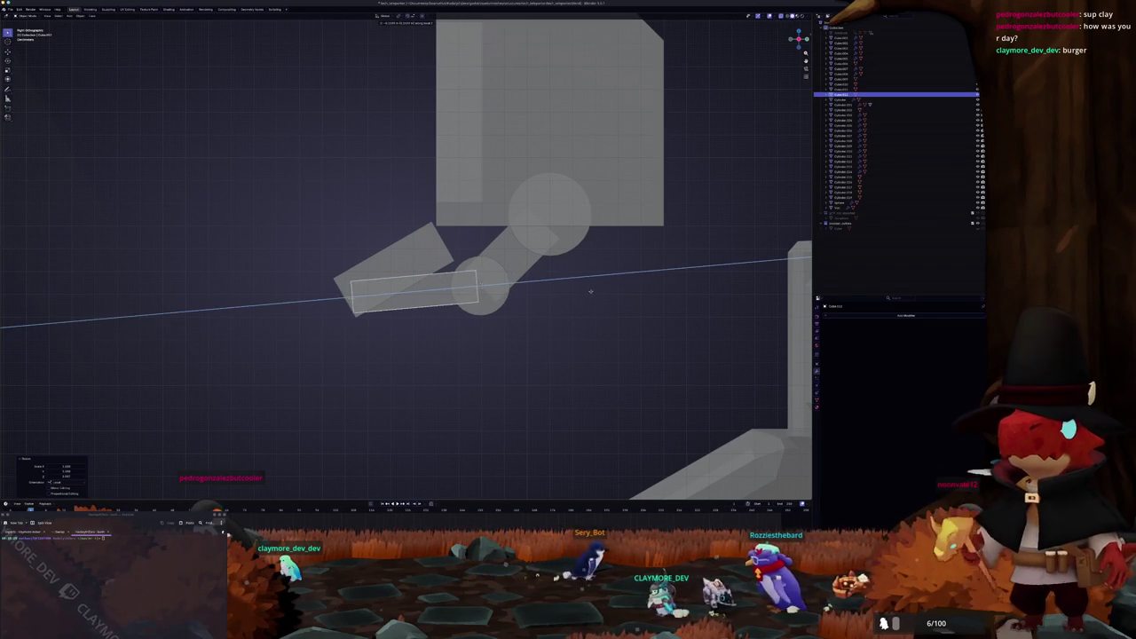
left_click(496, 317)
middle_click_drag(362, 337, 435, 287)
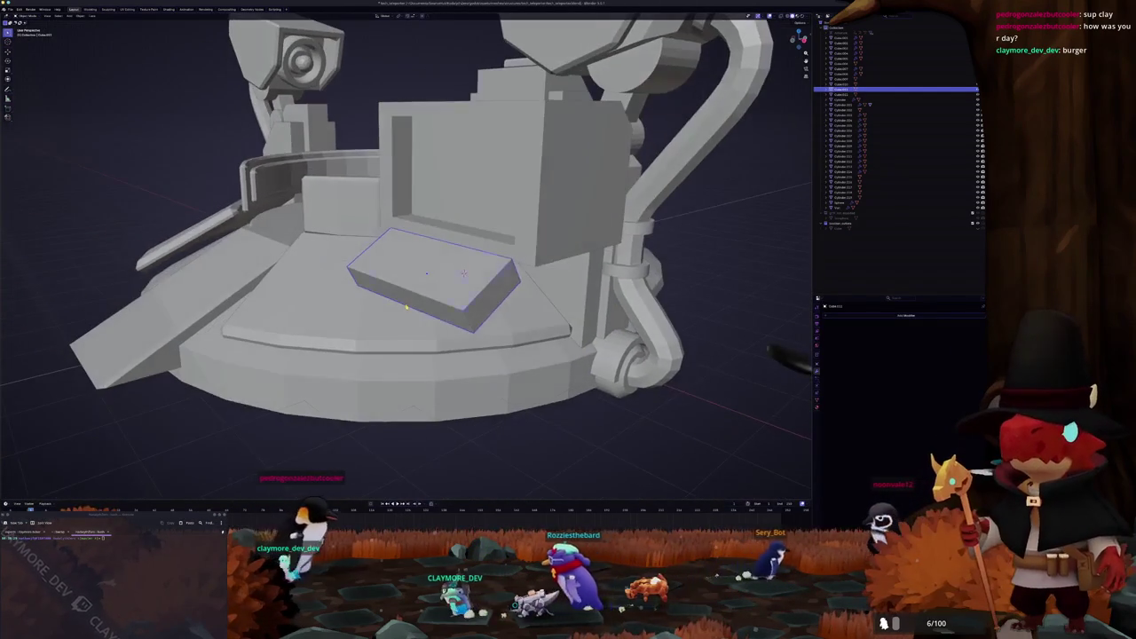
Step: Apply the slab's scale and inset its top face in Edit Mode
key("ctrl+a")
left_click(434, 287)
key("Tab")
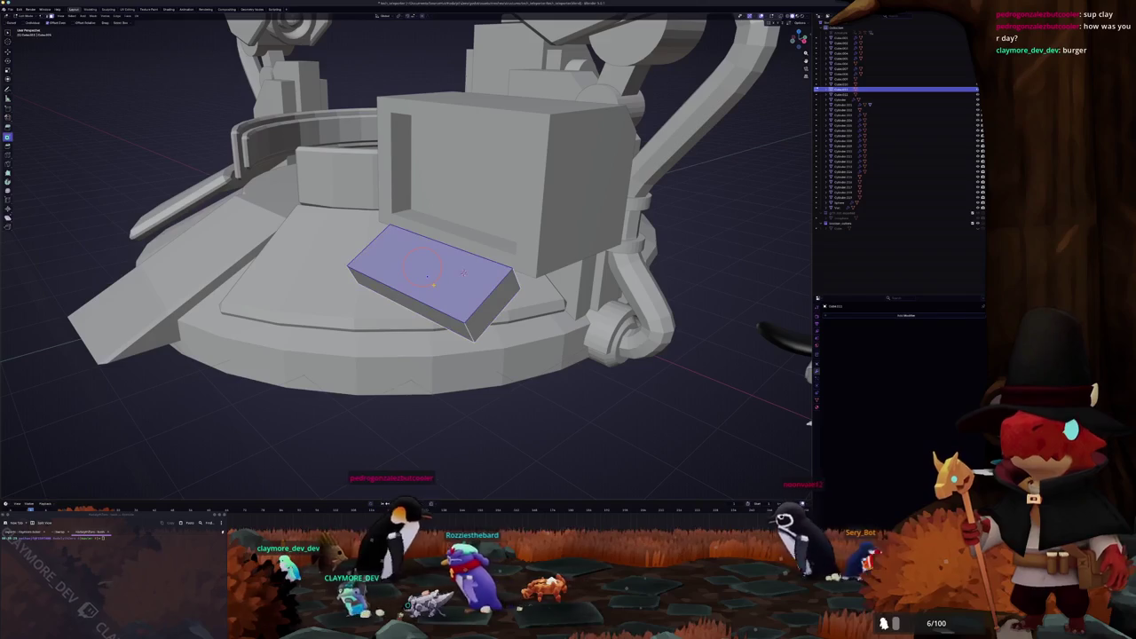
key("i")
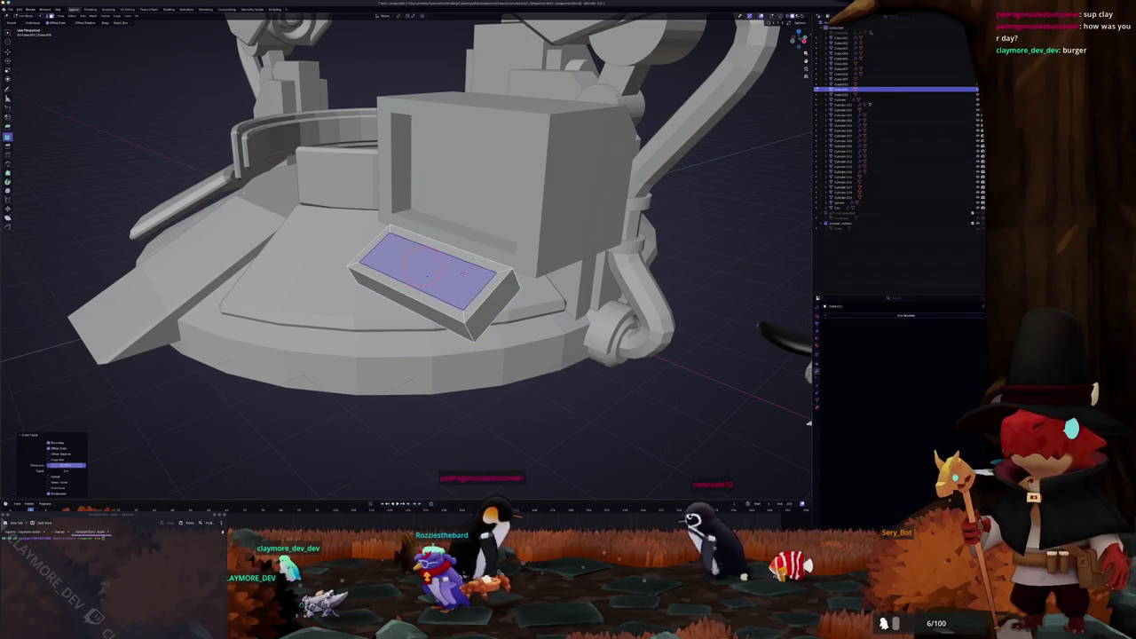
middle_click_drag(427, 275, 434, 286)
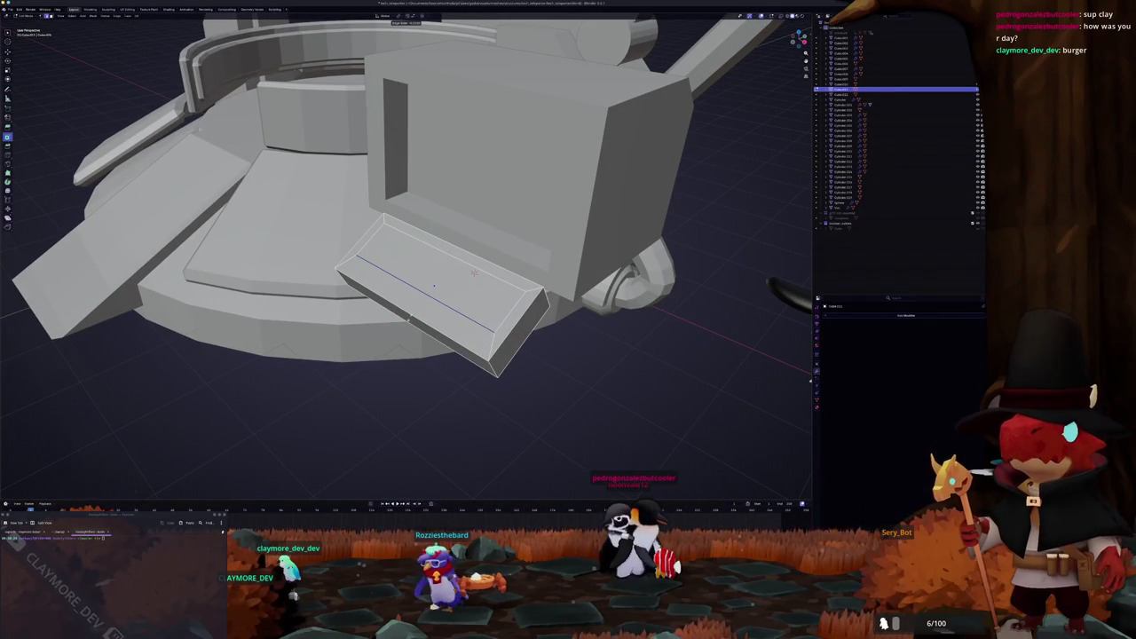
mouse_move(434, 286)
middle_mouse_down()
mouse_move(474, 281)
mouse_move(382, 297)
middle_mouse_up()
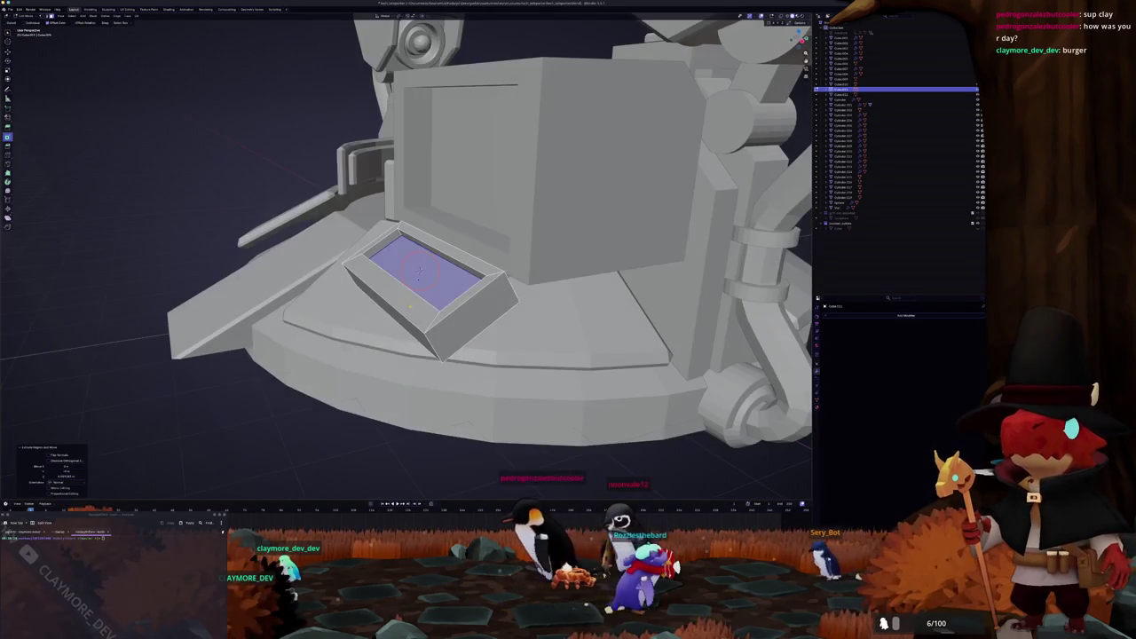
key("Tab")
Step: Add a cube and shrink it to key size, viewed from the side
key("shift+a")
left_click(369, 317)
key("s")
key("KP_3")
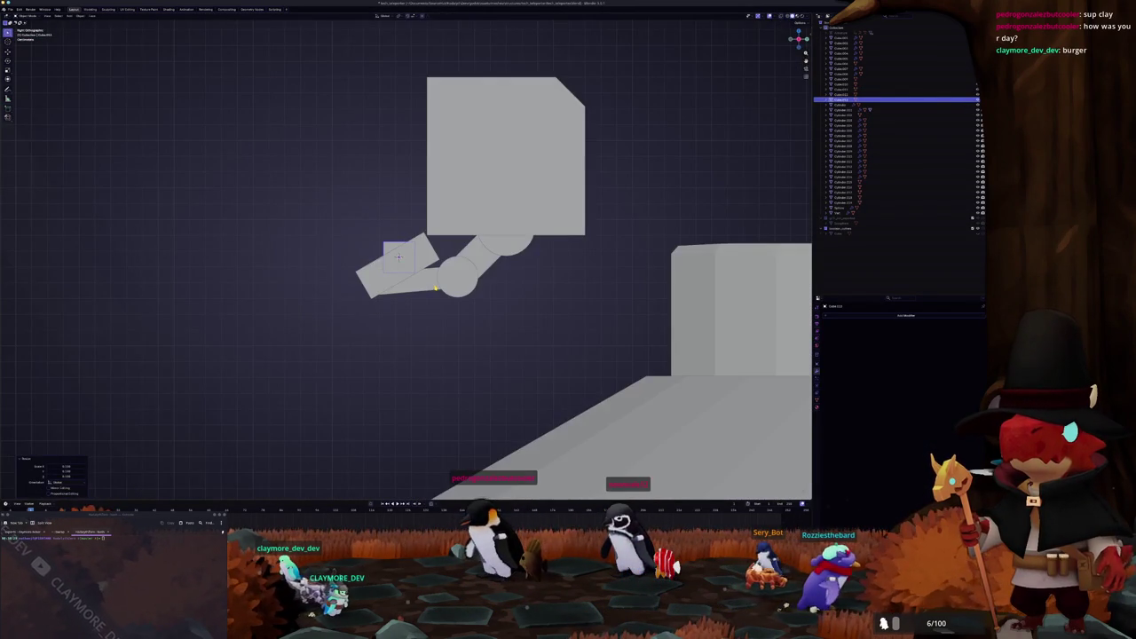
Step: Duplicate the first square key sideways along X into the next slot of the keyboard tray
scroll(490, 225, "up", 2)
mouse_move(447, 210)
middle_mouse_down()
mouse_move(494, 310)
mouse_move(395, 251)
mouse_move(457, 280)
middle_mouse_up()
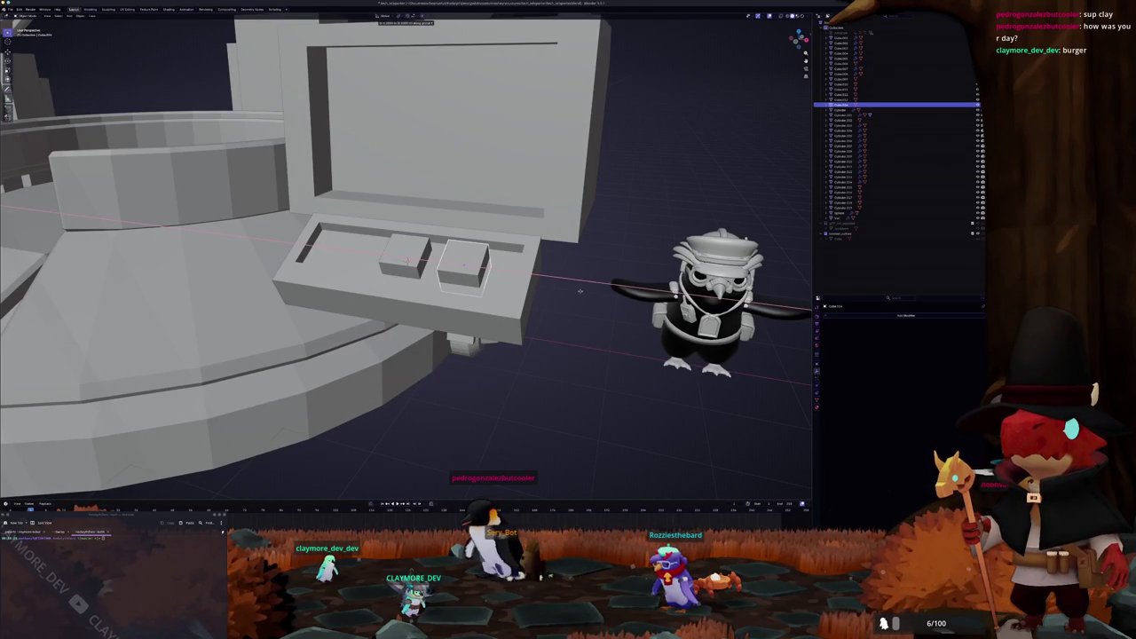
middle_click_drag(580, 290, 610, 338)
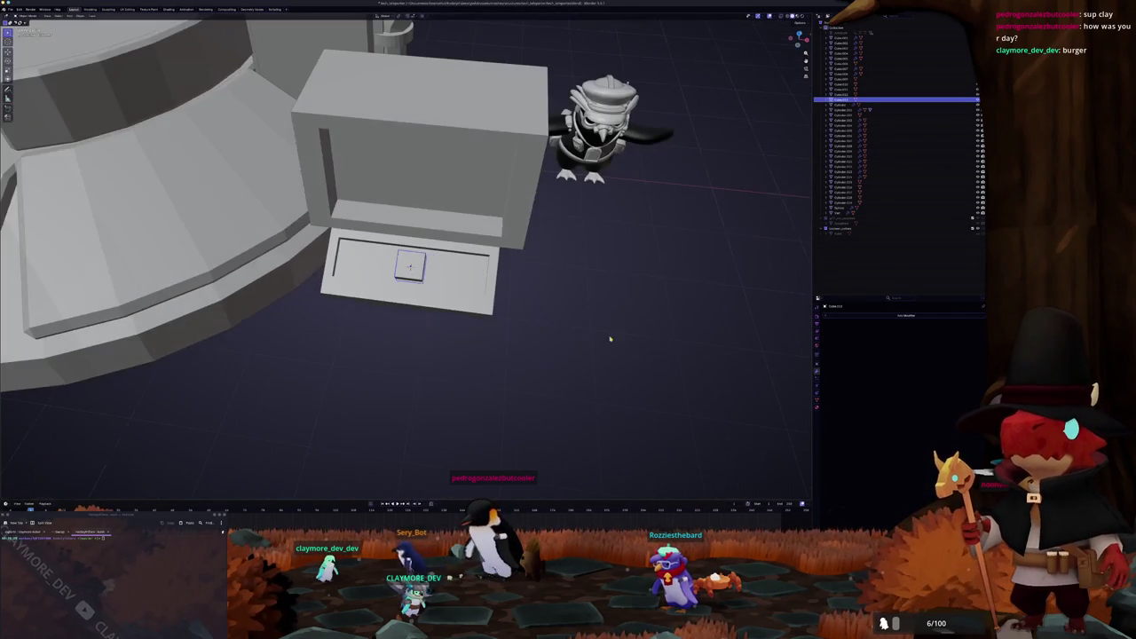
left_click(850, 315)
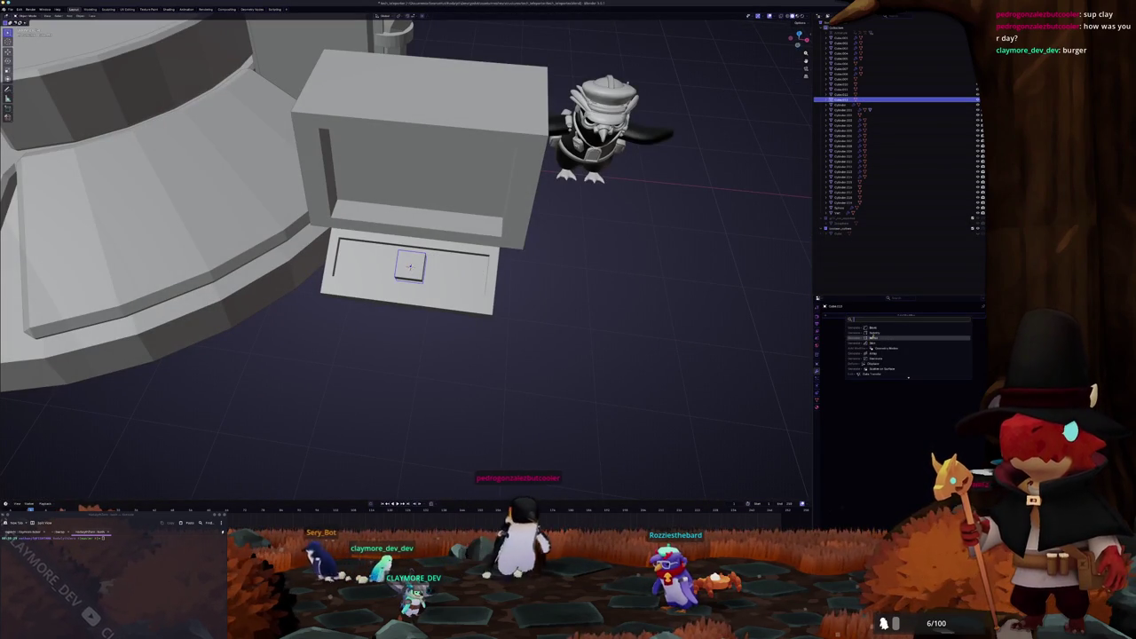
key("shift+d")
key("x")
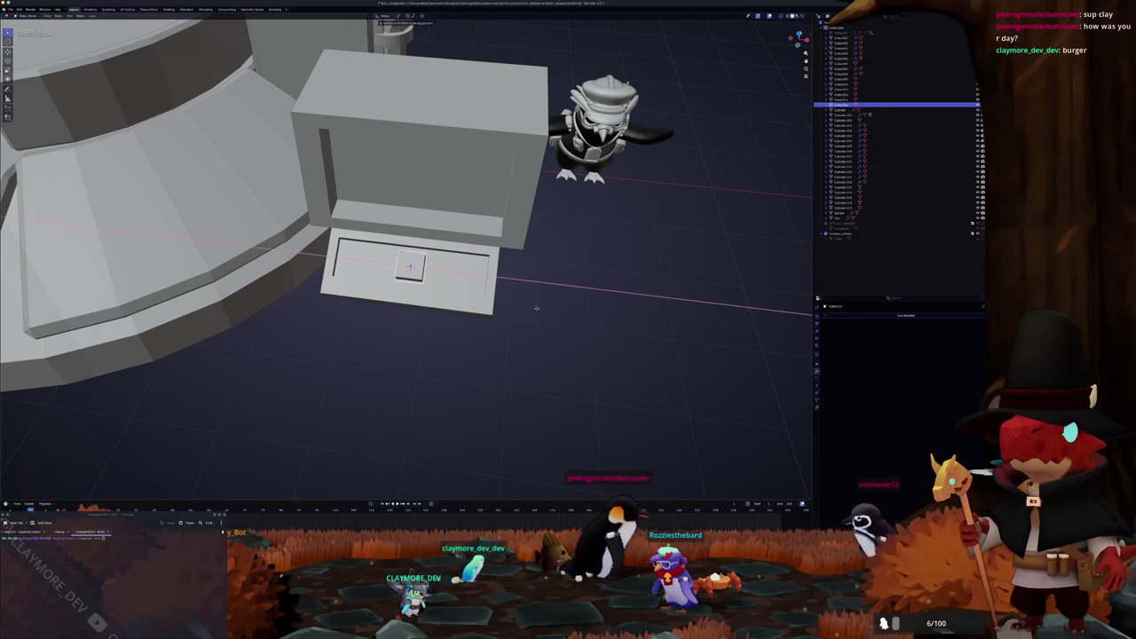
left_click(575, 311)
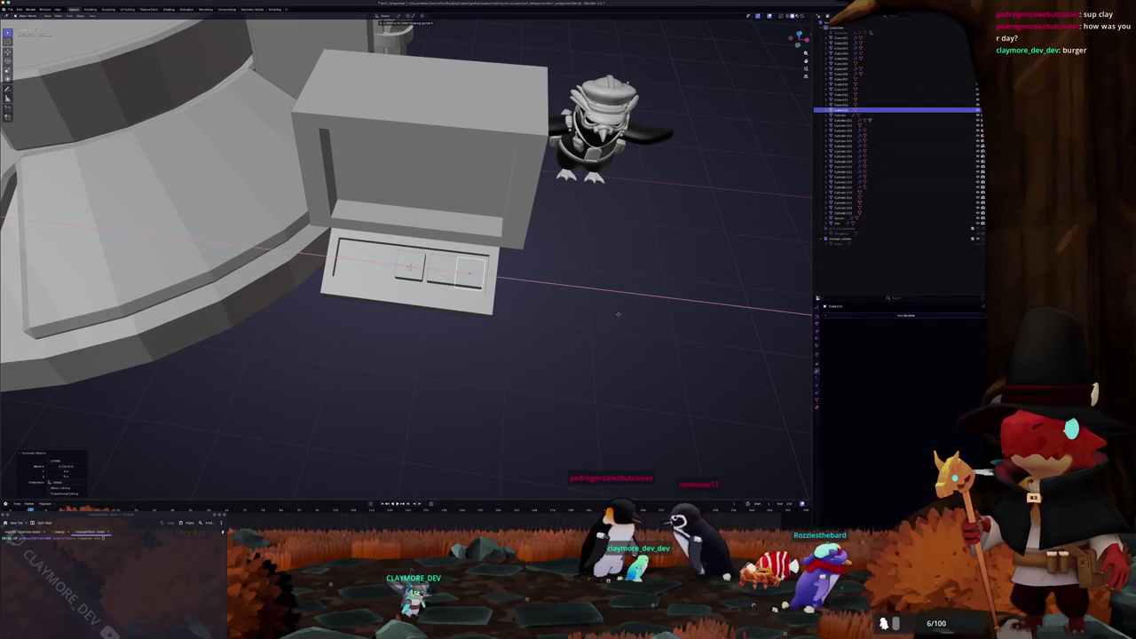
Step: Add a third key beside it along X, removing the extra copy so it settles in the right slot
scroll(619, 313, "up", 2)
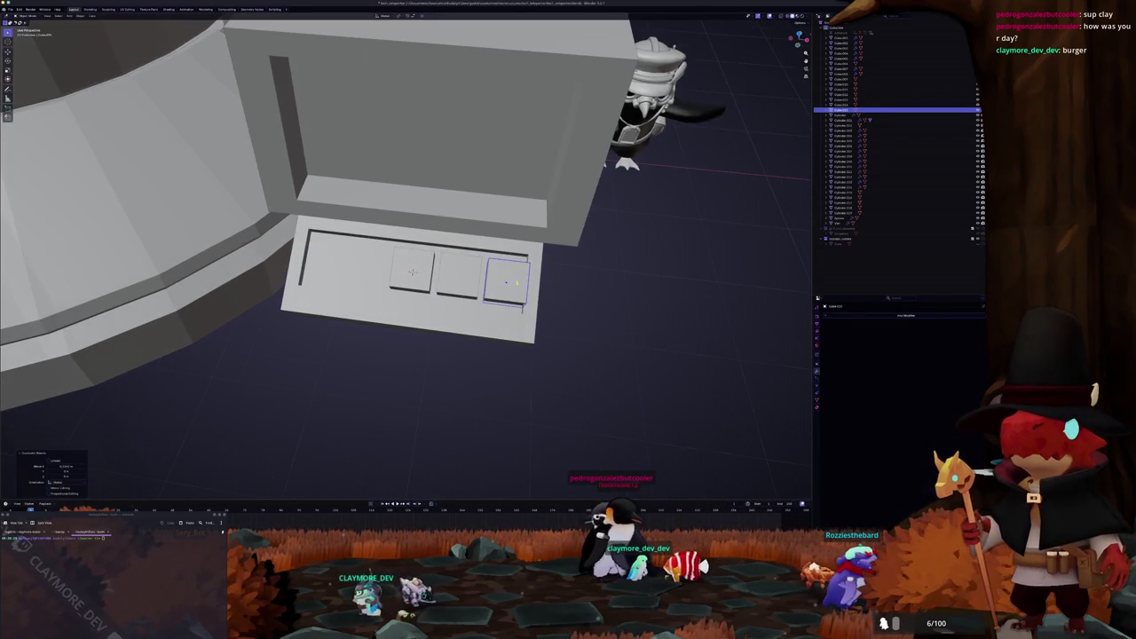
key("shift+d")
key("x")
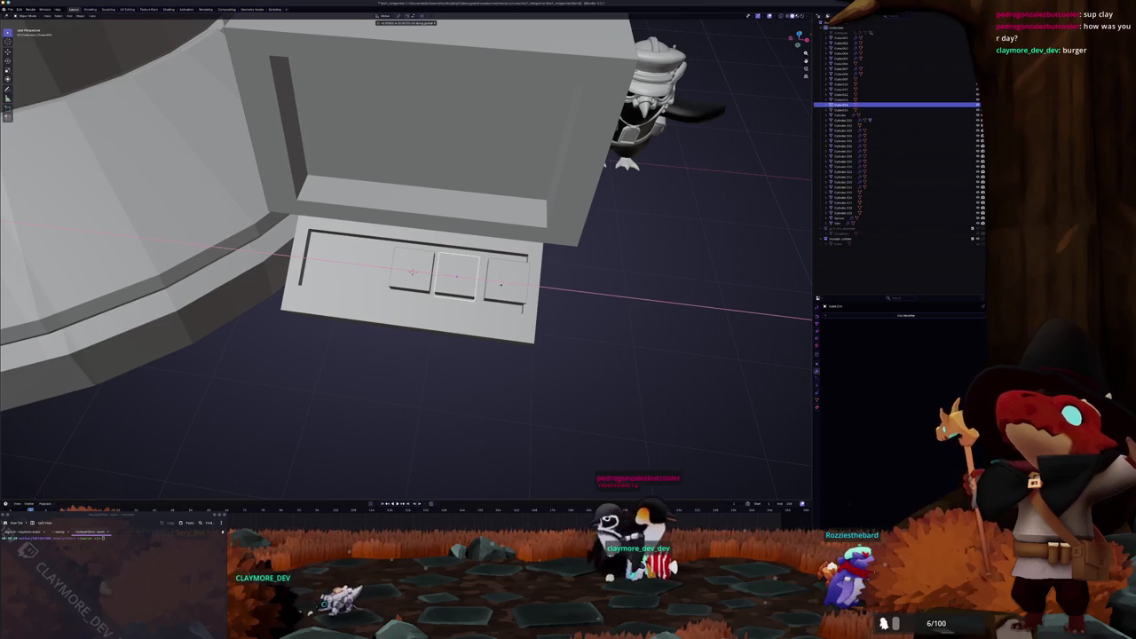
key("Return")
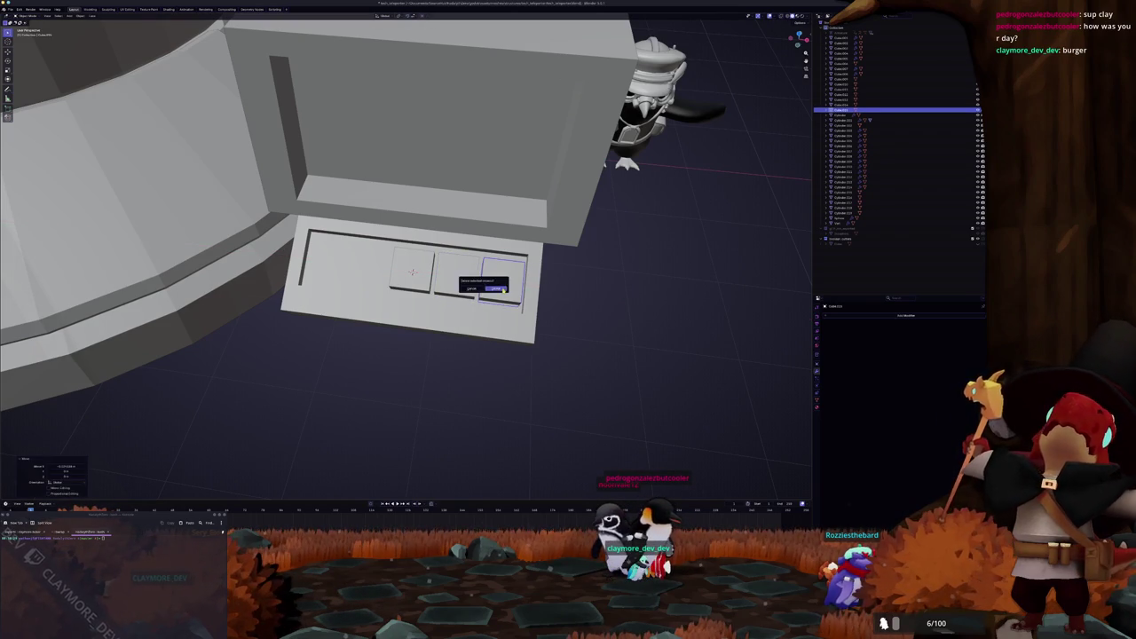
left_click(493, 288)
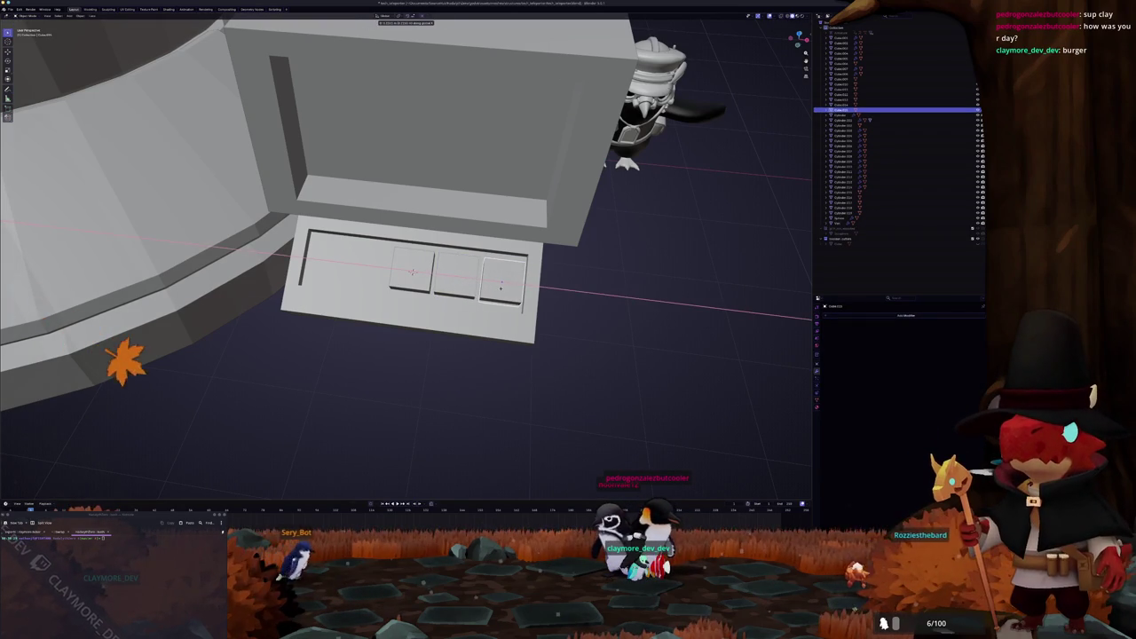
key("Return")
middle_click_drag(405, 266, 439, 282, "shift")
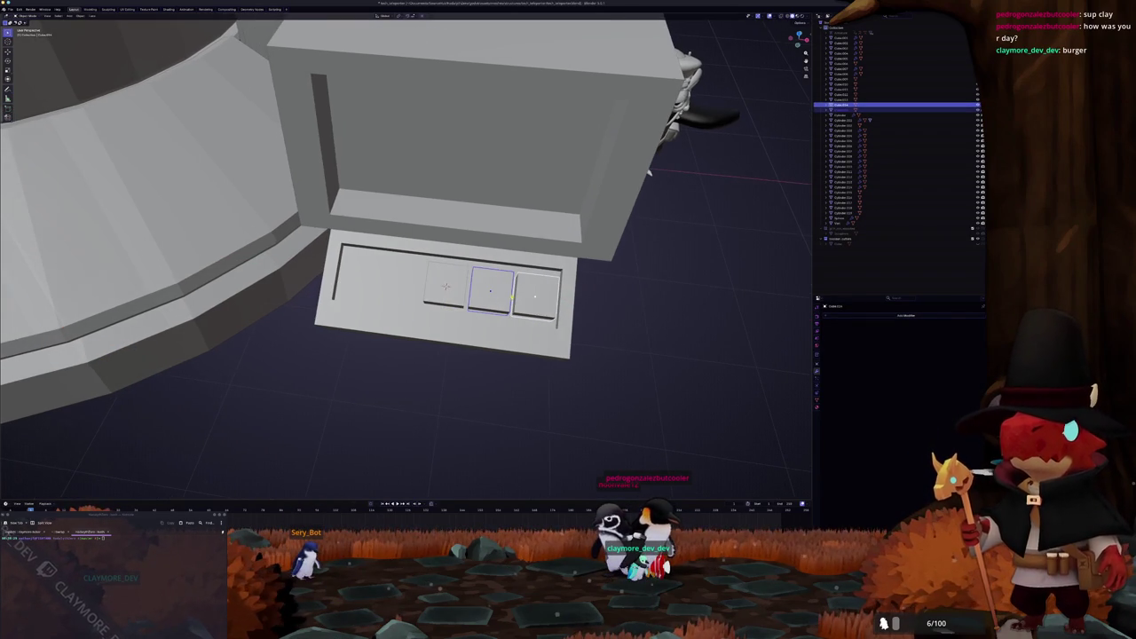
Step: Add a Mirror modifier to the keys so five square keys fill the tray
left_click(893, 316)
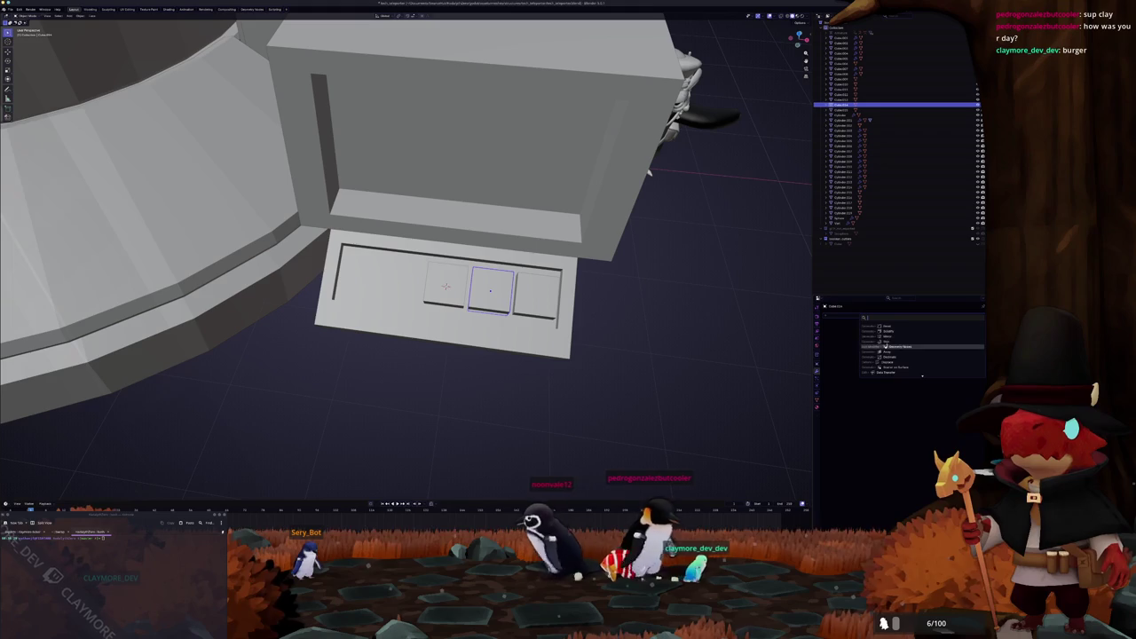
left_click(923, 359)
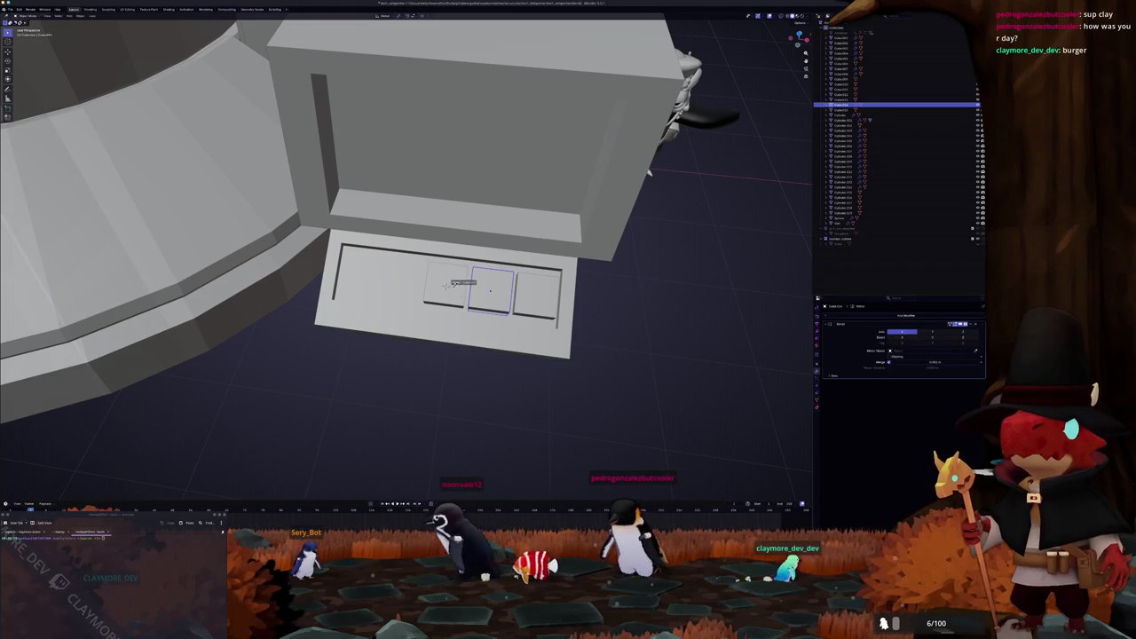
left_click(523, 306, "shift")
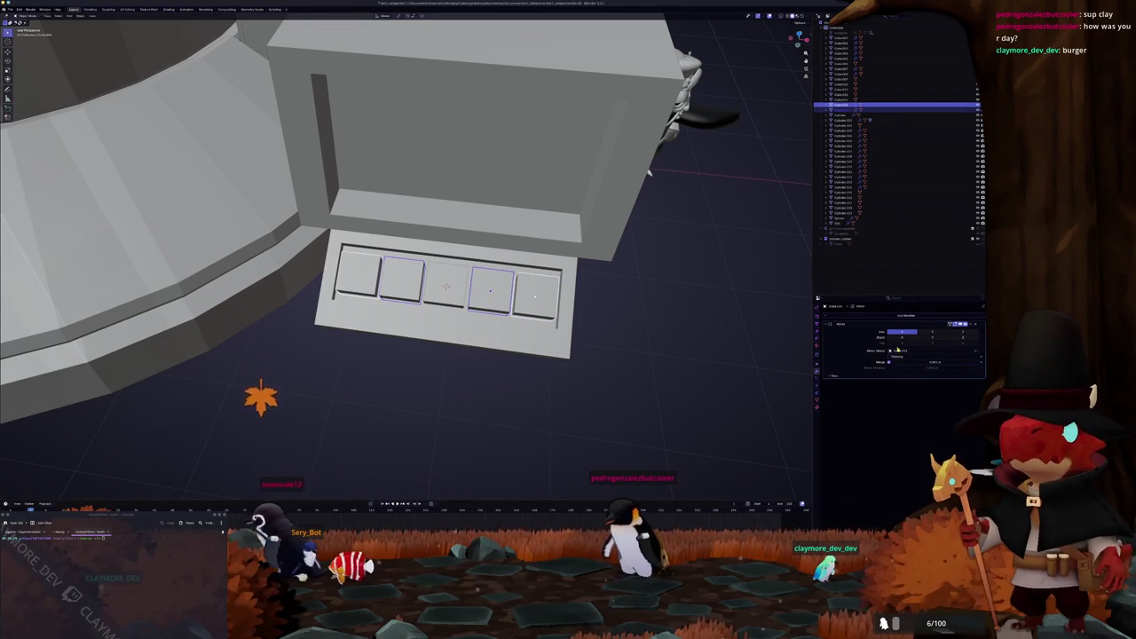
left_click(852, 110)
Step: Select the key faces in X-ray and extrude them upward into raised keycaps
left_click(490, 293, "shift")
left_click(535, 295, "shift")
middle_click_drag(535, 294, 497, 262)
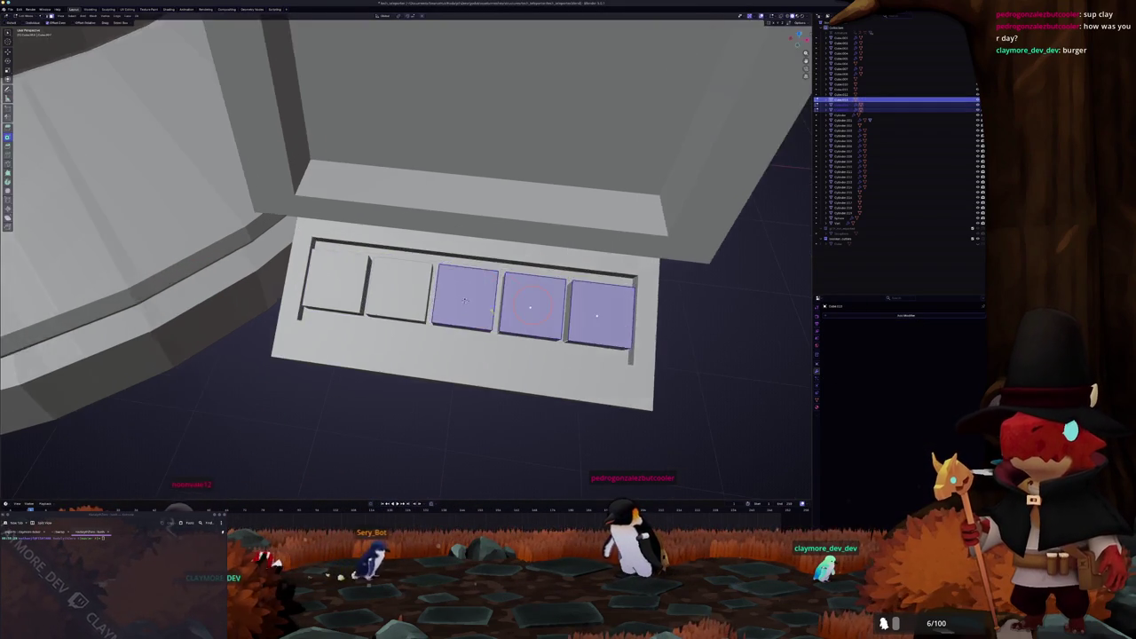
key("alt+z")
key("e")
left_click(497, 262)
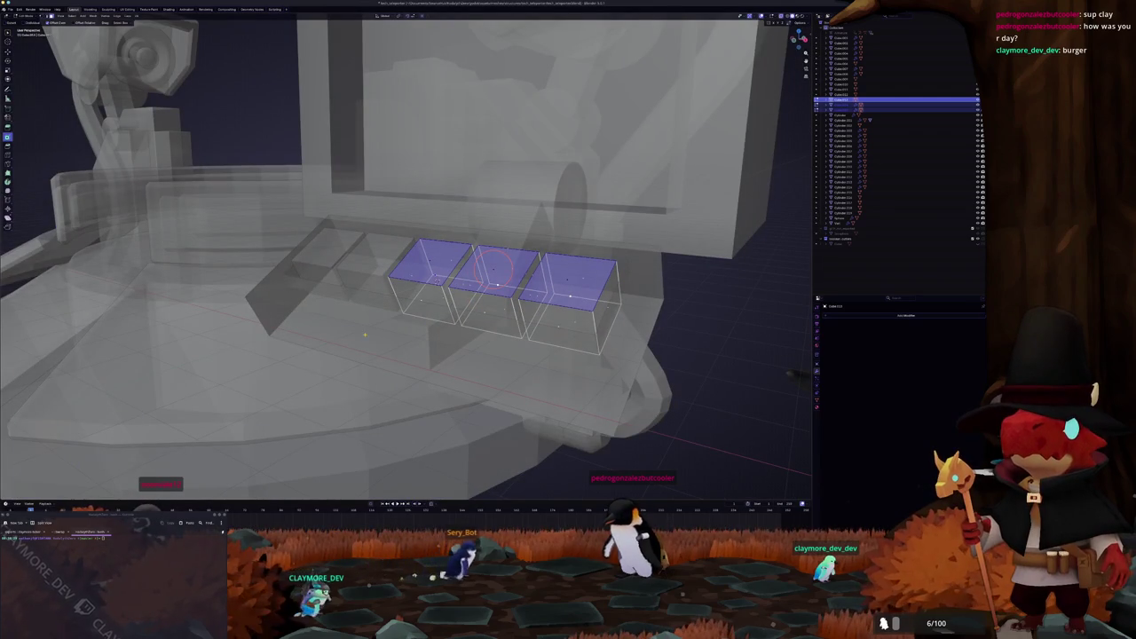
Step: Set the pivot to Individual Origins and shrink each key top around its own centre
left_click(399, 16)
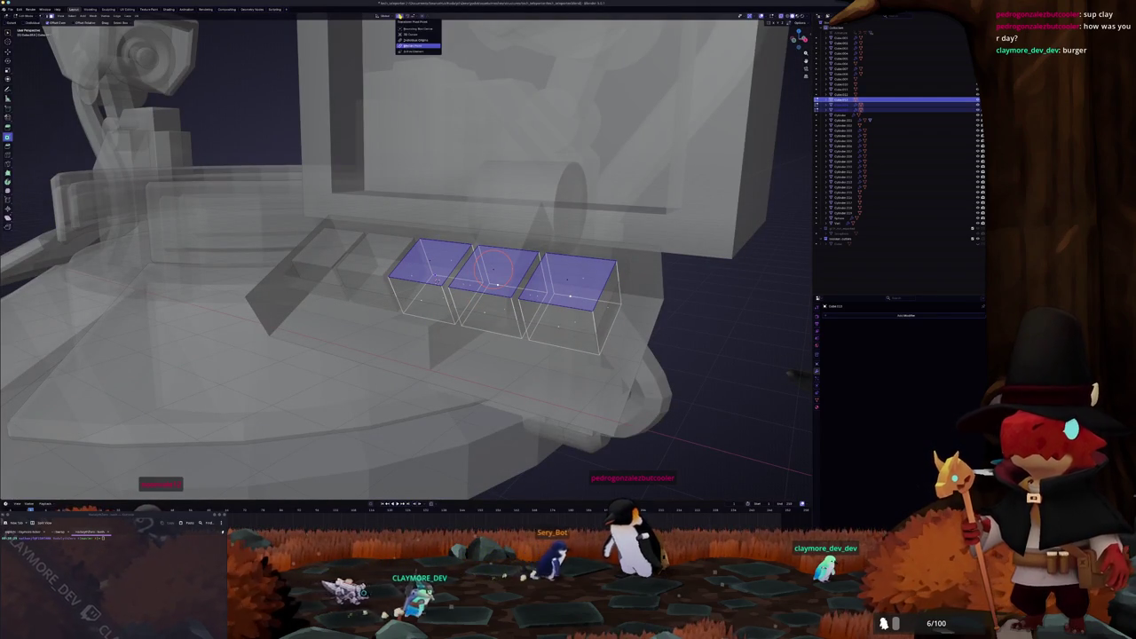
left_click(414, 44)
key("s")
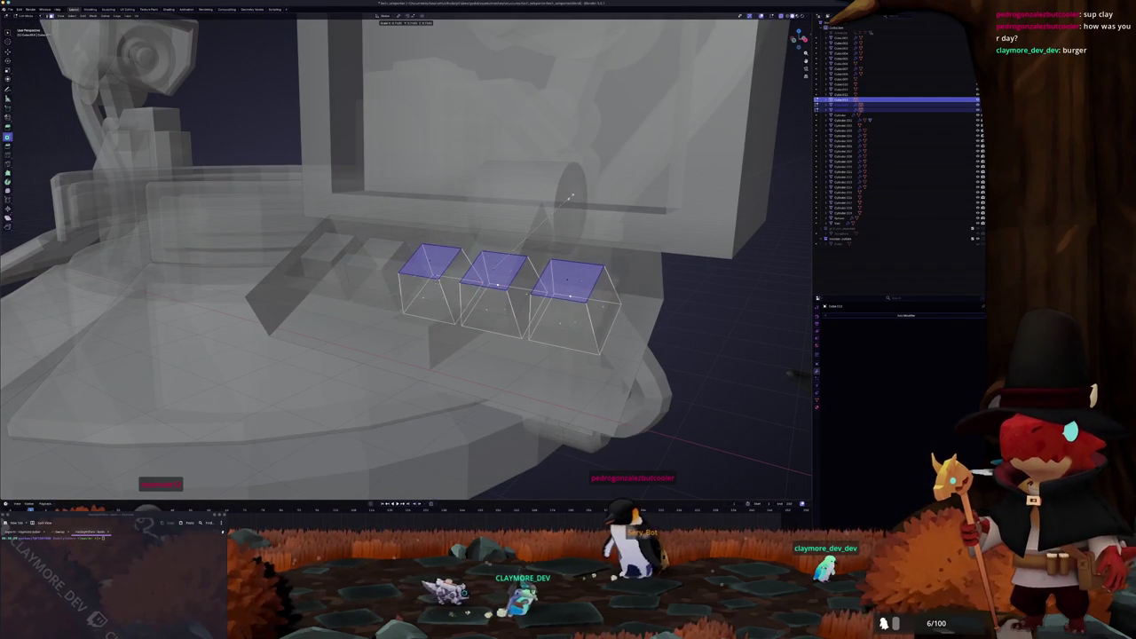
left_click(585, 194)
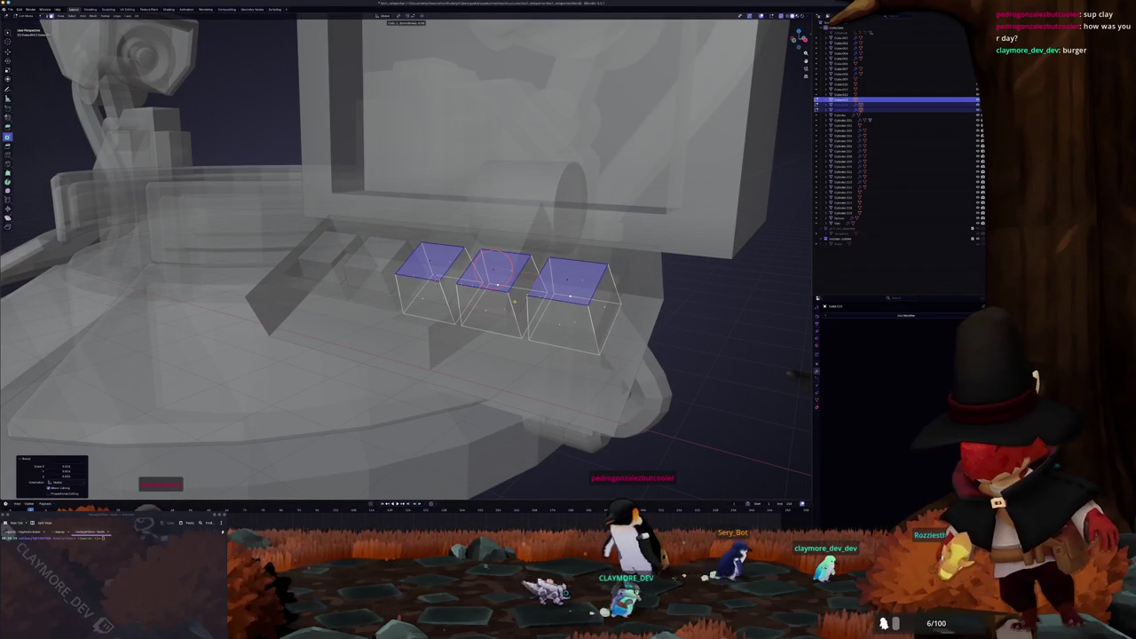
Step: Add a loop cut around the keys and rescale the tops into a taper
left_click(508, 307)
key("s")
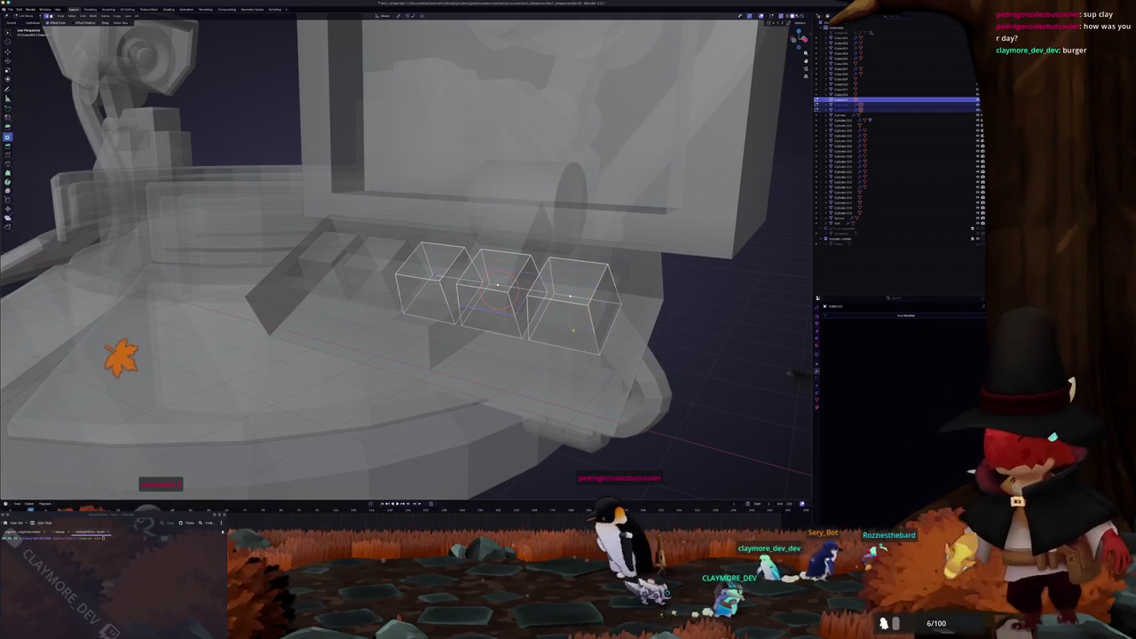
left_click(591, 319)
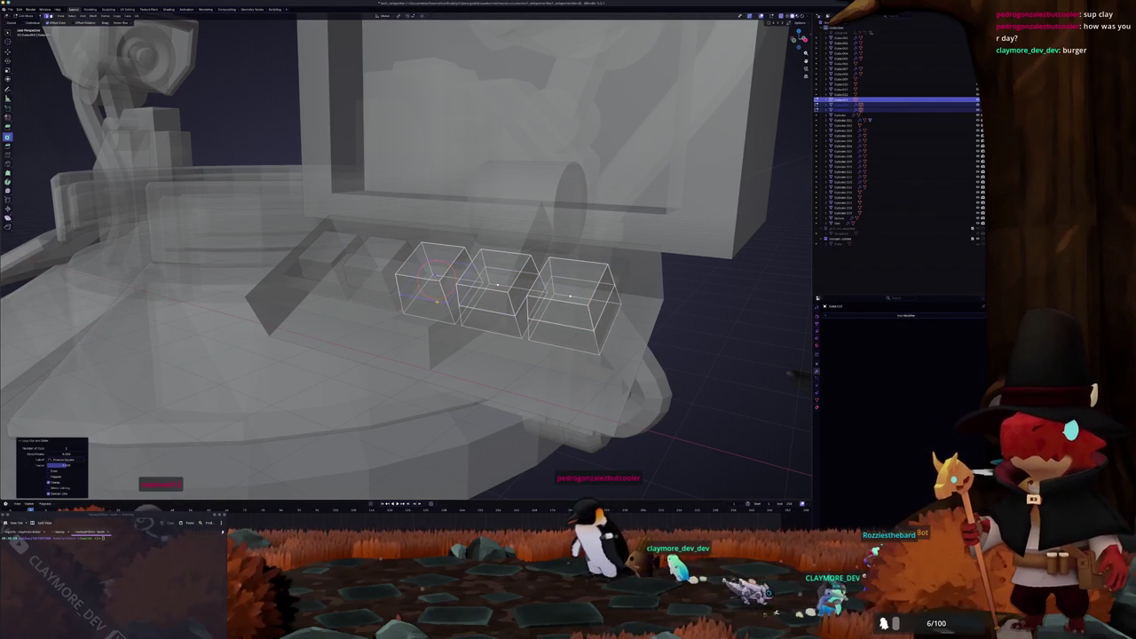
key("alt+z")
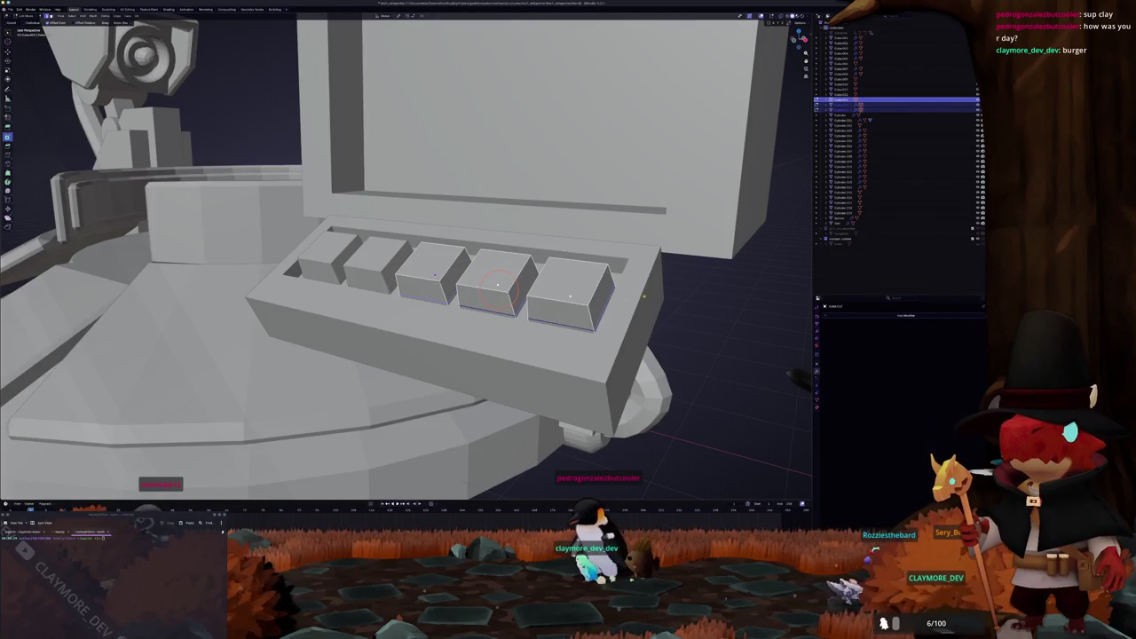
key("s")
left_click(664, 293)
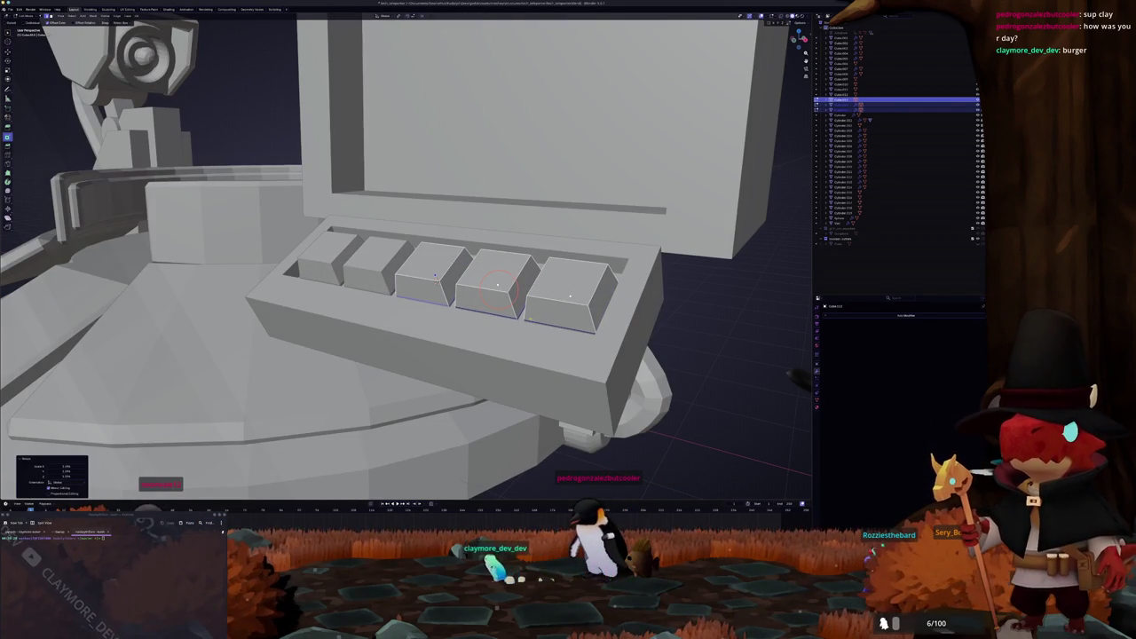
Step: Select the keys object and check the console in side orthographic view
middle_click_drag(664, 293, 684, 286)
left_click(502, 298)
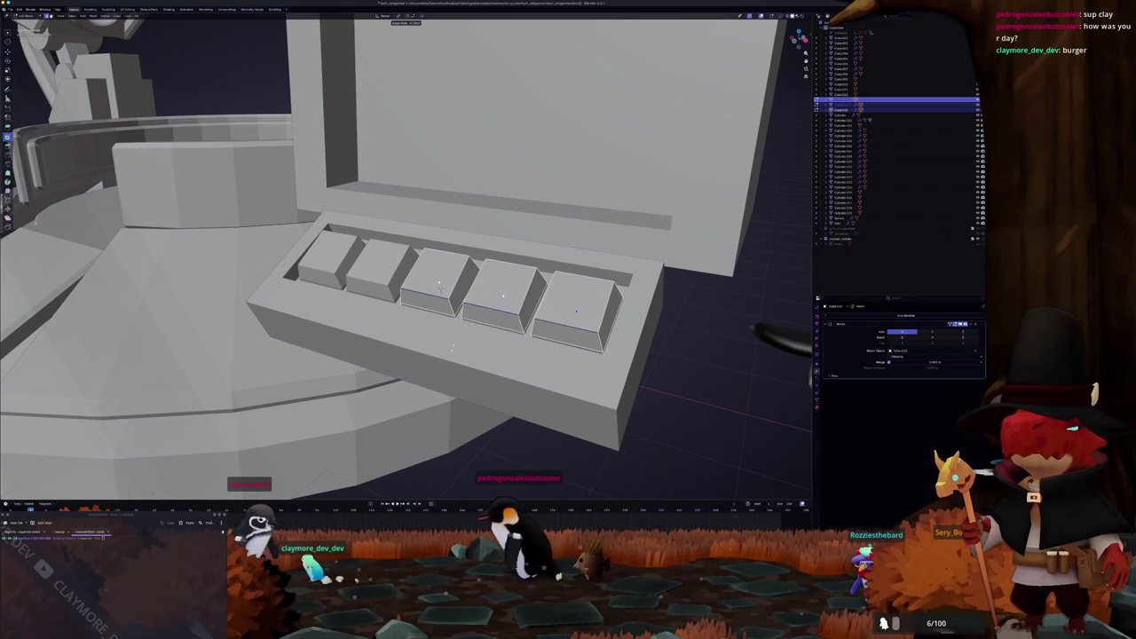
scroll(438, 284, "down", 5)
mouse_move(439, 285)
middle_mouse_down()
mouse_move(461, 356)
mouse_move(384, 268)
middle_mouse_up()
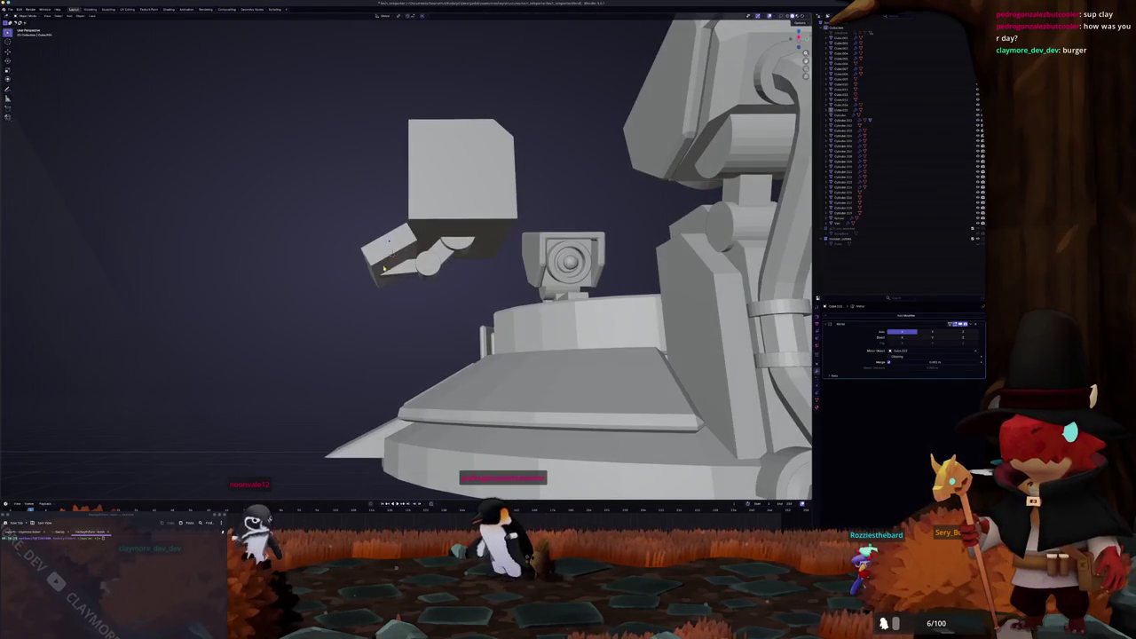
key("KP_3")
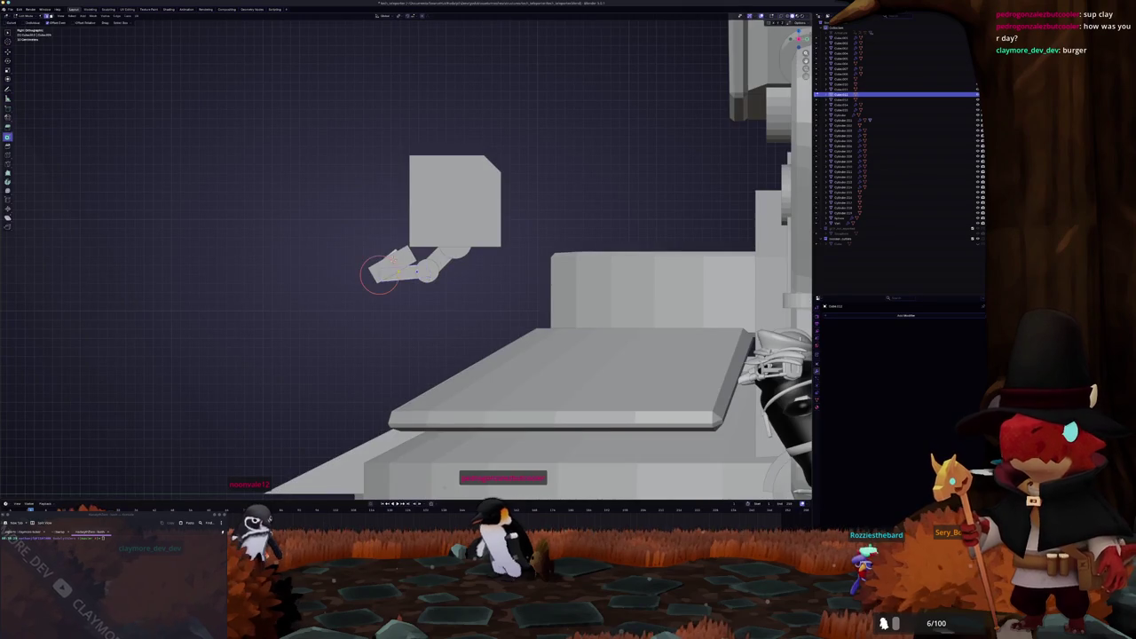
Step: Add a cylinder at the existing arm joint's position and scale it into a new round joint
scroll(356, 252, "up", 5)
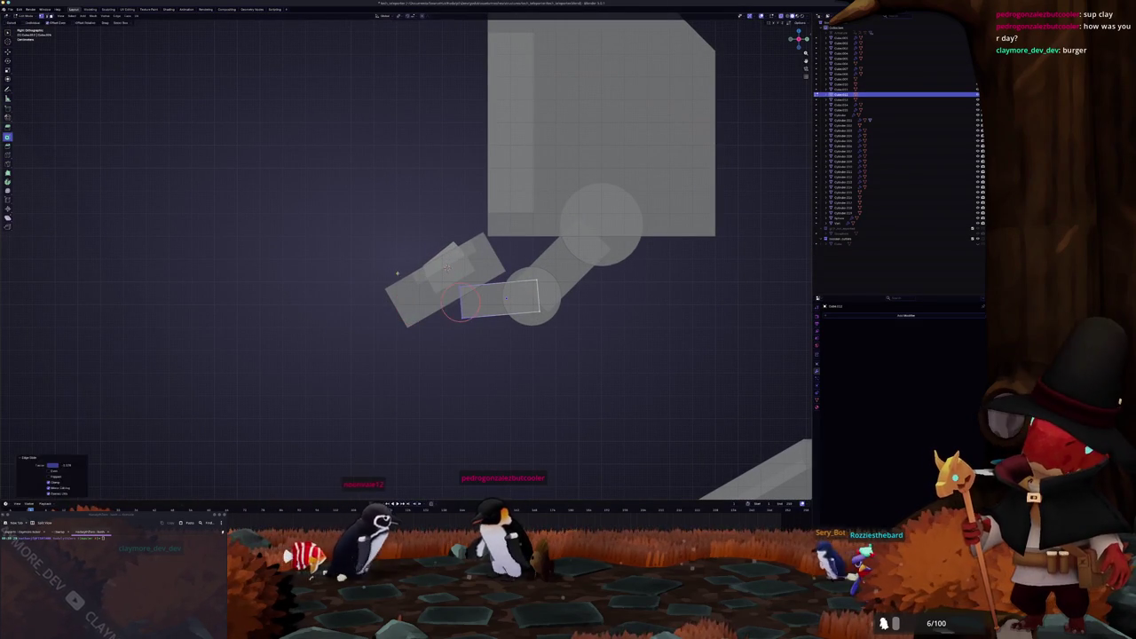
left_click(531, 295)
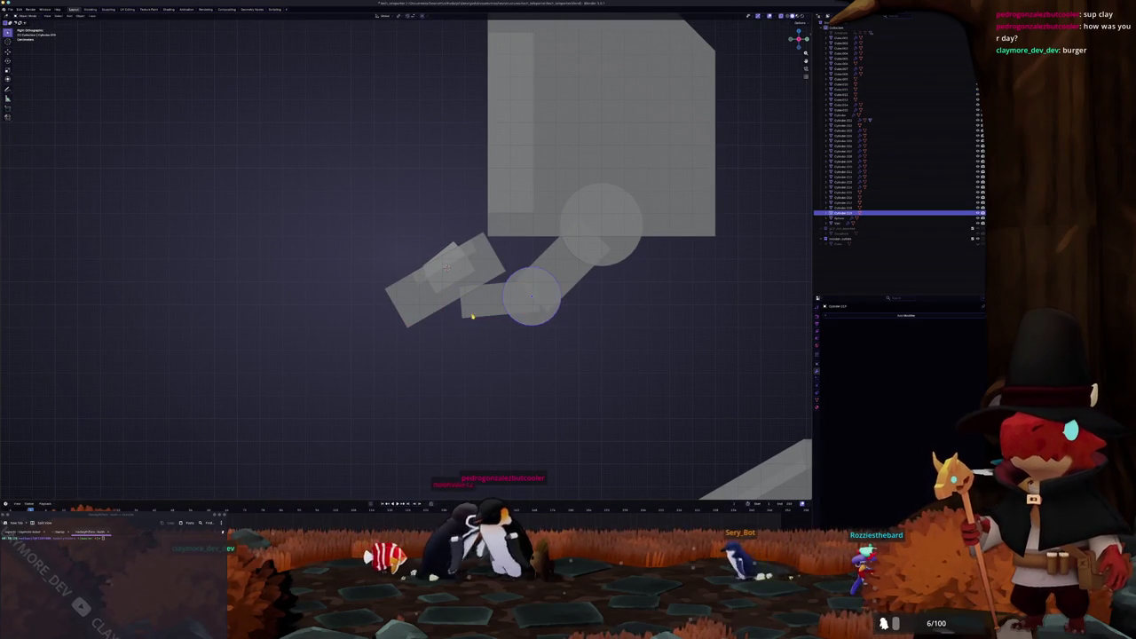
left_click(453, 364)
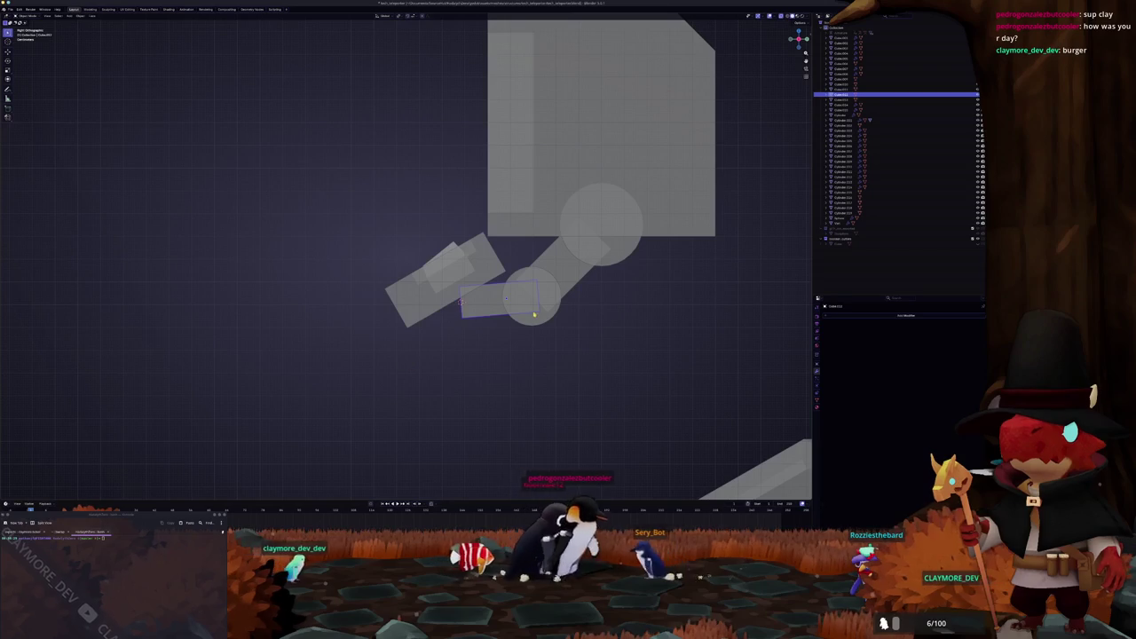
key("s")
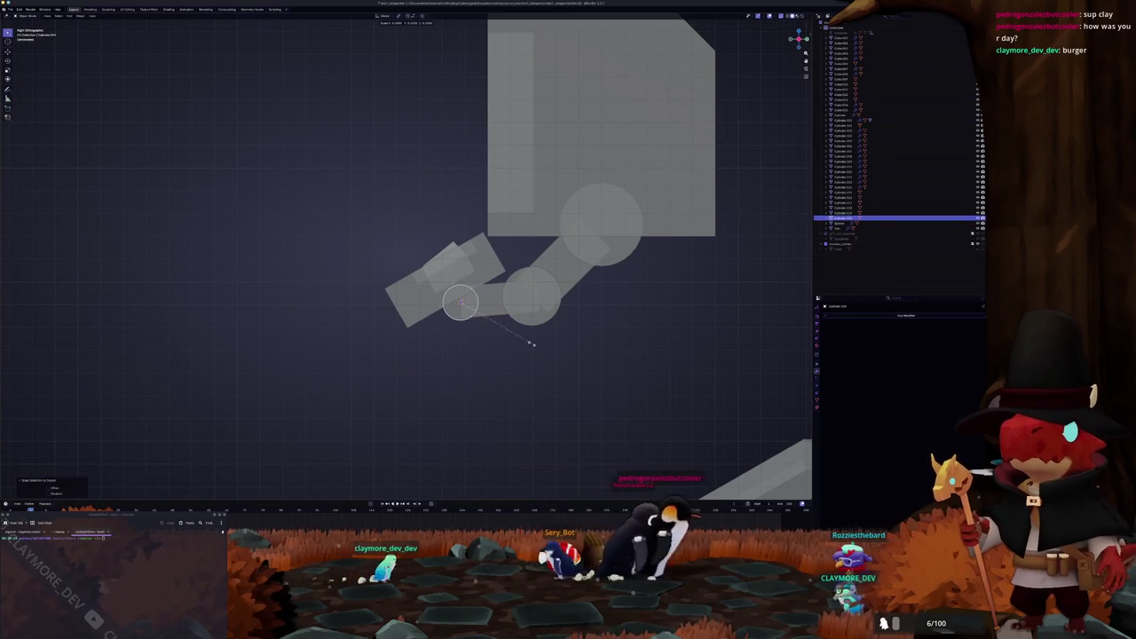
left_click(494, 352)
mouse_move(495, 352)
middle_mouse_down()
mouse_move(463, 339)
mouse_move(489, 336)
mouse_move(430, 309)
middle_mouse_up()
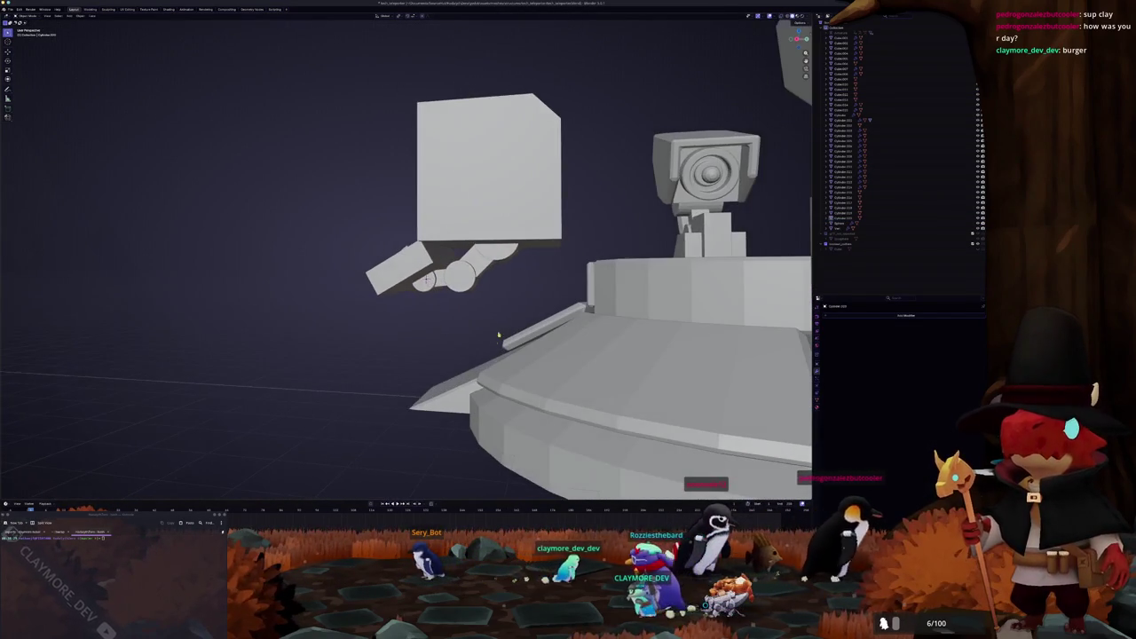
key("KP_3")
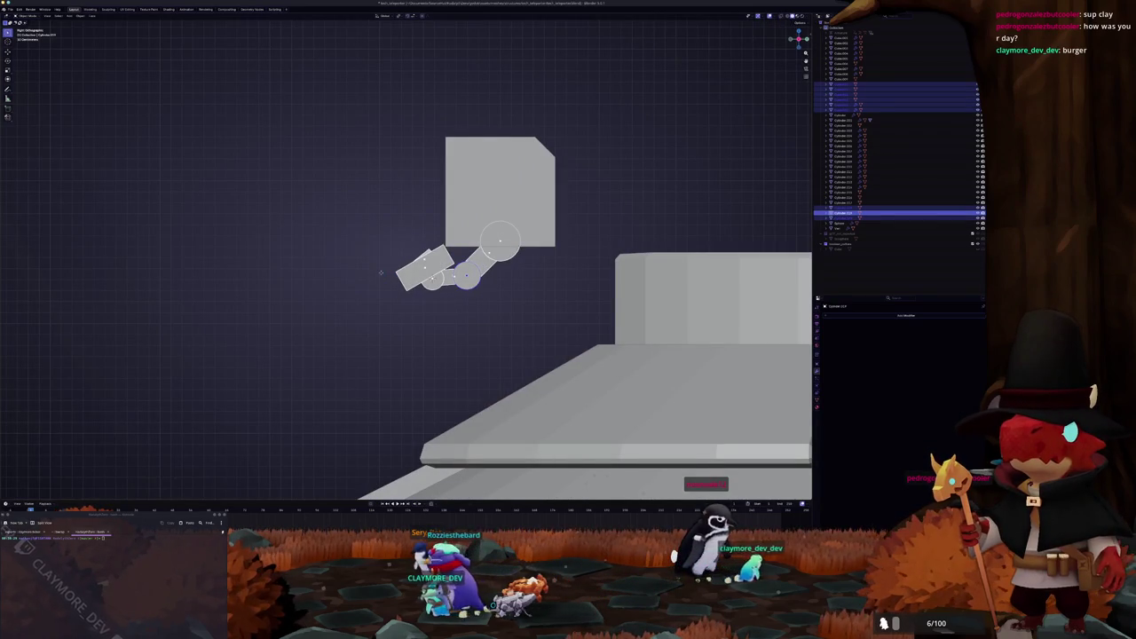
Step: Rotate the arm into a new pose and duplicate one of its bar segments
key("r")
left_click(371, 272)
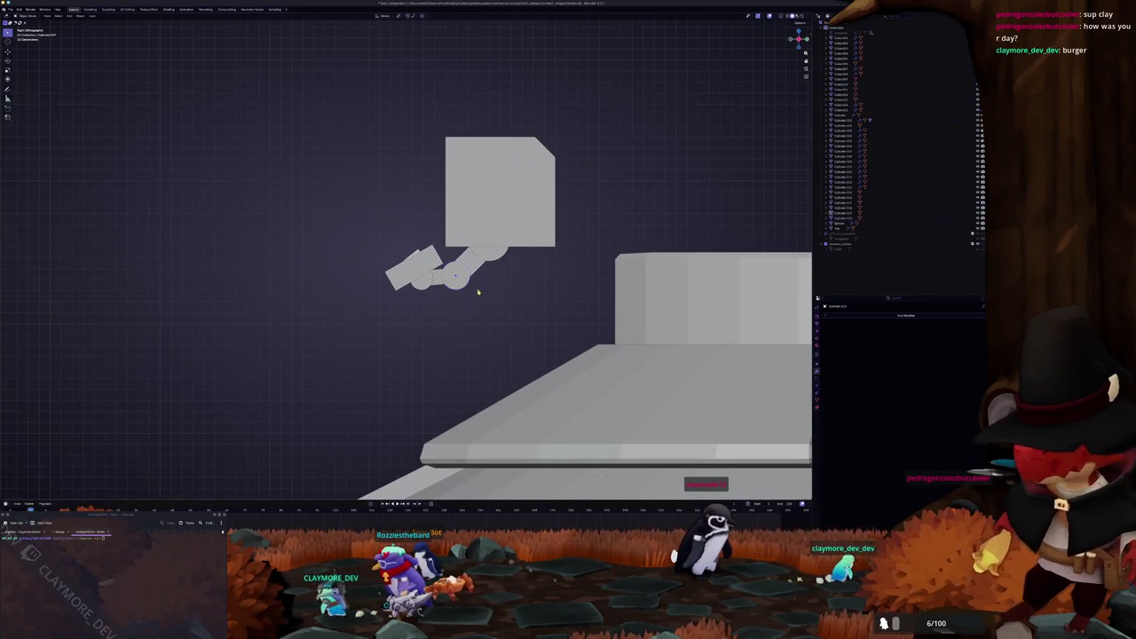
left_click(479, 260)
key("shift+d")
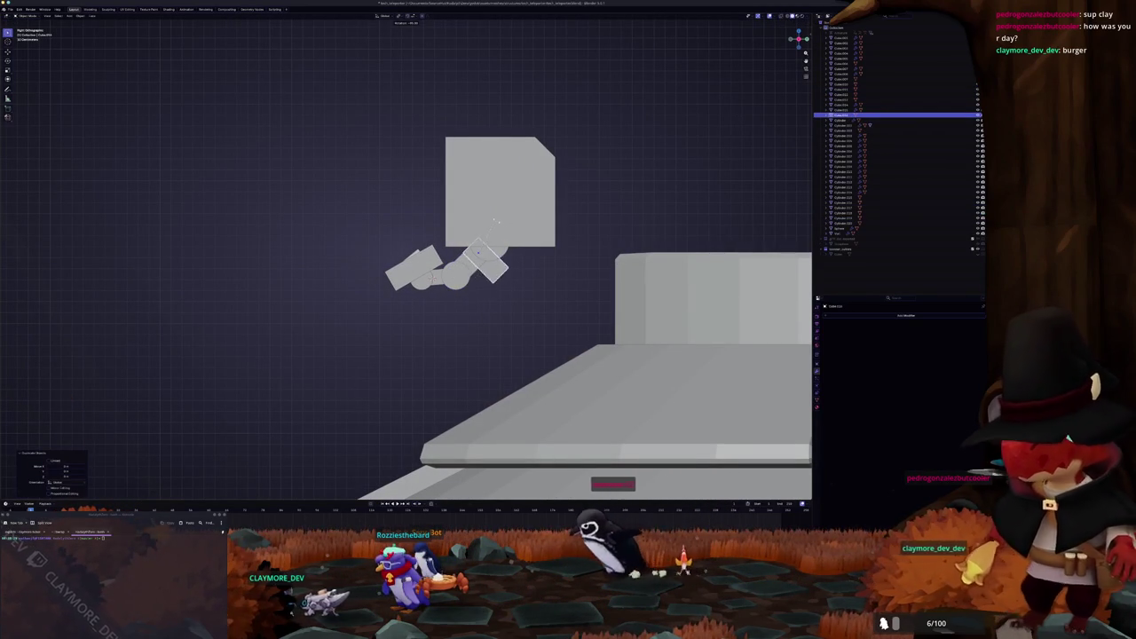
scroll(528, 303, "up", 1)
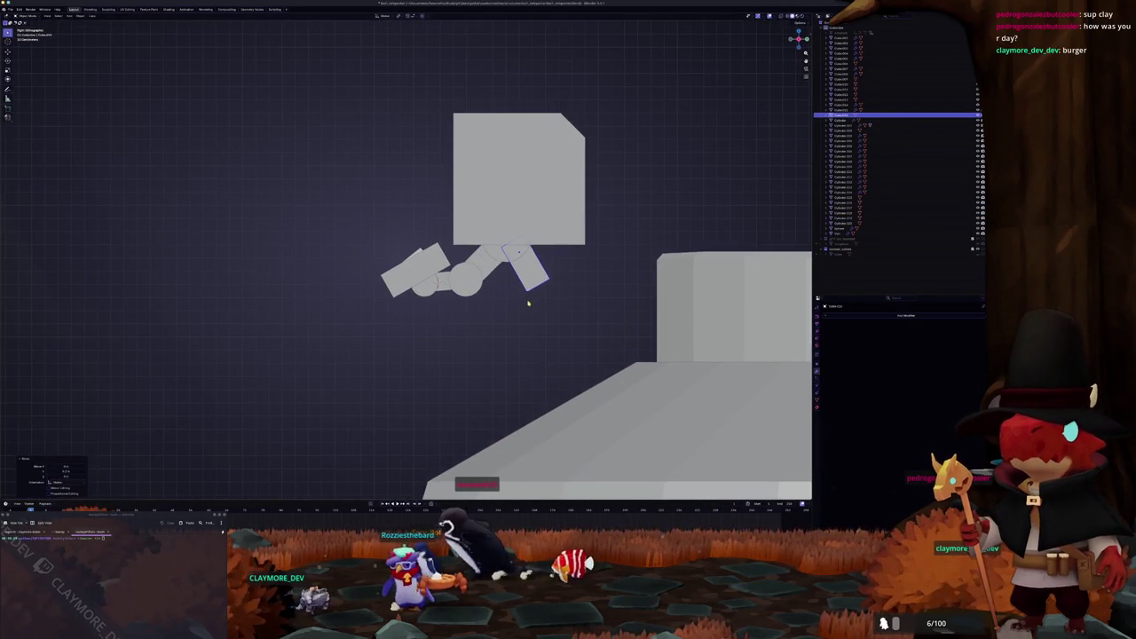
key("Tab")
key("alt+z")
Step: Rotate the duplicated bar and stretch it along its length into an angled segment
key("r")
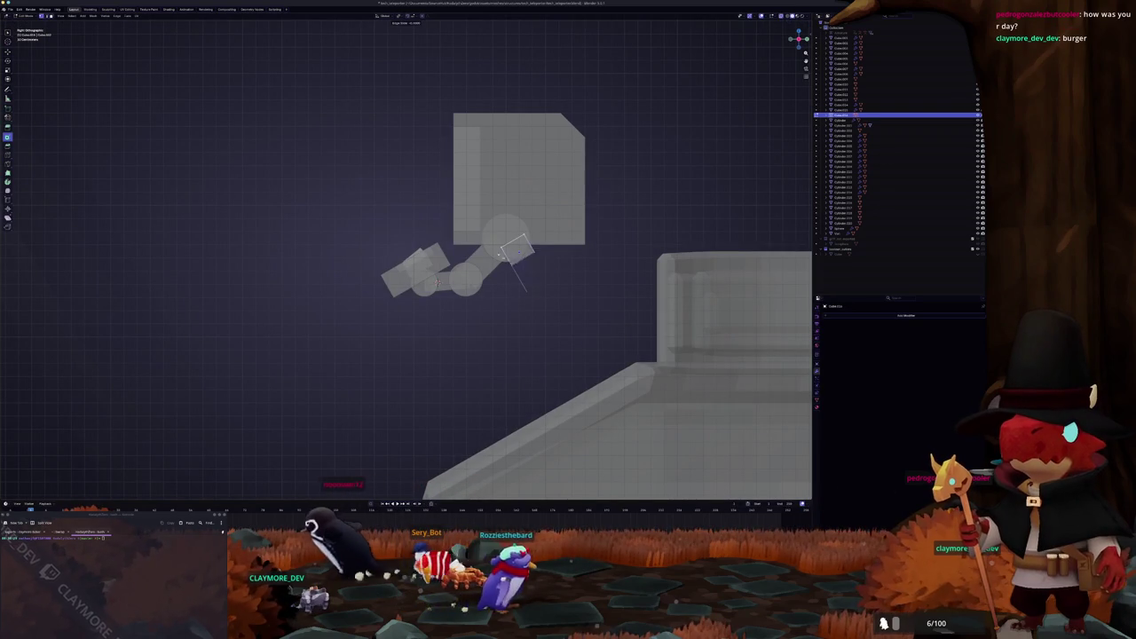
key("s")
key("z")
key("z")
left_click(554, 344)
scroll(600, 322, "down", 1)
key("Tab")
key("s")
left_click(658, 303)
Step: Adjust the new bar's lower end and duplicate a round joint onto it
left_click(612, 297)
key("Tab")
left_click_drag(489, 378, 583, 305)
key("s")
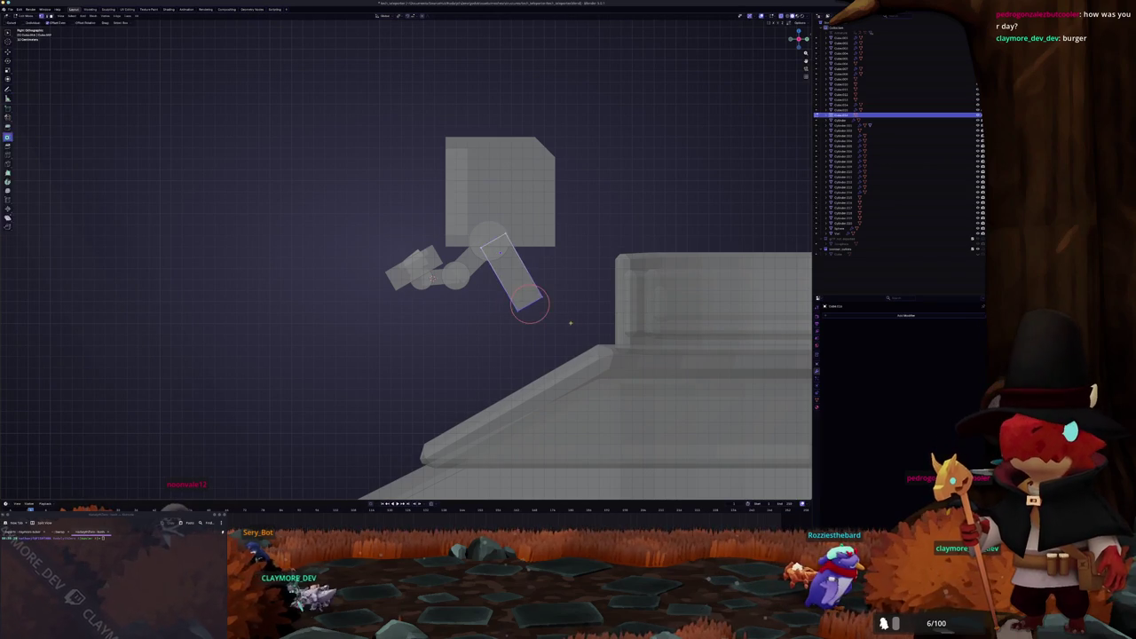
key("shift+d")
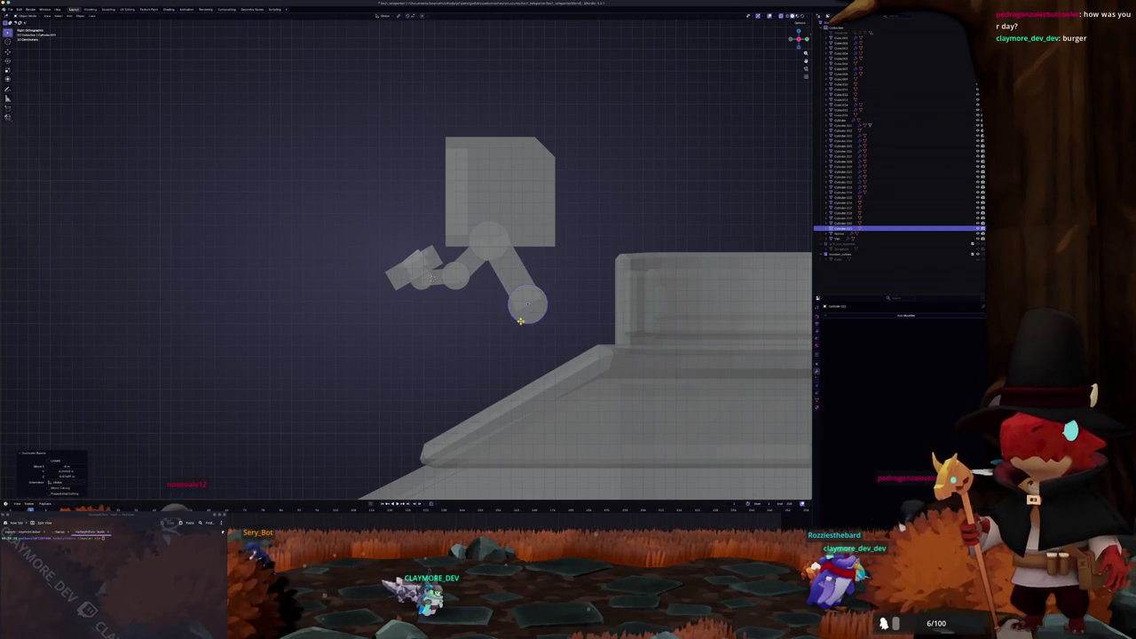
Step: Duplicate a rectangular bar below the joint and rotate it into a further angled segment
left_click(521, 280)
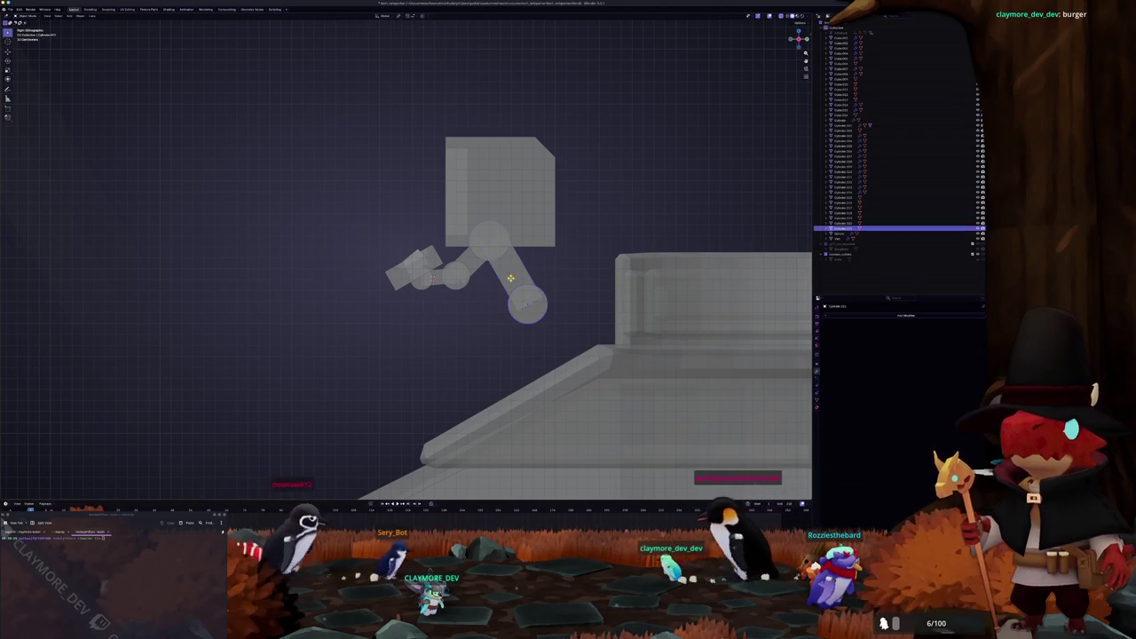
key("shift+d")
left_click(484, 284)
key("r")
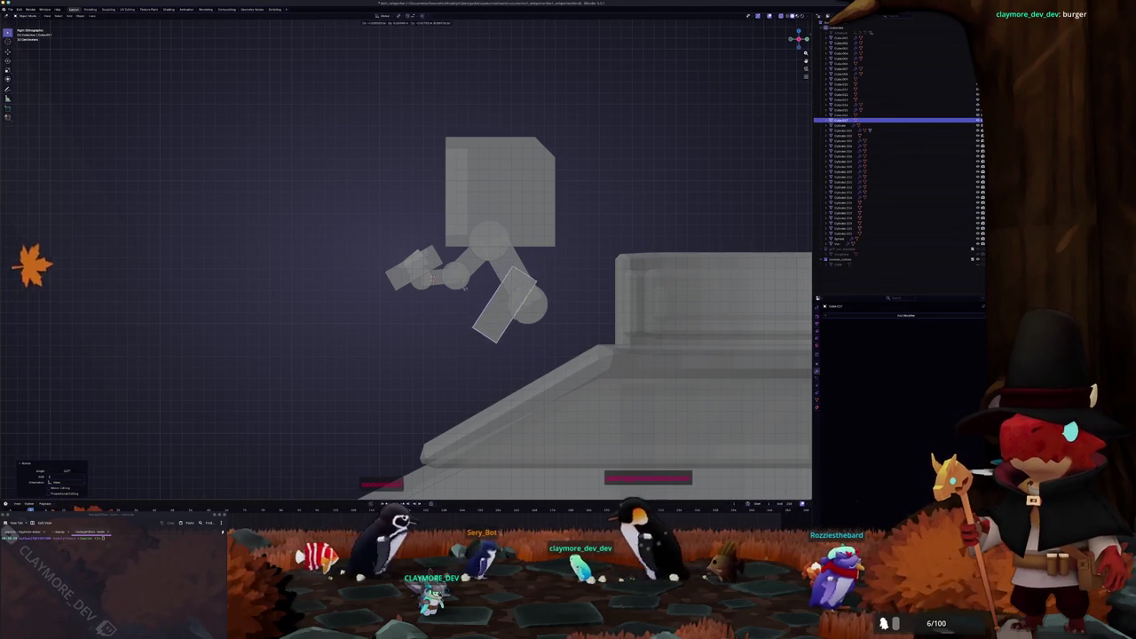
left_click(465, 288)
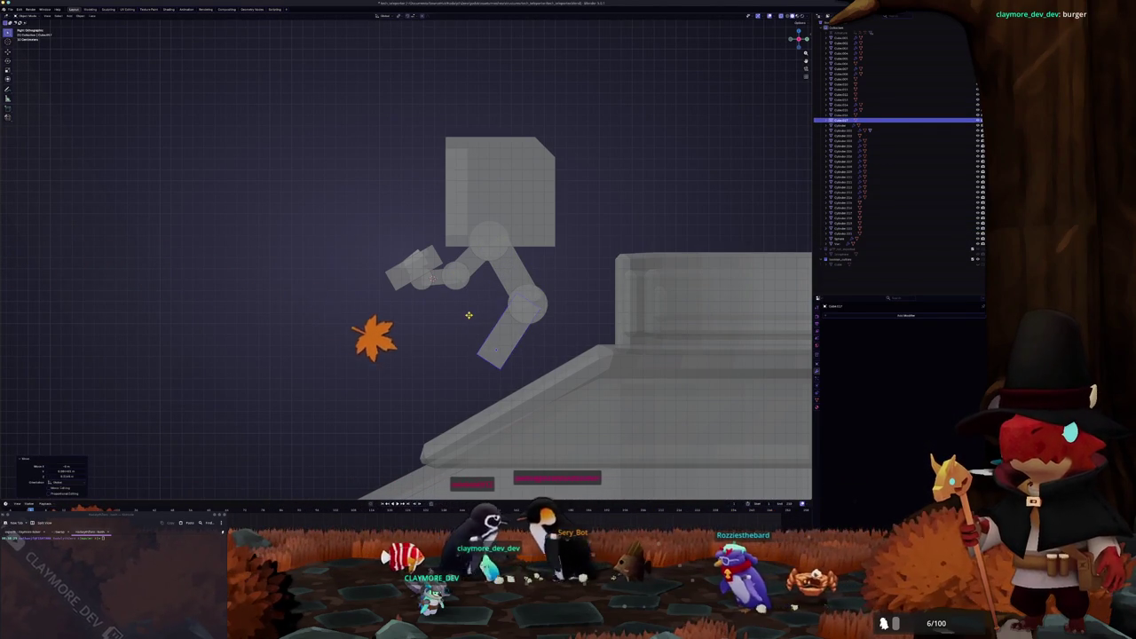
left_click_drag(572, 268, 427, 99)
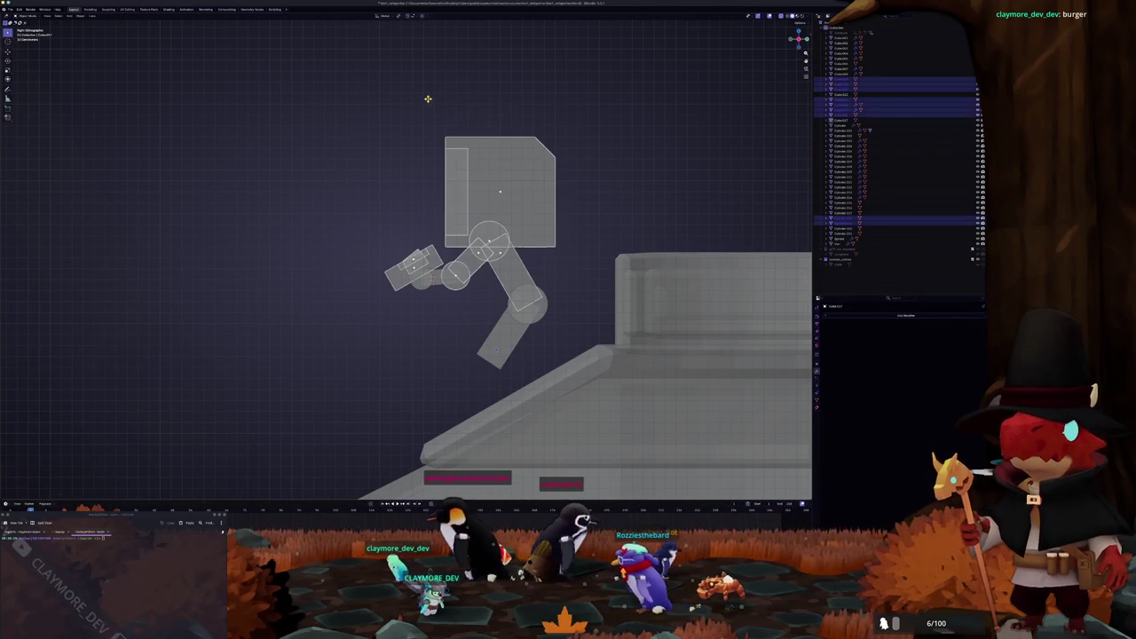
Step: Rotate the arm pieces together with the active monitor block into a tilted pose
left_click(527, 276, "shift")
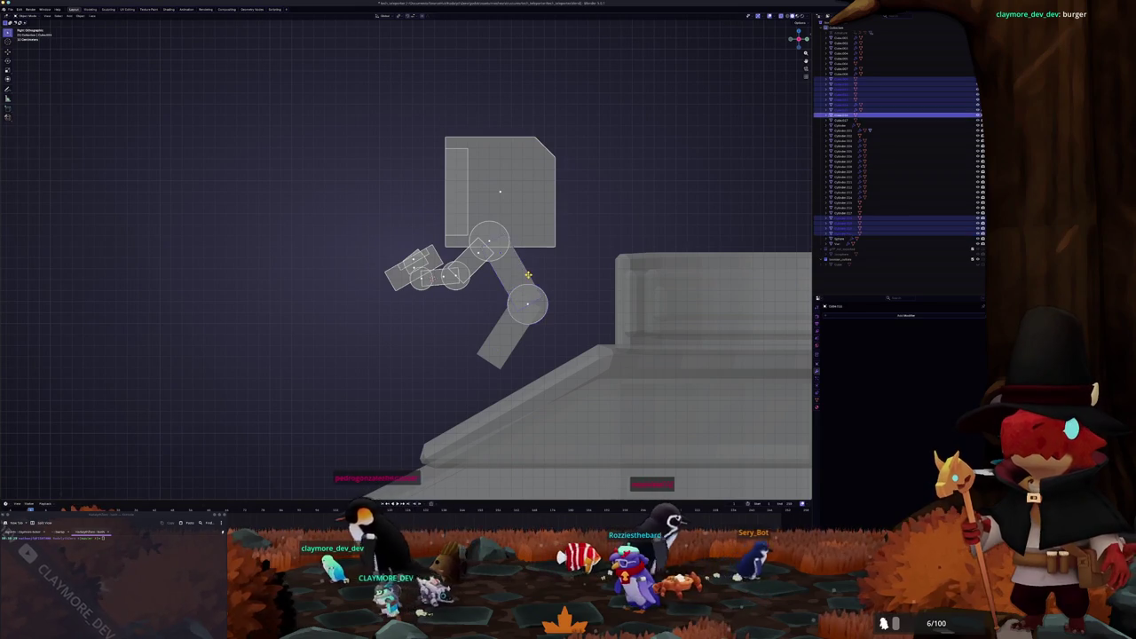
left_click(528, 275, "shift")
scroll(498, 266, "up", 2)
left_click(523, 233, "shift")
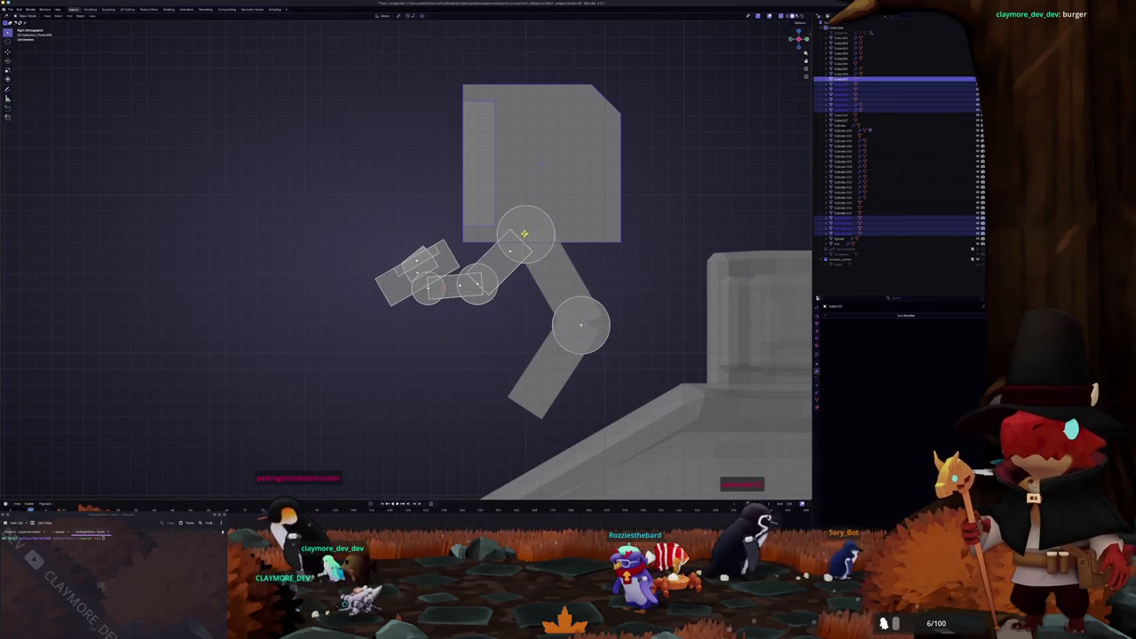
left_click(526, 234, "shift")
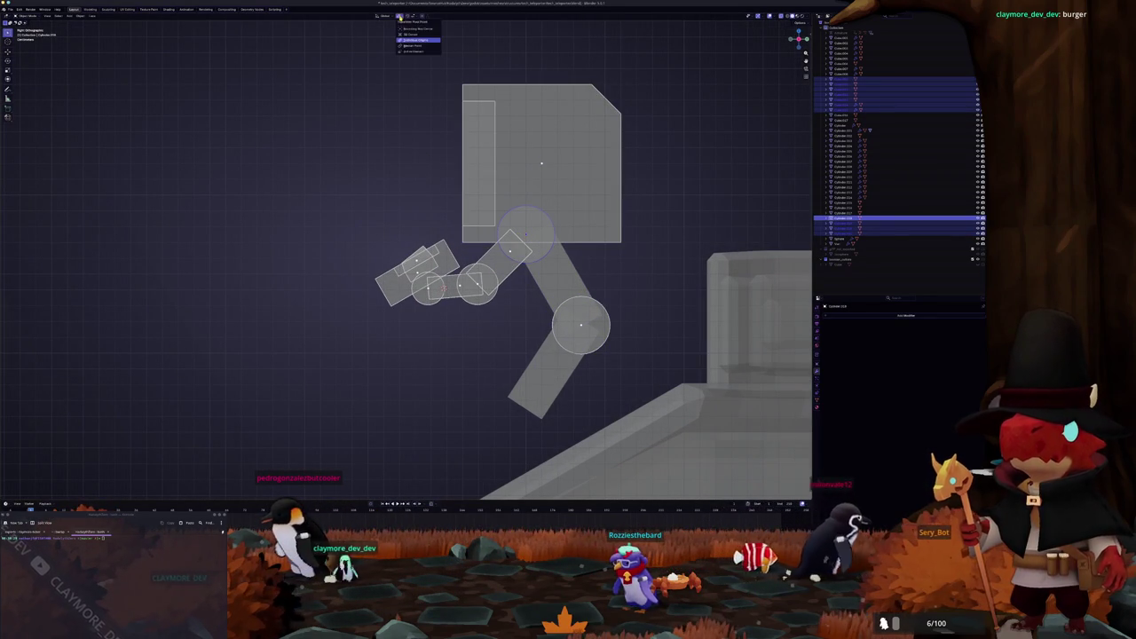
key("r")
key("Escape")
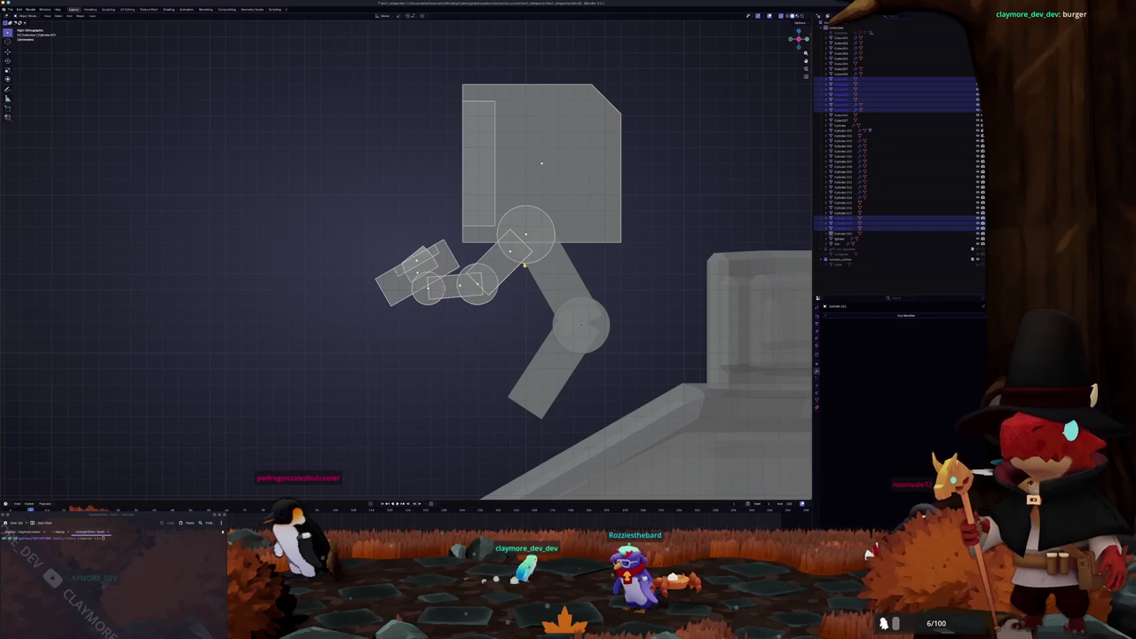
key("r")
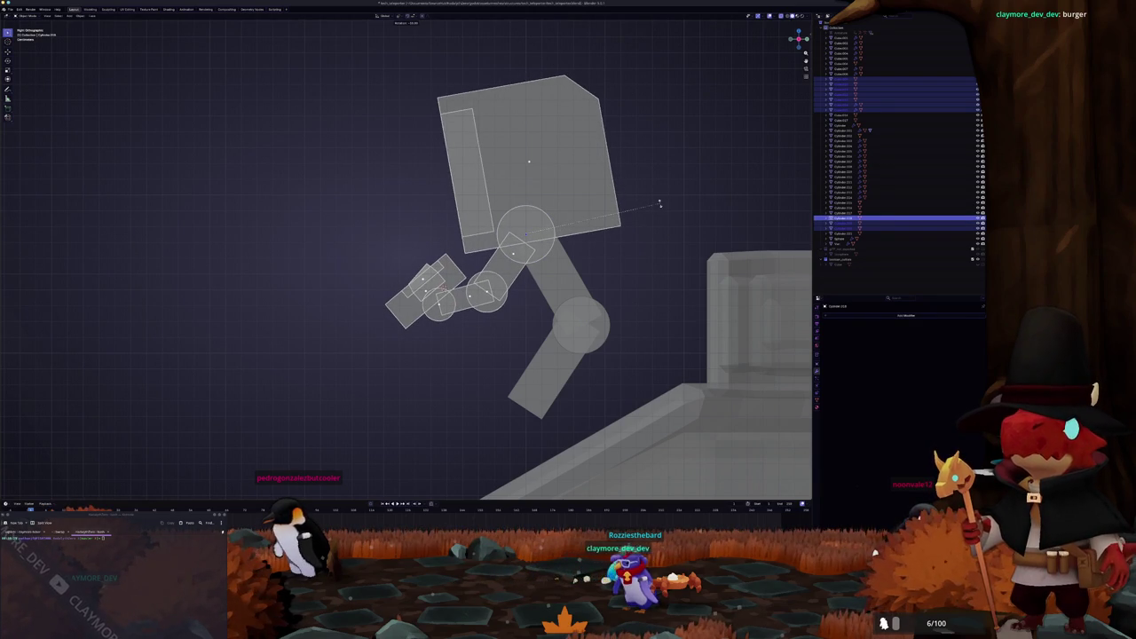
left_click(660, 203)
left_click(648, 274)
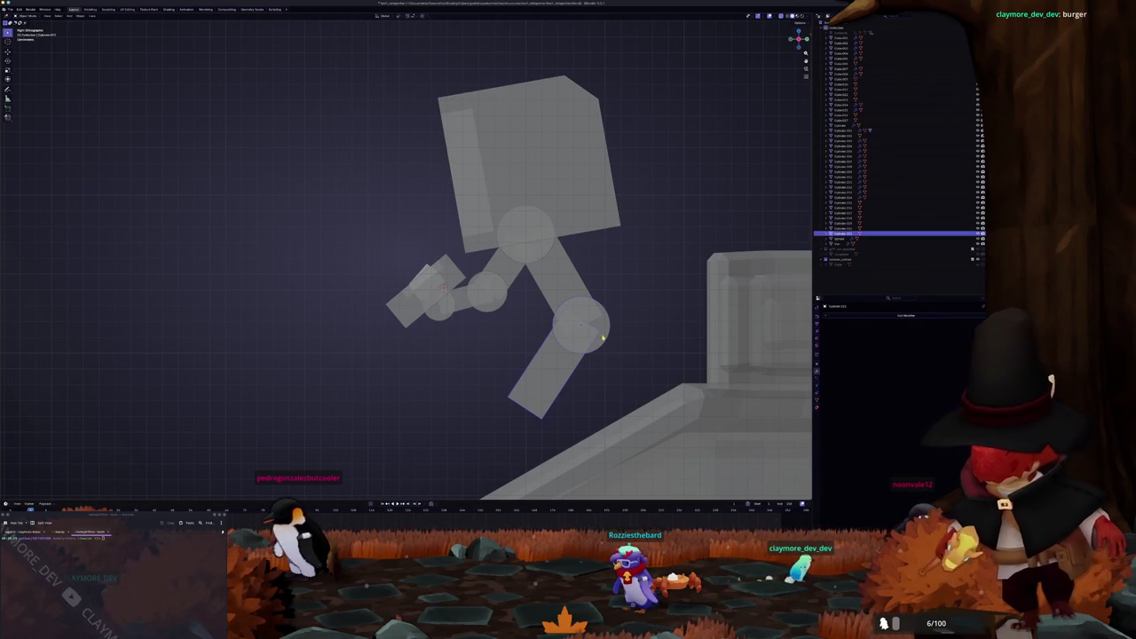
mouse_move(602, 338)
middle_mouse_down()
mouse_move(529, 371)
mouse_move(468, 334)
middle_mouse_up()
left_click(484, 324)
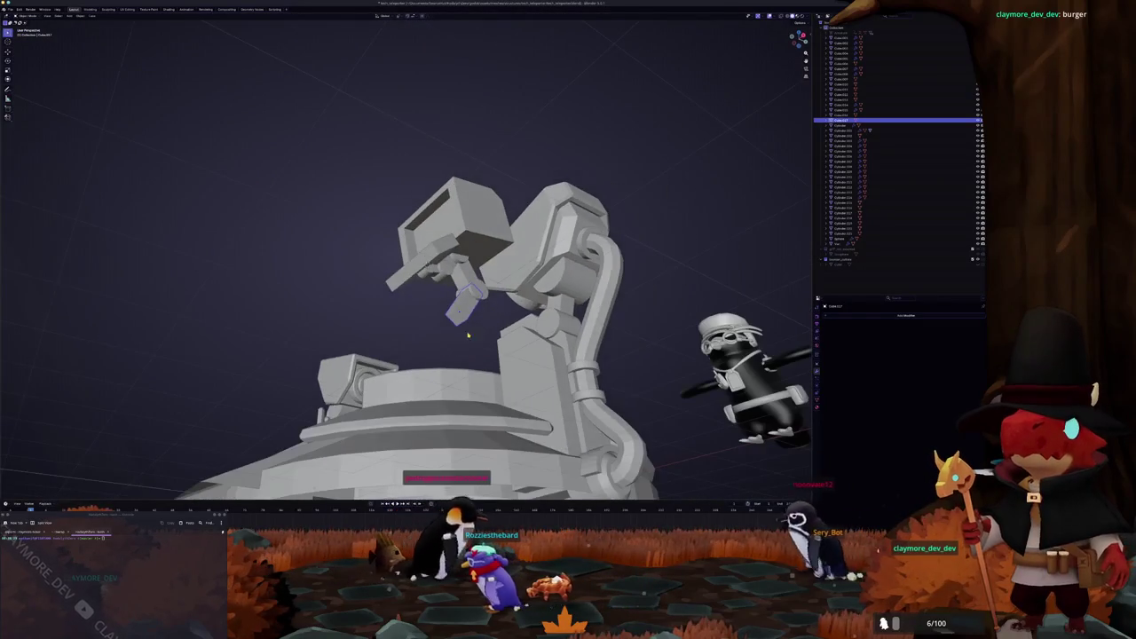
Step: Add a UV sphere and scale it down to a small size
key("Tab")
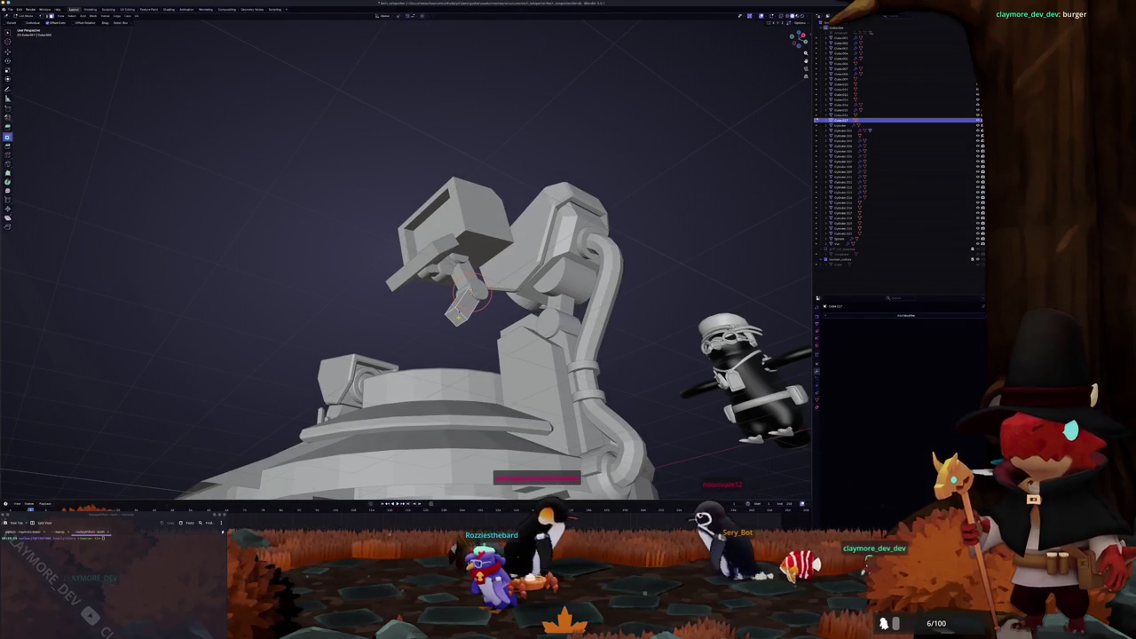
key("Tab")
key("shift+a")
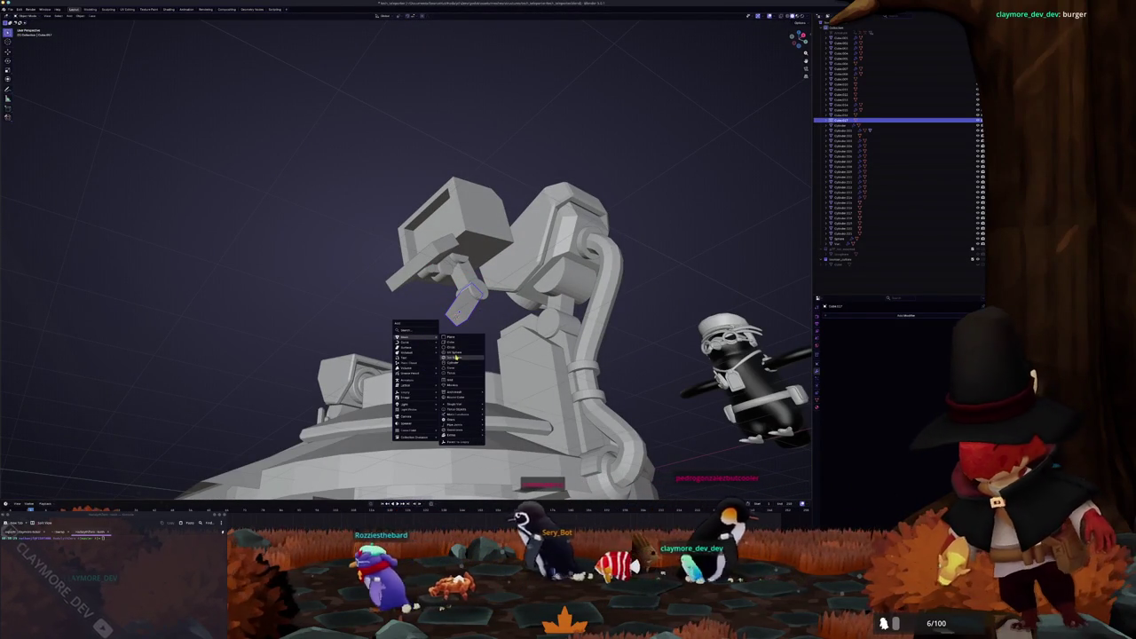
left_click(457, 354)
key("ctrl+z")
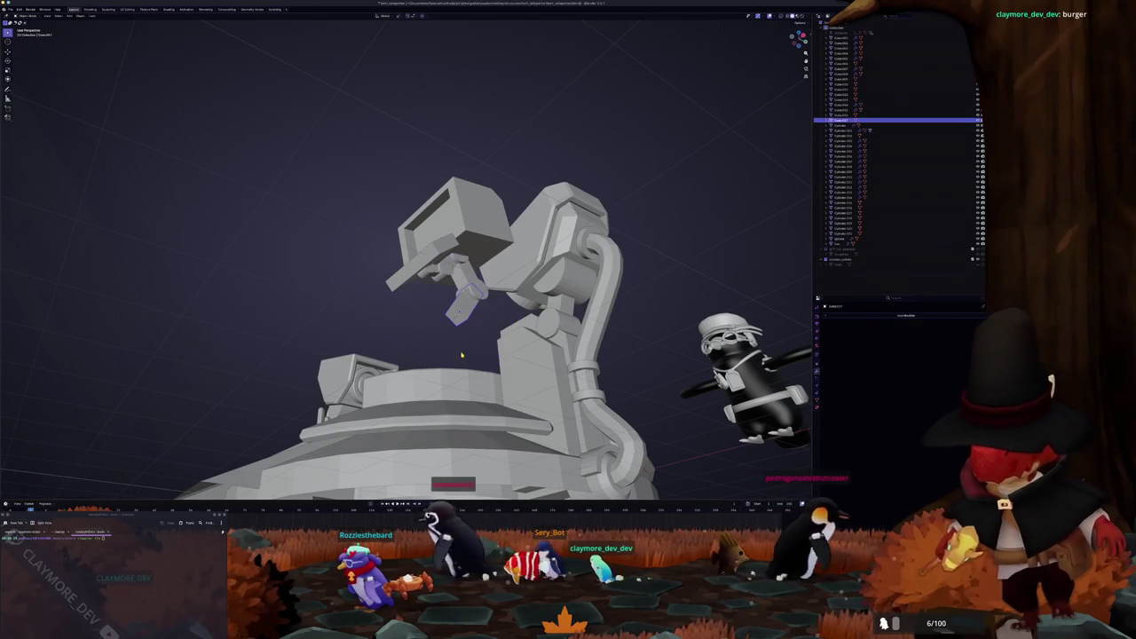
key("shift+a")
left_click(485, 369)
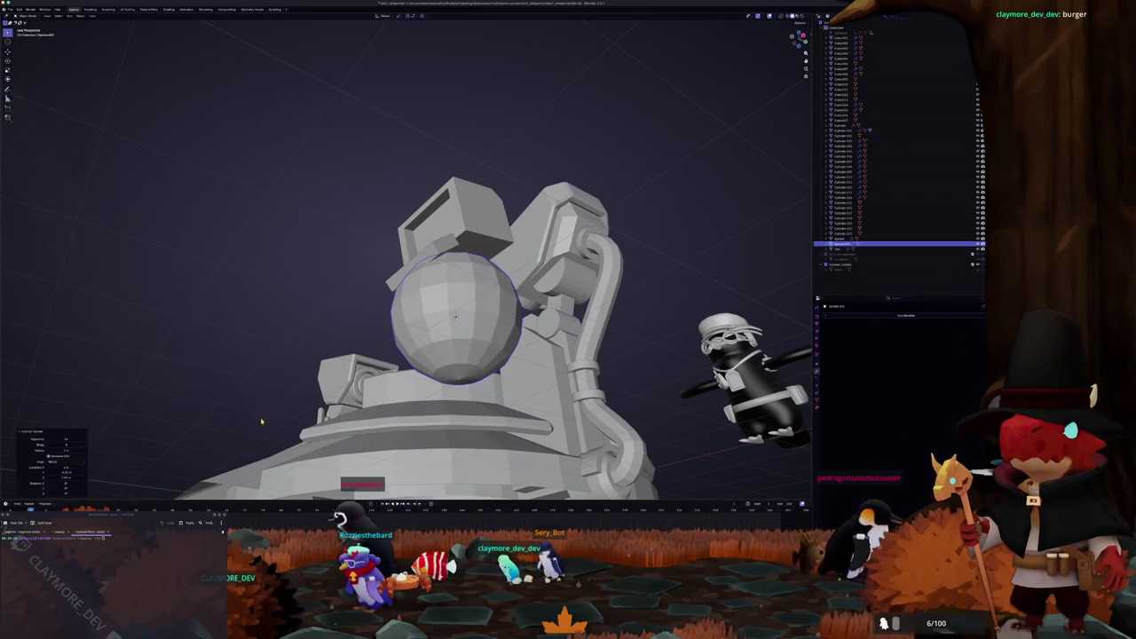
middle_click_drag(186, 436, 267, 417)
key("s")
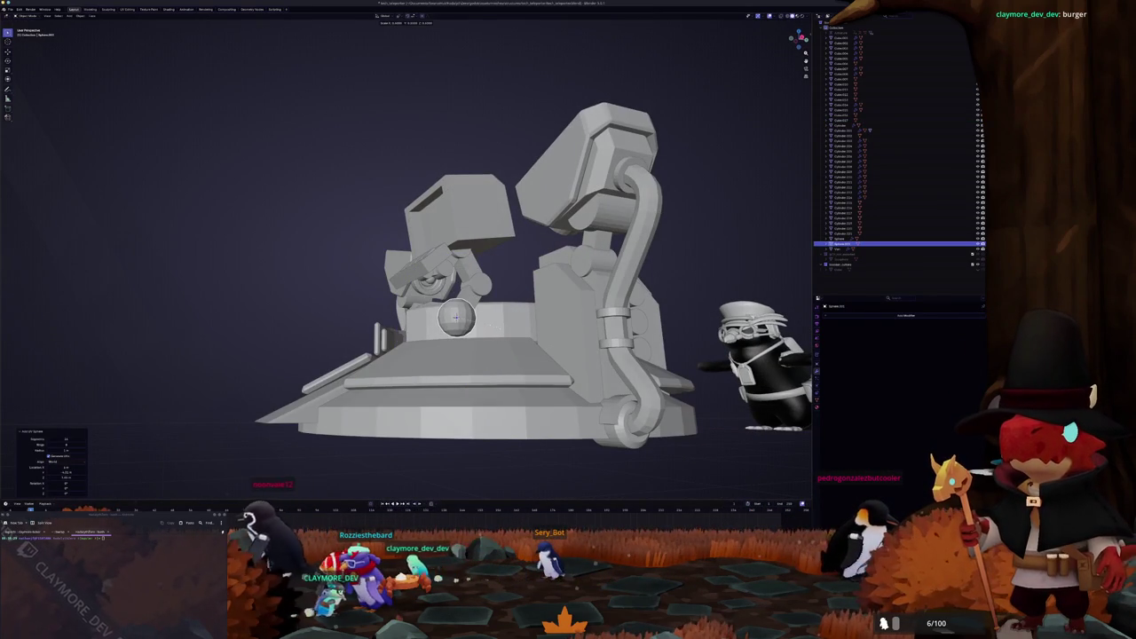
Step: Add a cylinder, scale it down, and set it lower into the platform base
key("shift+a")
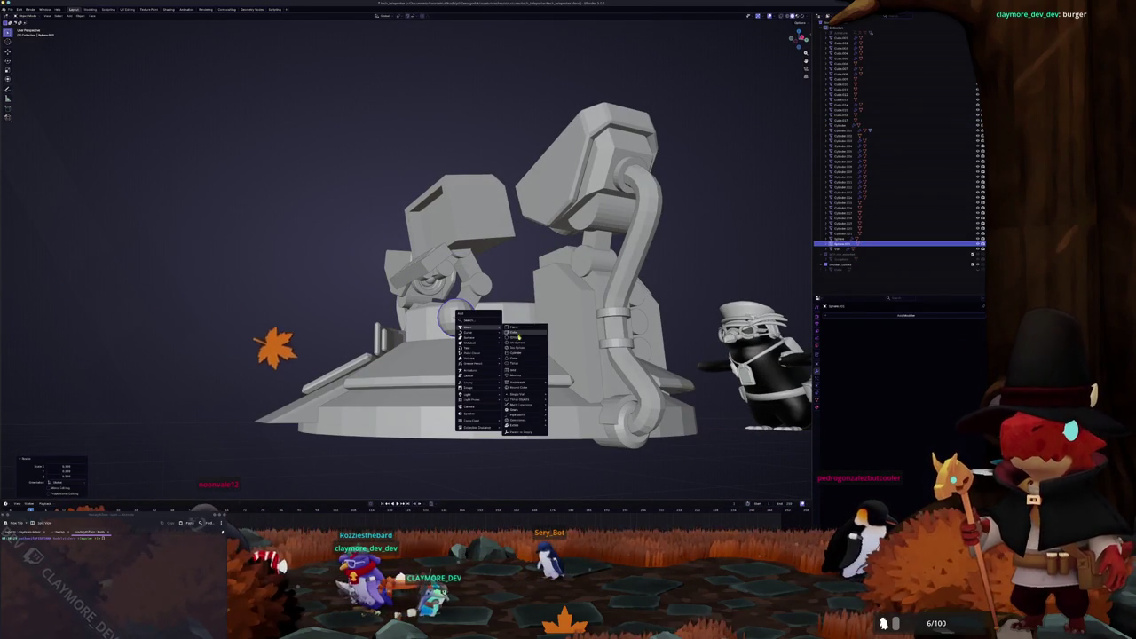
left_click(514, 353)
mouse_move(514, 354)
middle_mouse_down()
mouse_move(506, 319)
mouse_move(546, 314)
mouse_move(454, 315)
mouse_move(431, 357)
middle_mouse_up()
key("s")
left_click(505, 296)
key("Tab")
left_click(457, 332)
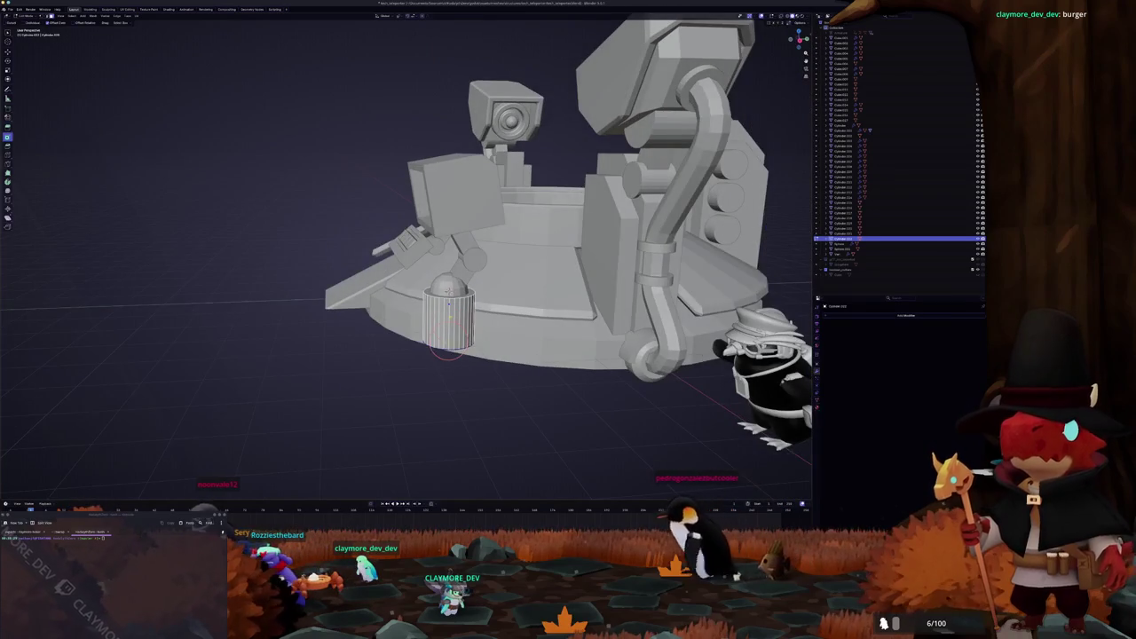
Step: Select the cylinder's ring of side faces and delete them
scroll(448, 337, "up", 5)
middle_click_drag(449, 337, 3, 262)
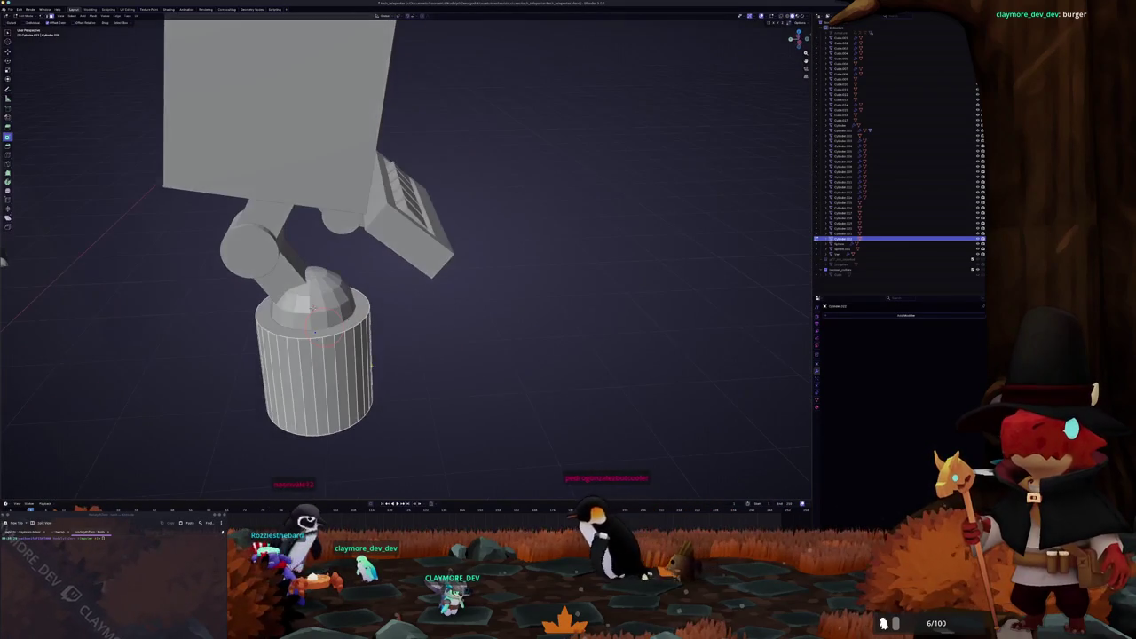
left_click(320, 373, "ctrl")
middle_click_drag(320, 373, 518, 340)
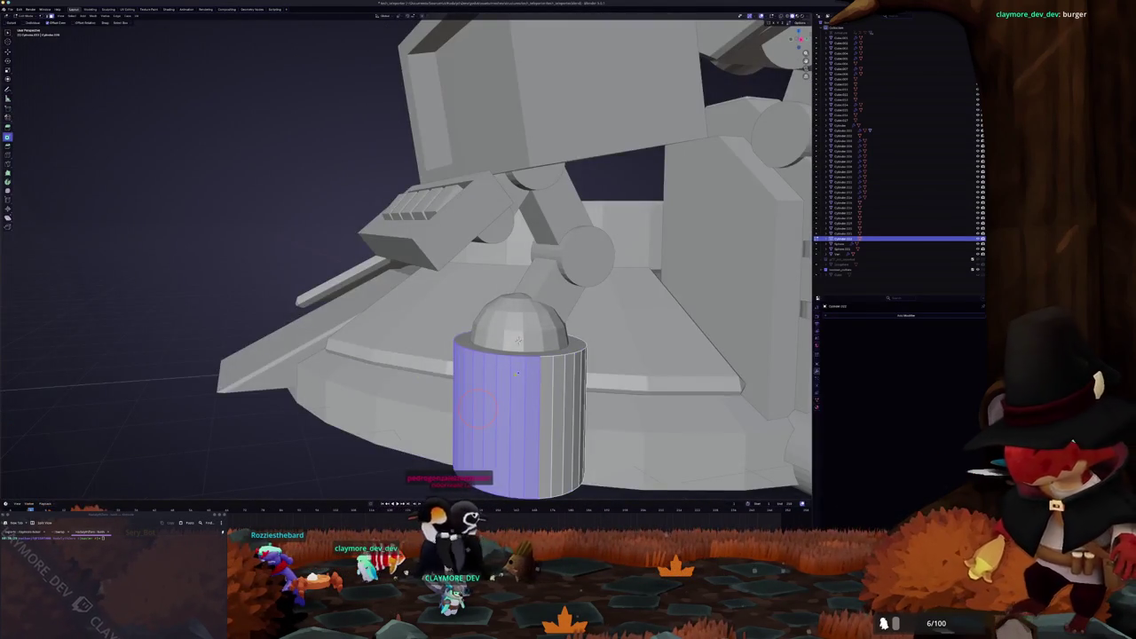
middle_click_drag(518, 340, 425, 305)
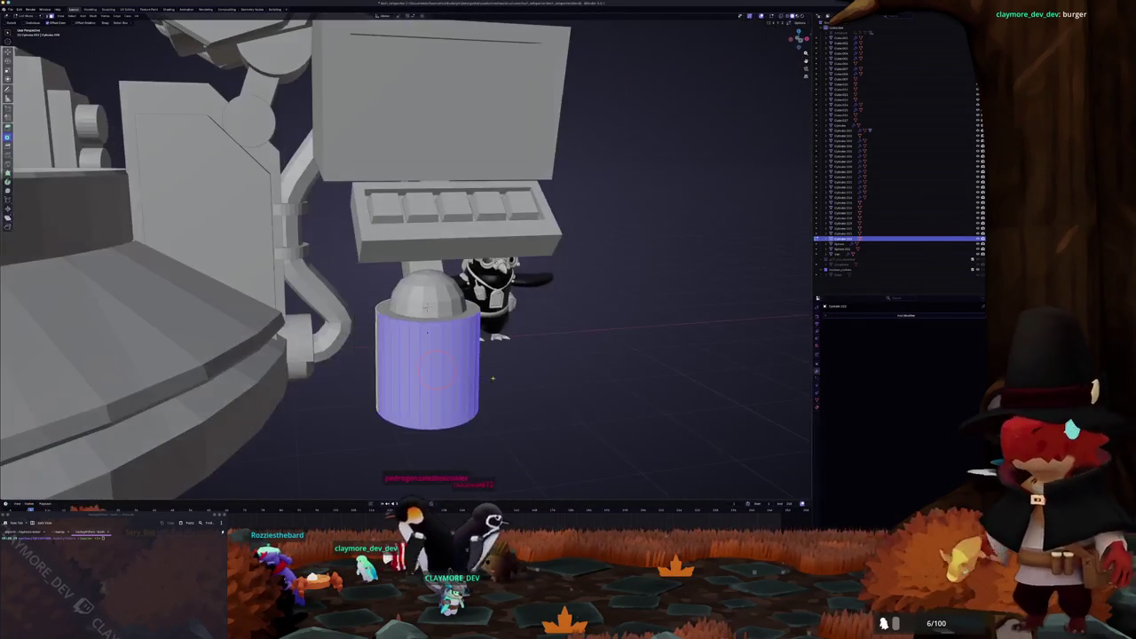
key("x")
left_click(488, 378)
Step: Select the path of edges along the cylinder's top rim
mouse_move(488, 377)
middle_mouse_down()
mouse_move(506, 355)
mouse_move(484, 327)
mouse_move(418, 320)
middle_mouse_up()
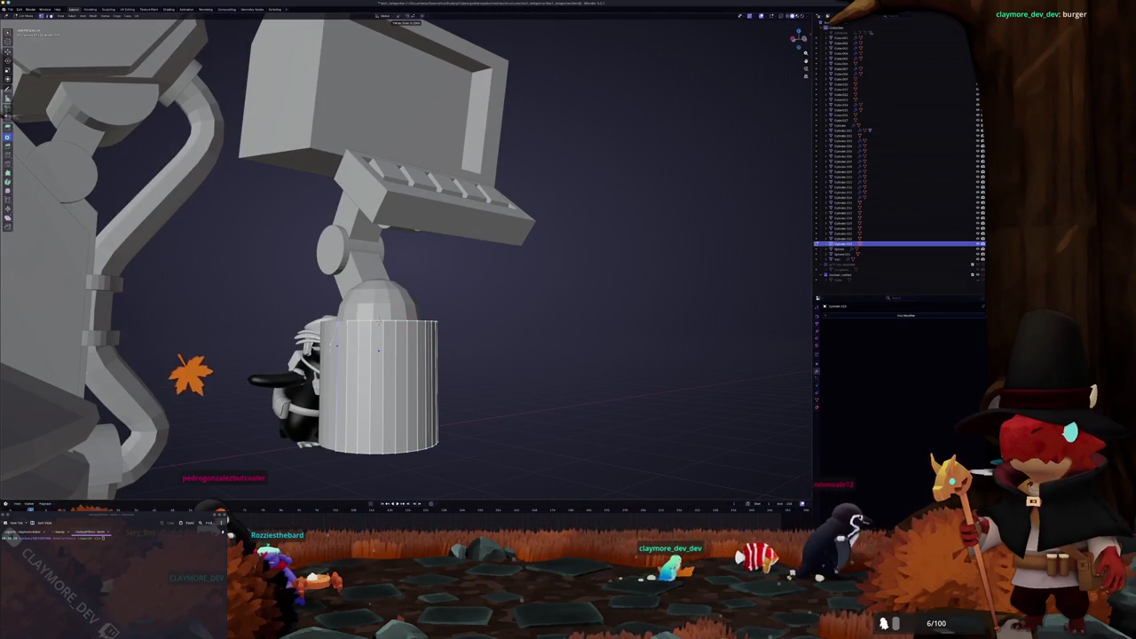
left_click(384, 366)
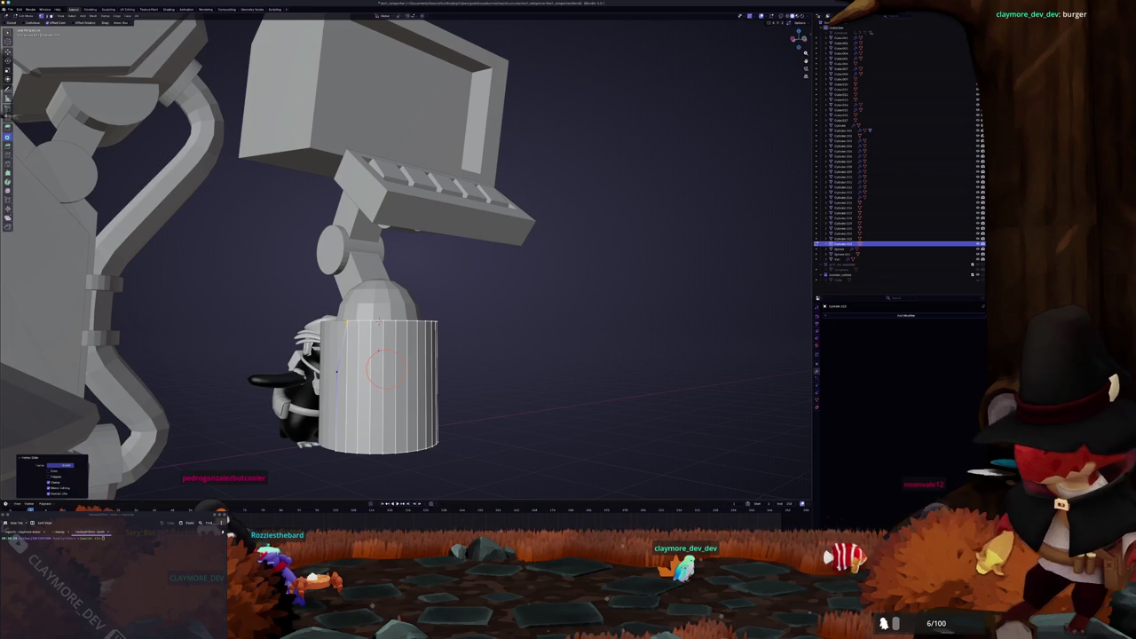
mouse_move(384, 365)
middle_mouse_down()
mouse_move(421, 316)
mouse_move(425, 327)
mouse_move(497, 322)
mouse_move(390, 306)
mouse_move(537, 323)
middle_mouse_up()
left_click(407, 323, "ctrl")
Step: Raise the cylinder's rim vertices with several Z-axis moves
scroll(537, 323, "up", 3)
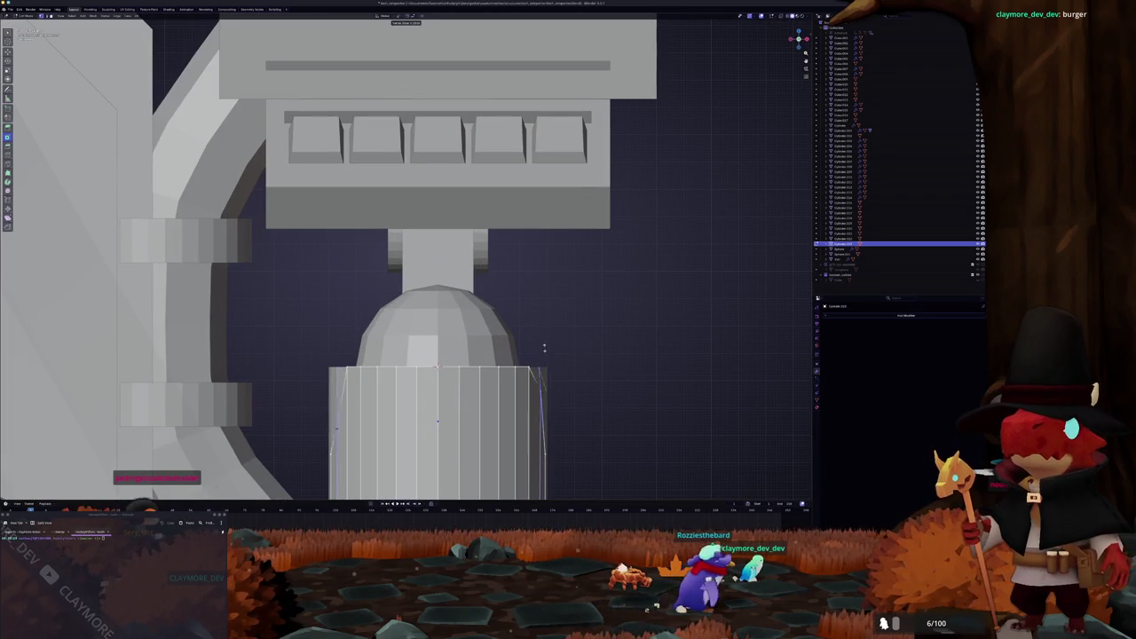
key("g")
key("z")
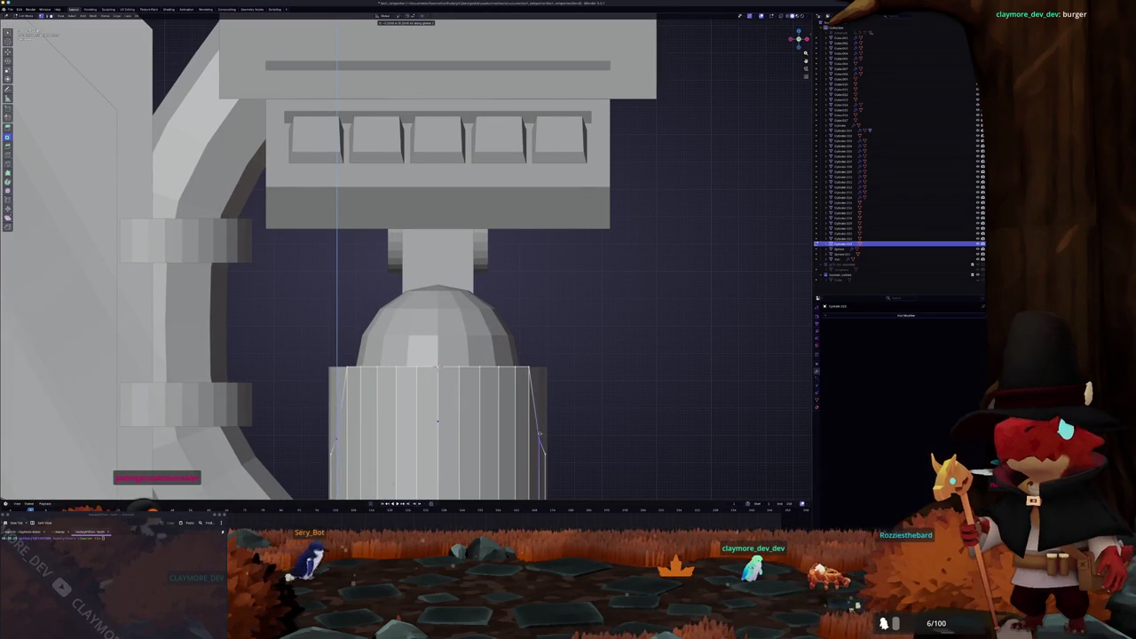
left_click(539, 430)
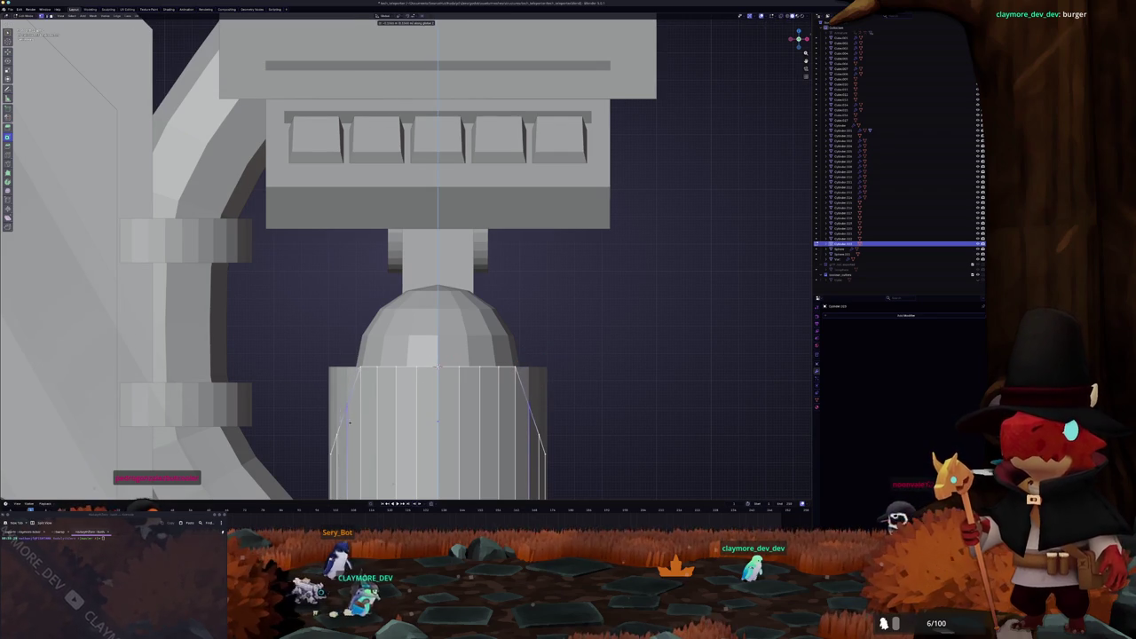
left_click(349, 426)
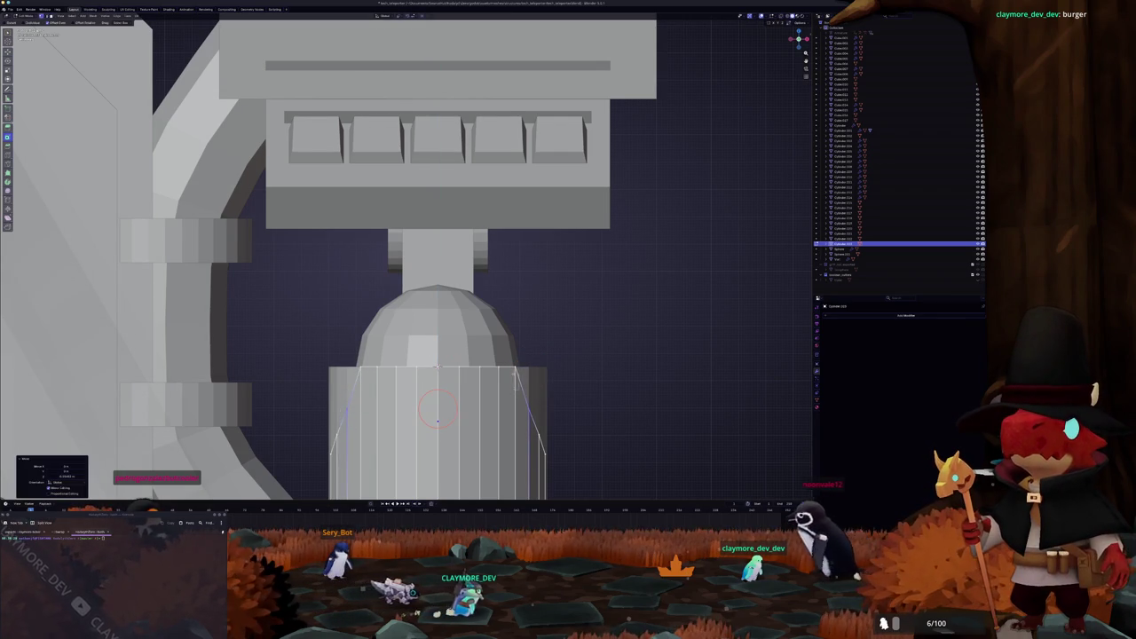
key("g")
key("z")
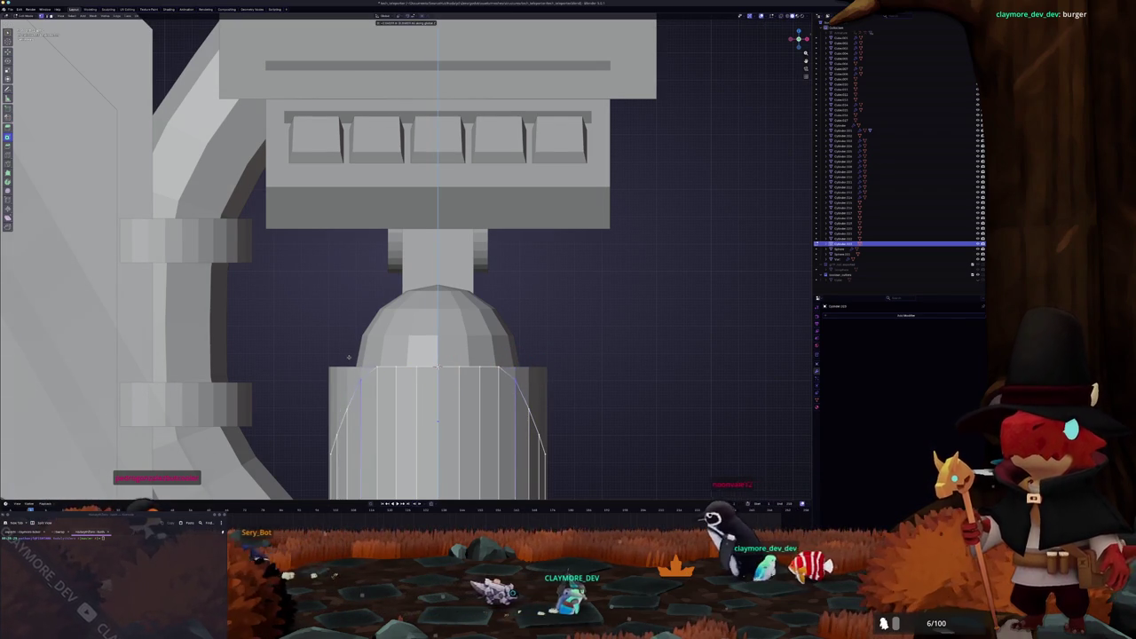
left_click(349, 357)
right_click(500, 364, "shift")
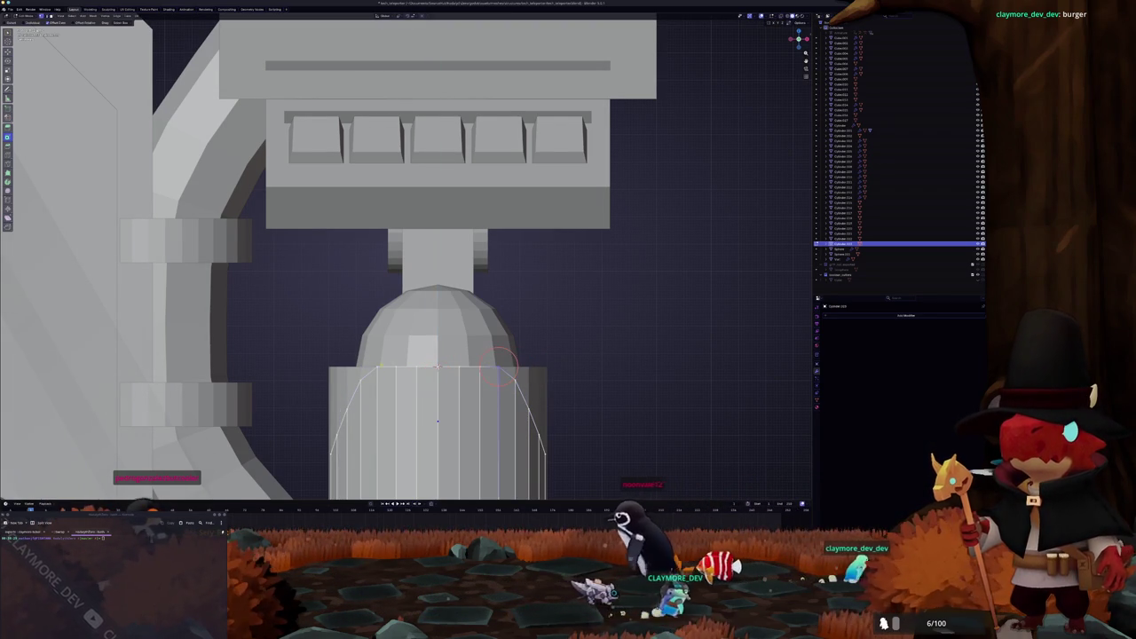
key("g")
key("z")
left_click(387, 369)
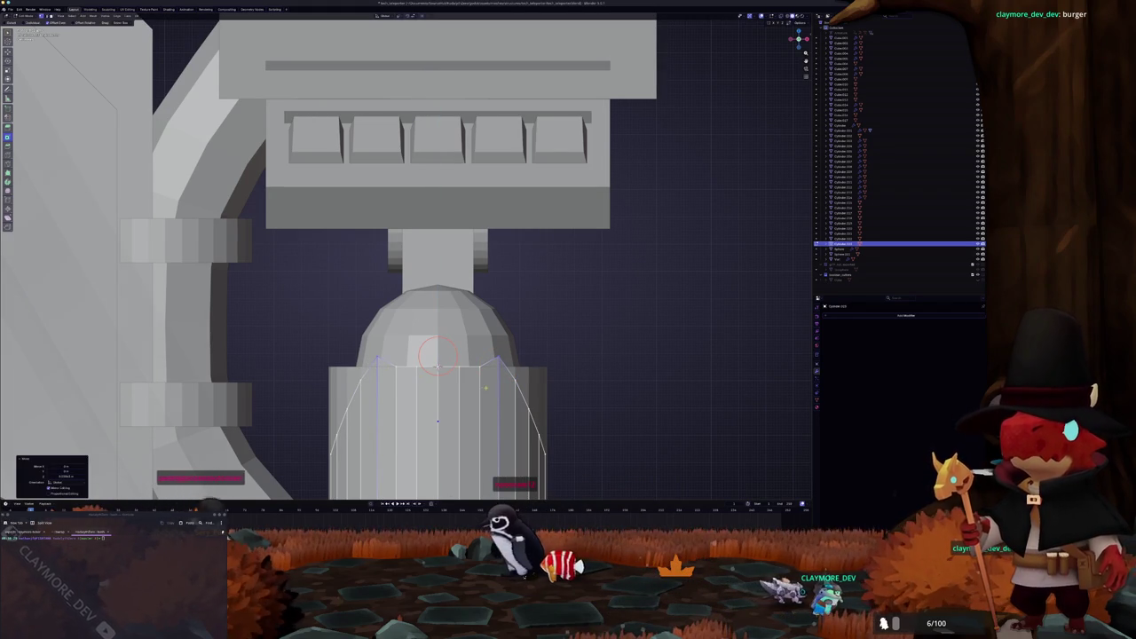
Step: Extrude the rim upward along Z and shift the cylinder's selected side along X
key("e")
key("z")
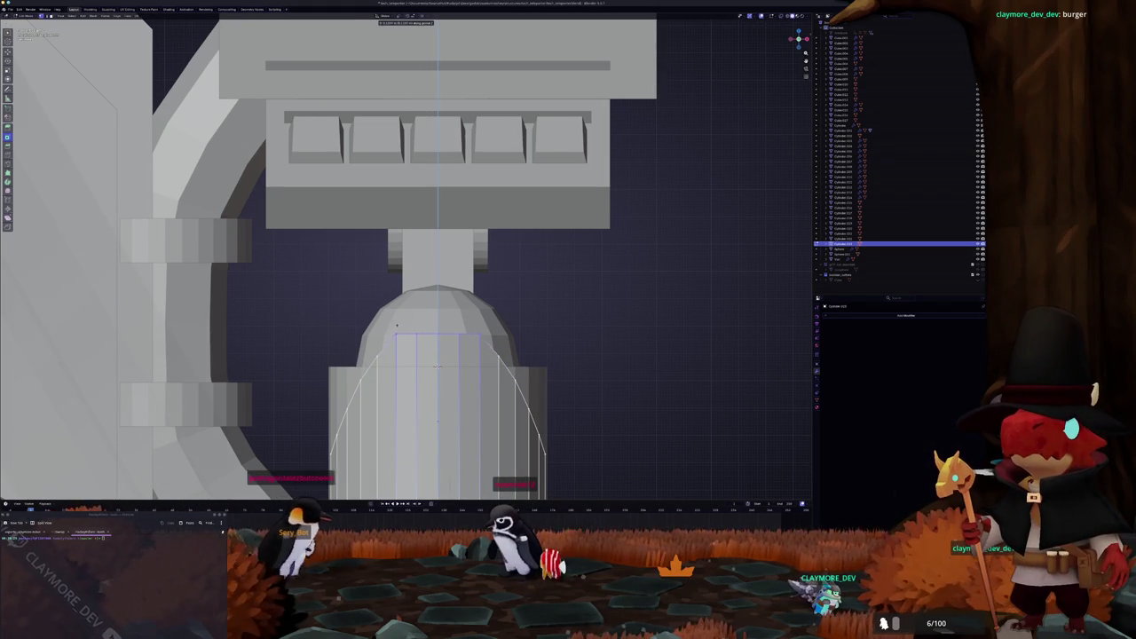
left_click(396, 326)
middle_click_drag(397, 326, 472, 327)
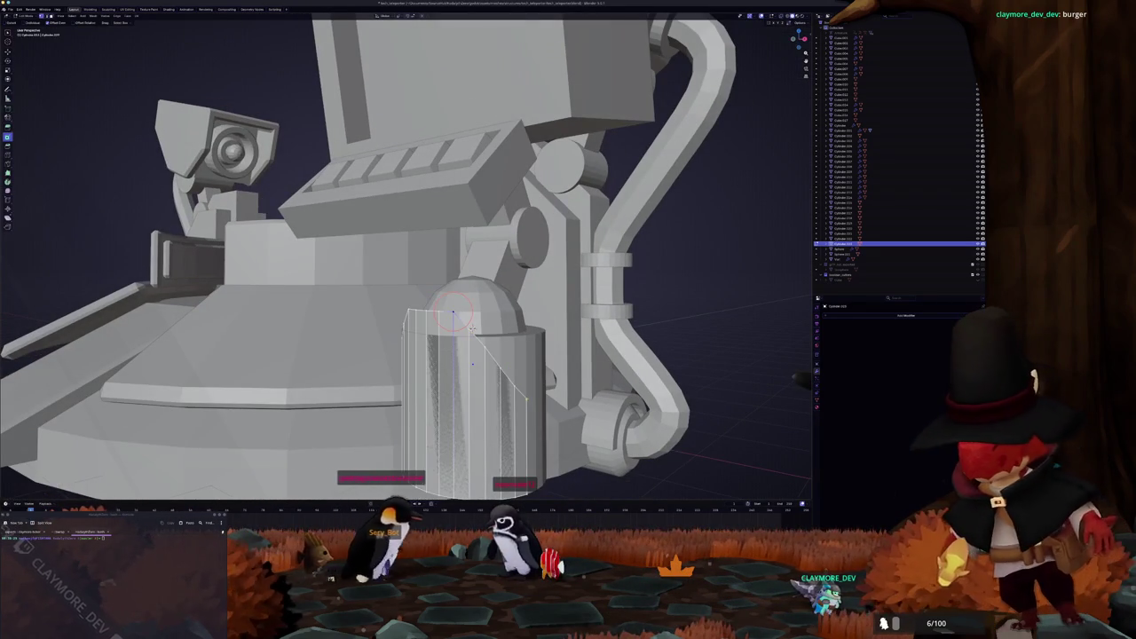
middle_click_drag(472, 328, 475, 315)
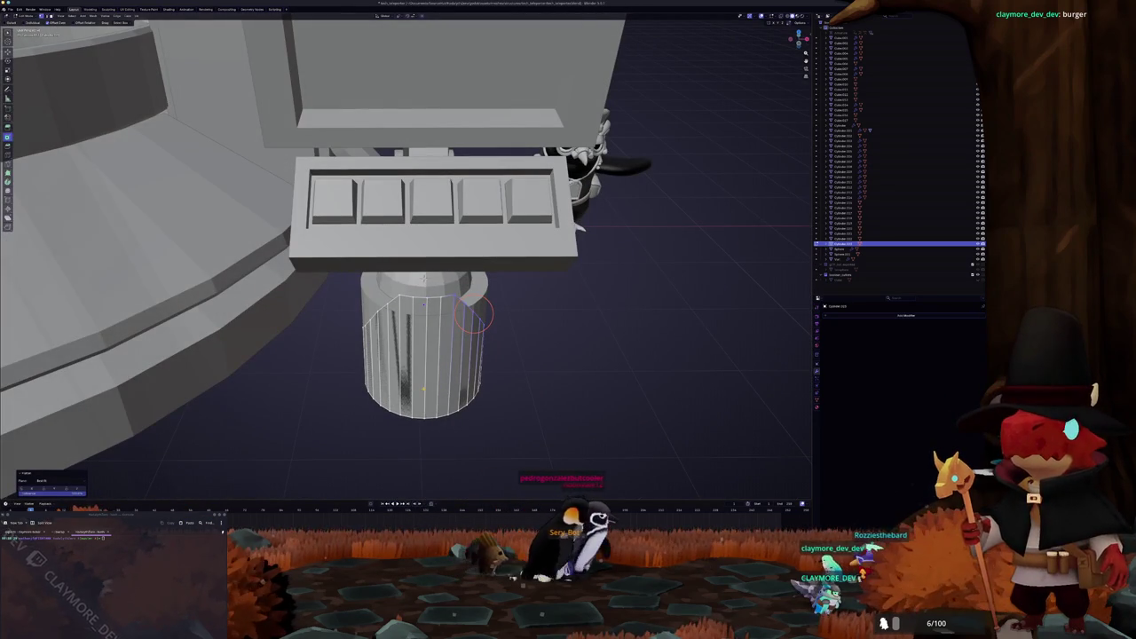
key("g")
key("x")
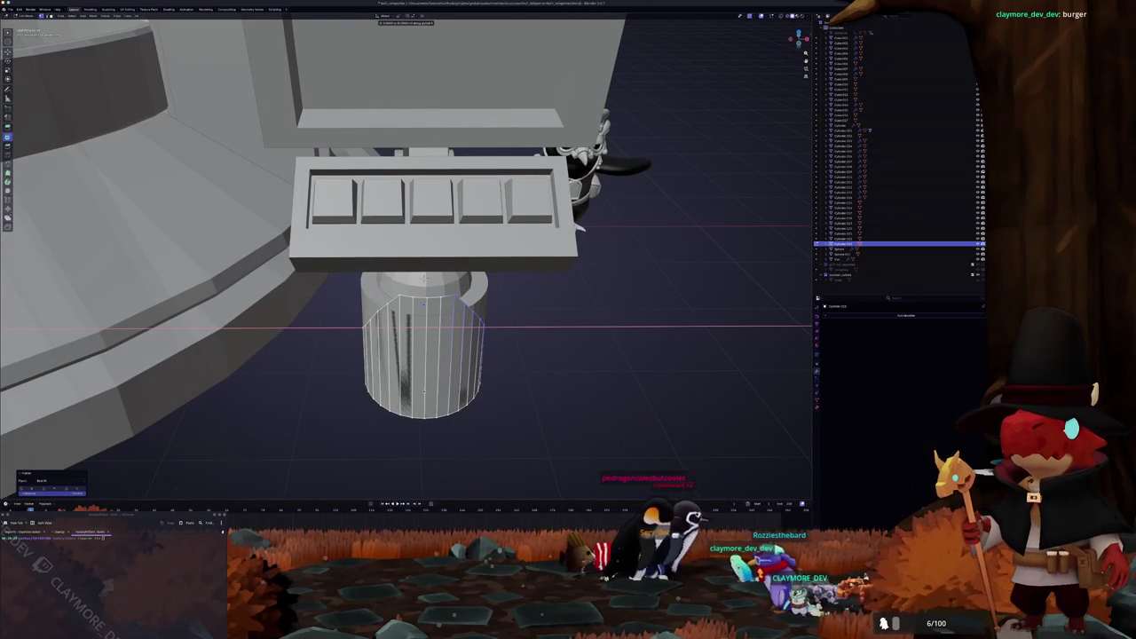
left_click(473, 315)
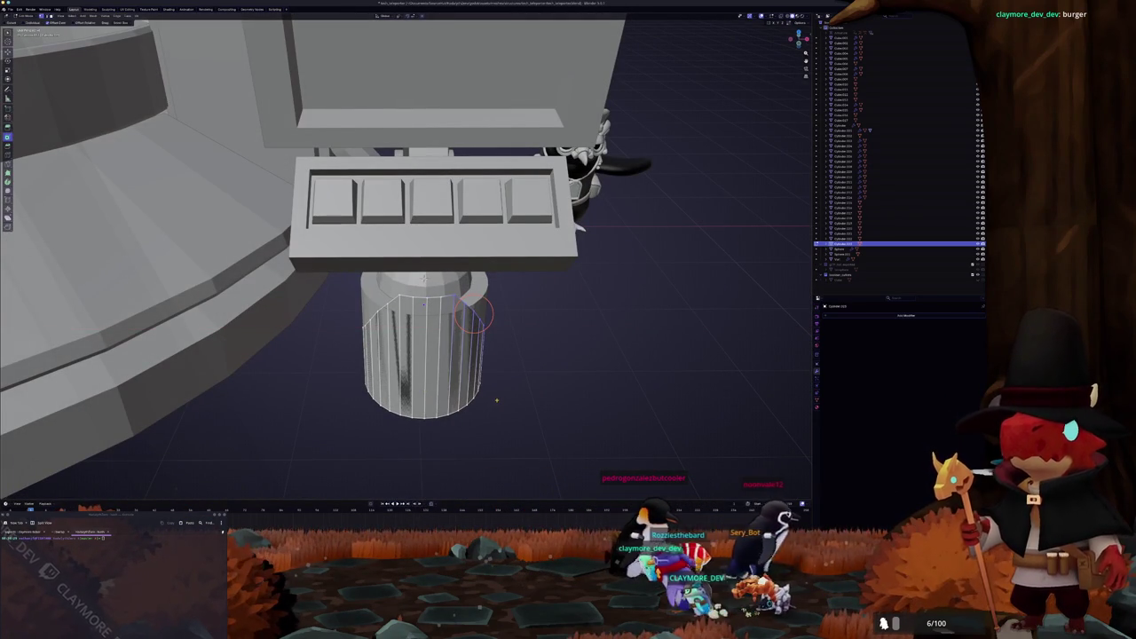
key("Tab")
Step: Select the faces on the cylinder's left side to open the shell
mouse_move(497, 400)
middle_mouse_down()
mouse_move(533, 373)
mouse_move(497, 391)
middle_mouse_up()
middle_click_drag(435, 324, 434, 311)
key("Tab")
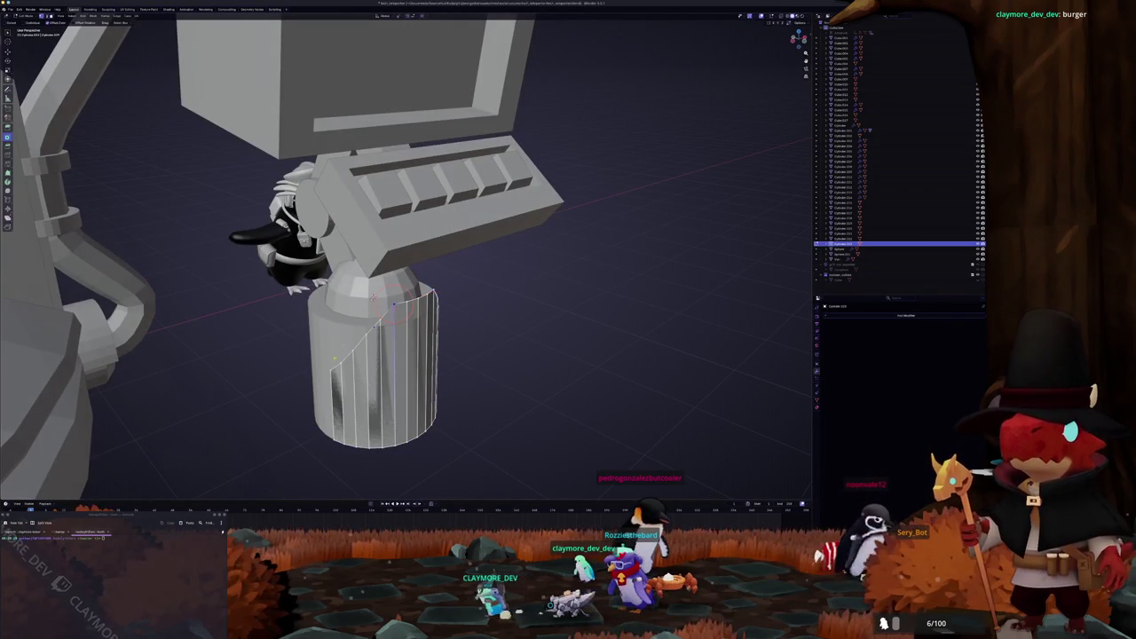
left_click(359, 345)
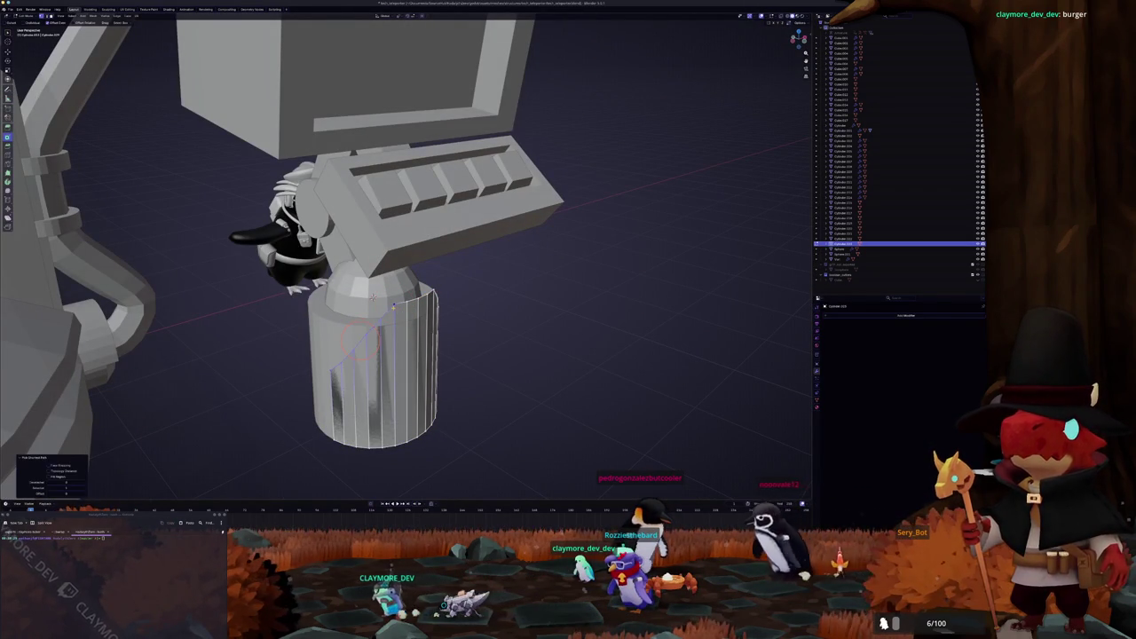
key("Tab")
middle_click_drag(441, 346, 435, 380)
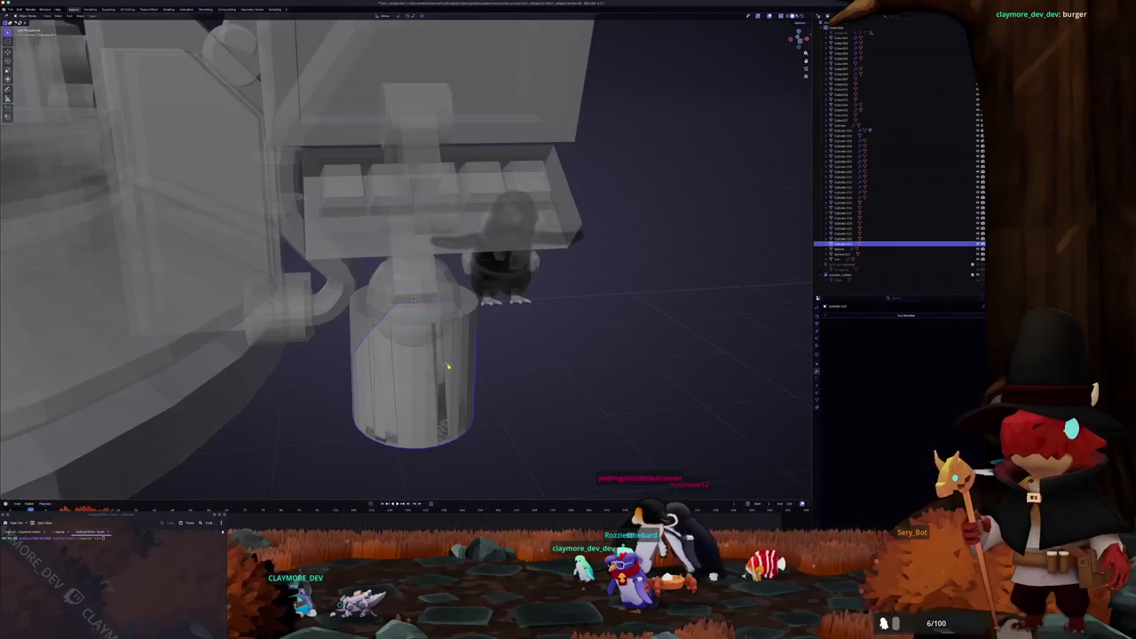
Step: Add a Solidify modifier to the shell and apply its transforms with Ctrl+A
left_click(839, 323)
left_click(888, 408)
key("ctrl+a")
left_click(717, 337)
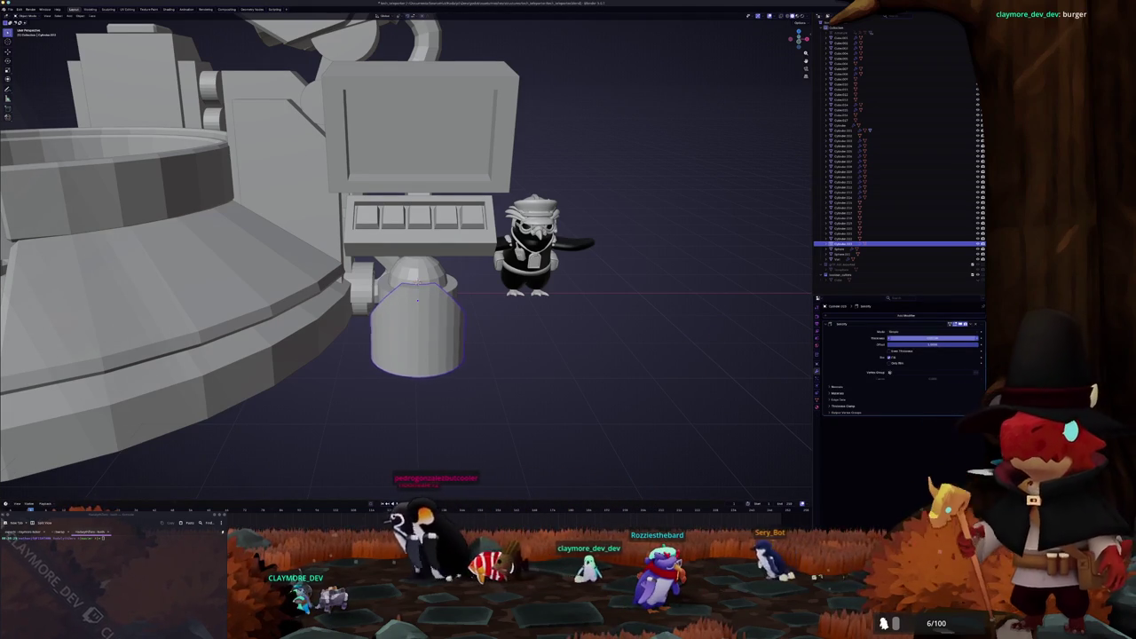
Step: Rotate the curved shell around the Z axis so its opening faces elsewhere
mouse_move(416, 302)
middle_mouse_down()
mouse_move(441, 354)
mouse_move(546, 343)
middle_mouse_up()
key("r")
key("z")
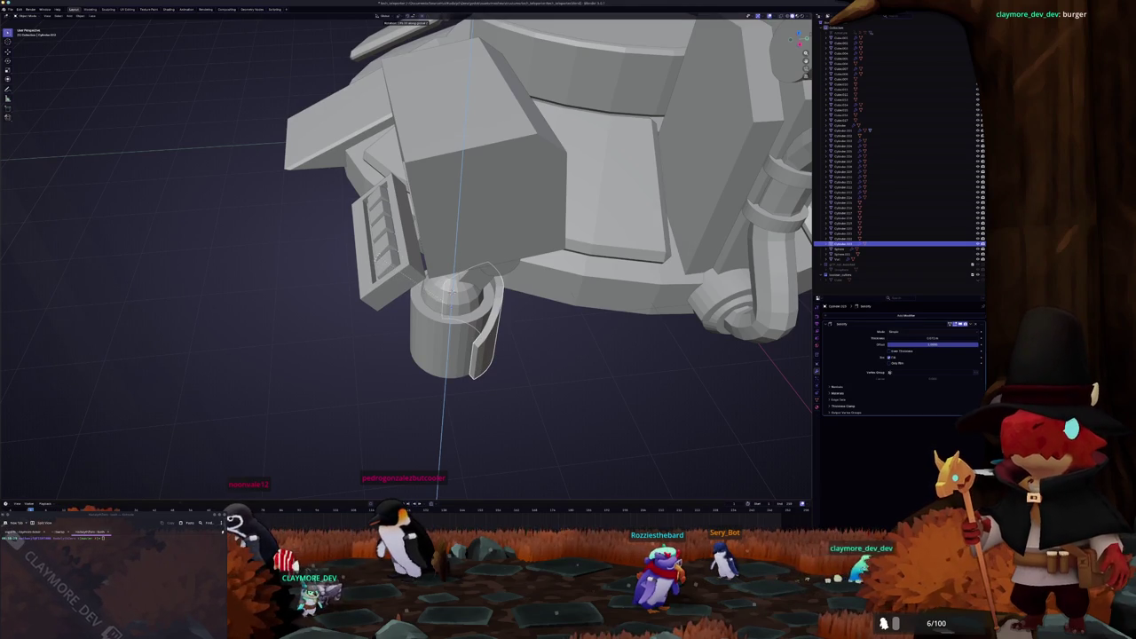
left_click(395, 248)
mouse_move(395, 248)
middle_mouse_down()
mouse_move(350, 284)
mouse_move(435, 307)
mouse_move(431, 329)
mouse_move(426, 266)
middle_mouse_up()
Step: Check the shell in Front view, then return to Object Mode with X-ray off
key("Tab")
key("KP_1")
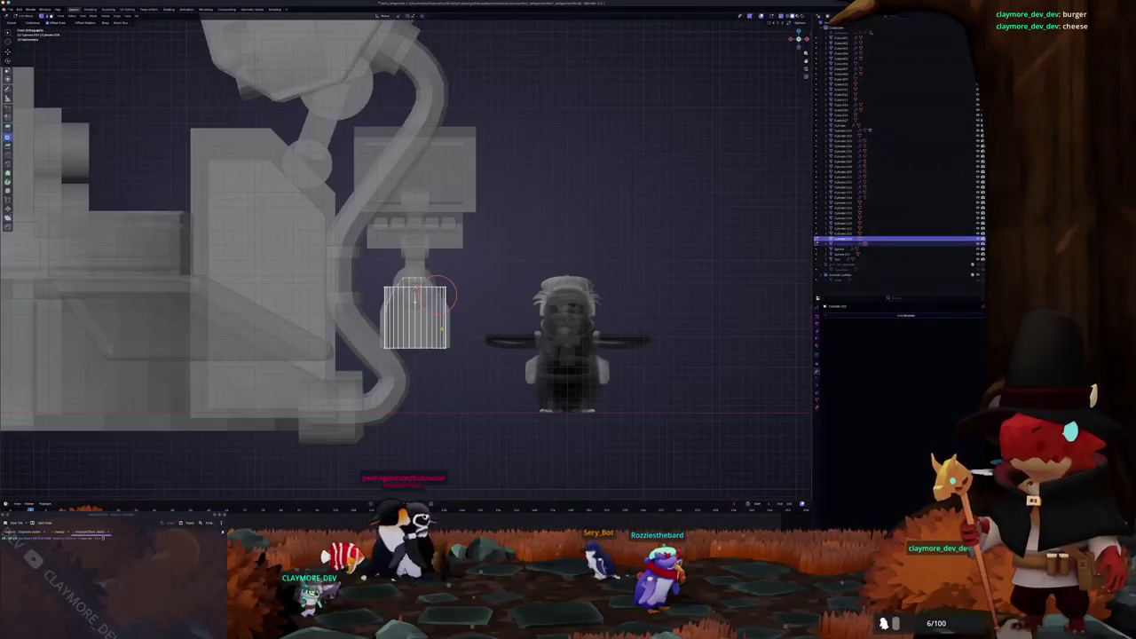
key("Tab")
key("alt+z")
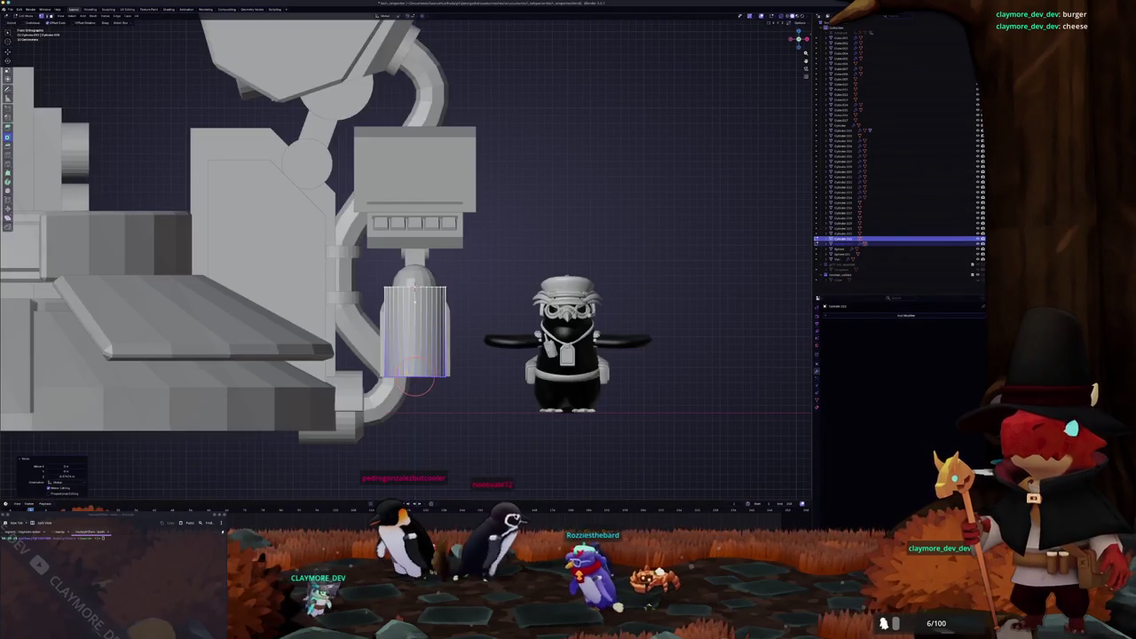
middle_click_drag(350, 380, 441, 298)
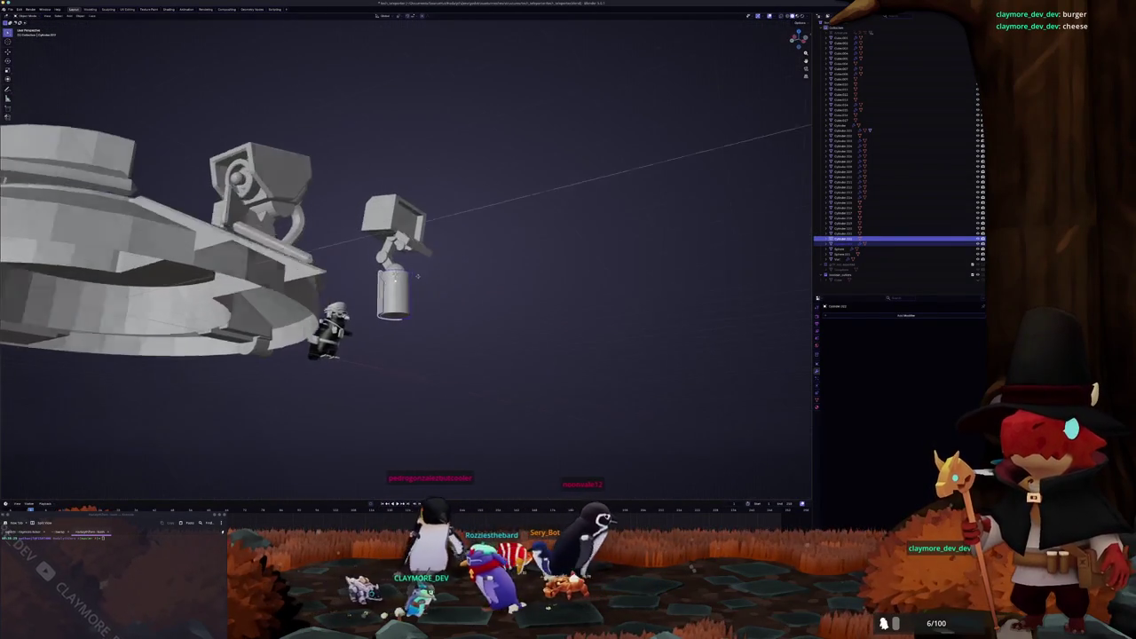
Step: Box-select the console arm parts, rotate them in Top view, and move them toward the ring
left_click_drag(439, 293, 362, 165)
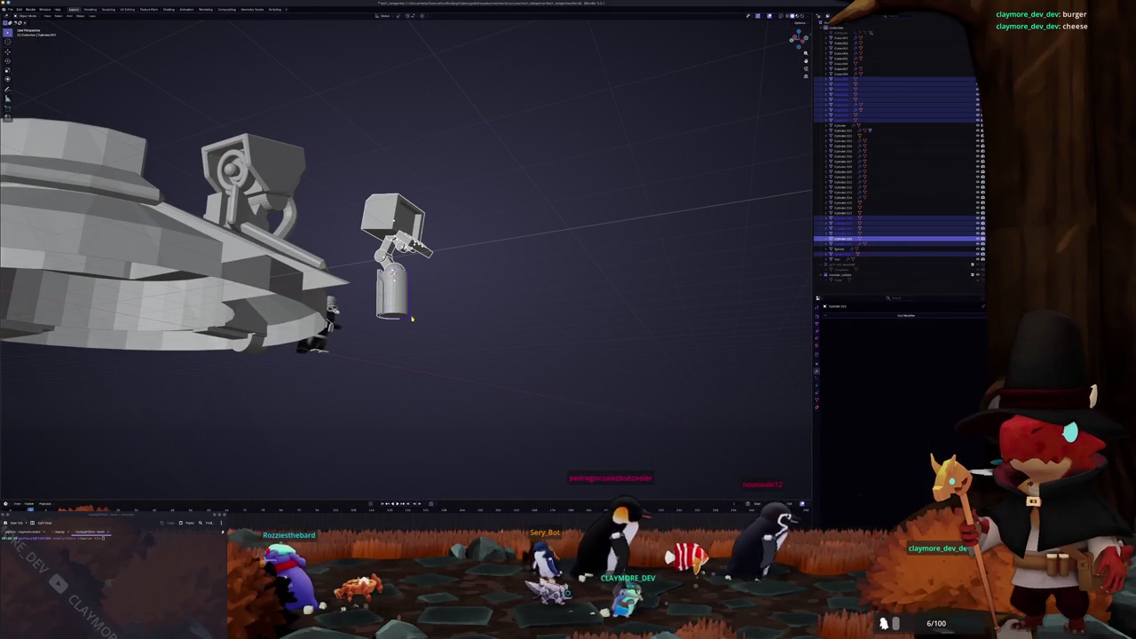
key("KP_7")
key("r")
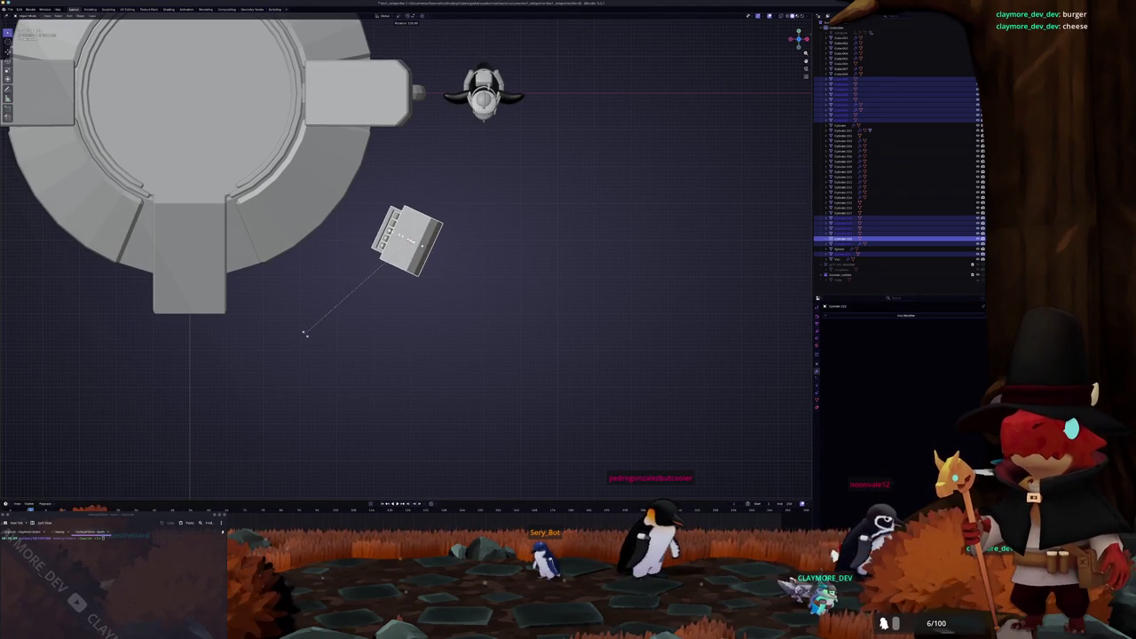
key("Escape")
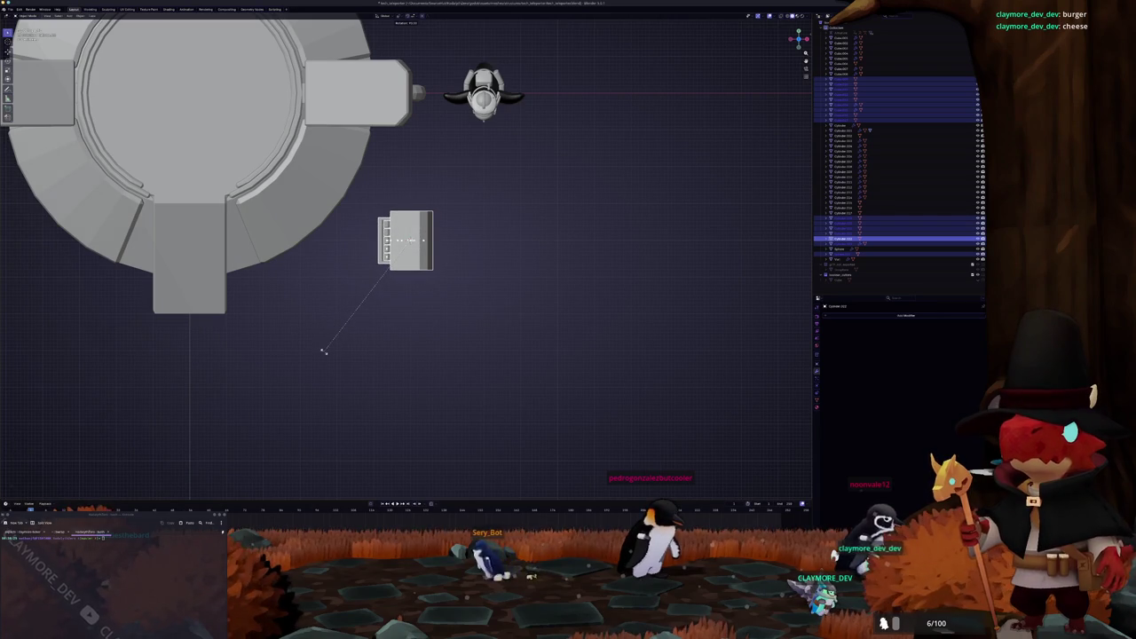
left_click(324, 352)
key("r")
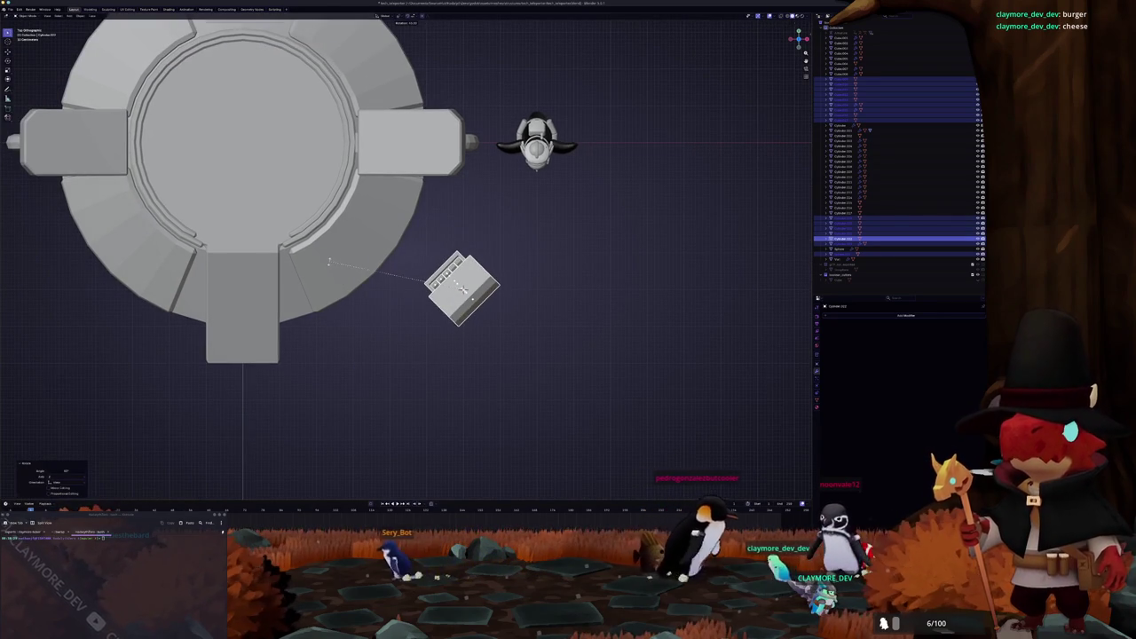
key("g")
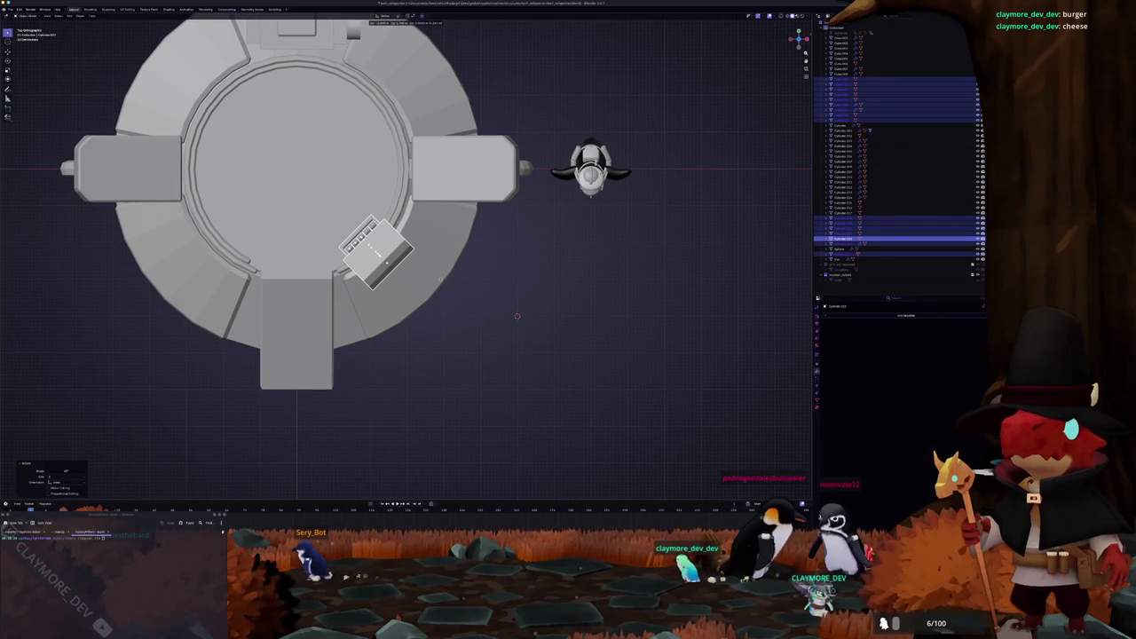
middle_click_drag(518, 316, 473, 252)
key("z")
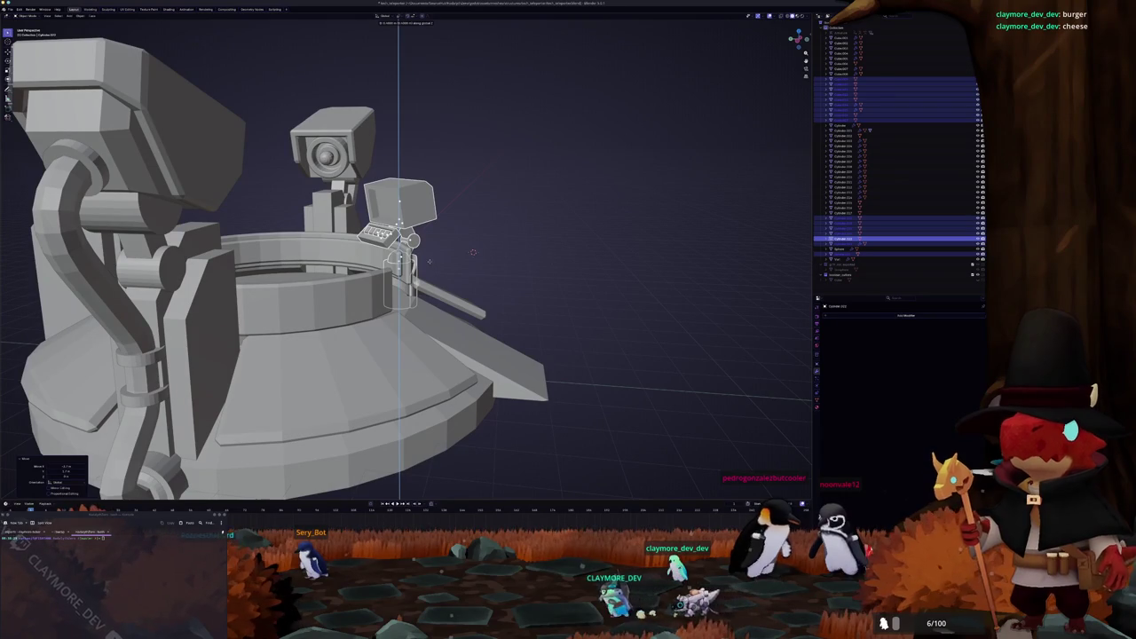
Step: Place the console arm on the ring from Top view using X-ray
middle_click_drag(473, 252, 549, 254)
scroll(540, 251, "up", 3)
key("KP_7")
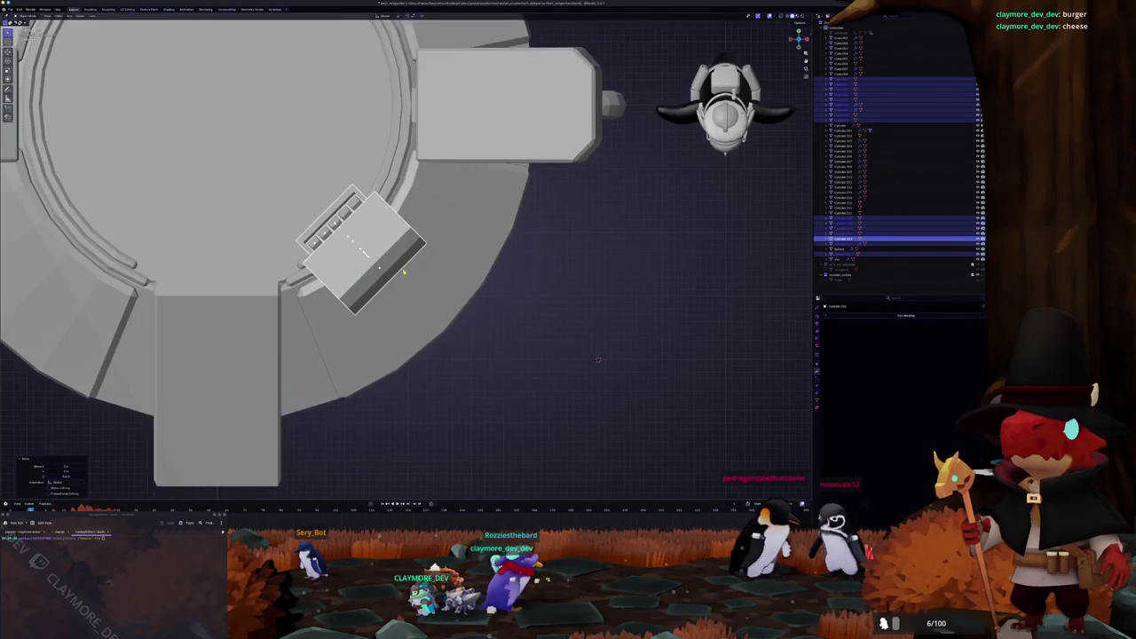
key("alt+z")
scroll(647, 348, "up", 1)
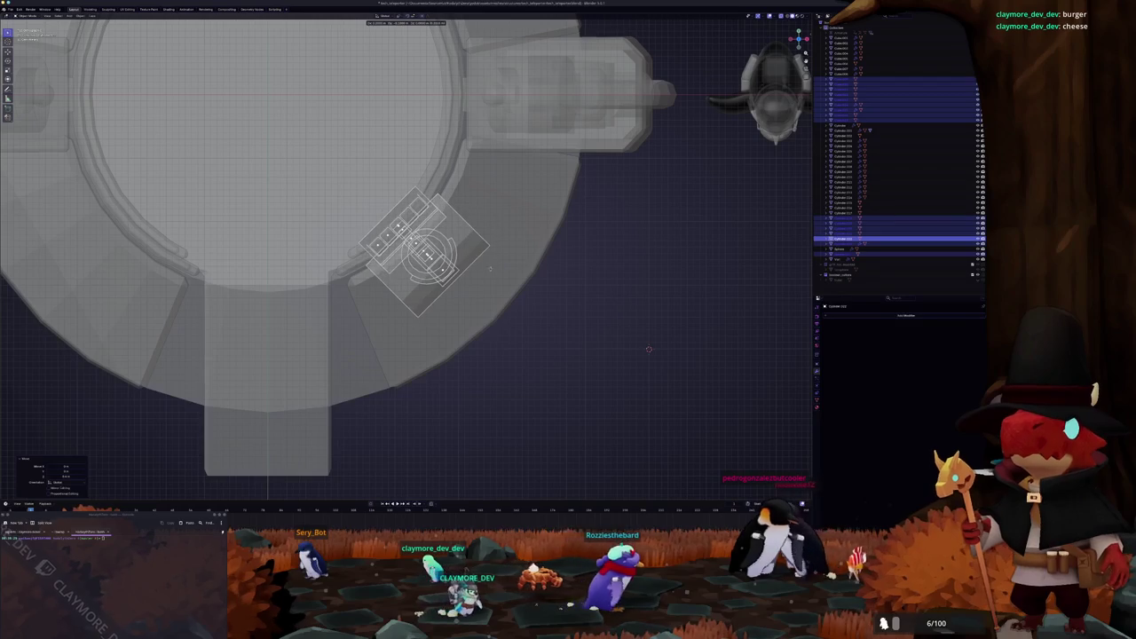
left_click(648, 348)
key("alt+z")
mouse_move(648, 349)
middle_mouse_down()
mouse_move(592, 226)
mouse_move(518, 237)
middle_mouse_up()
Step: Increase the ring's Solidify thickness for a taller wall, then reseat the console arm
left_click(838, 191)
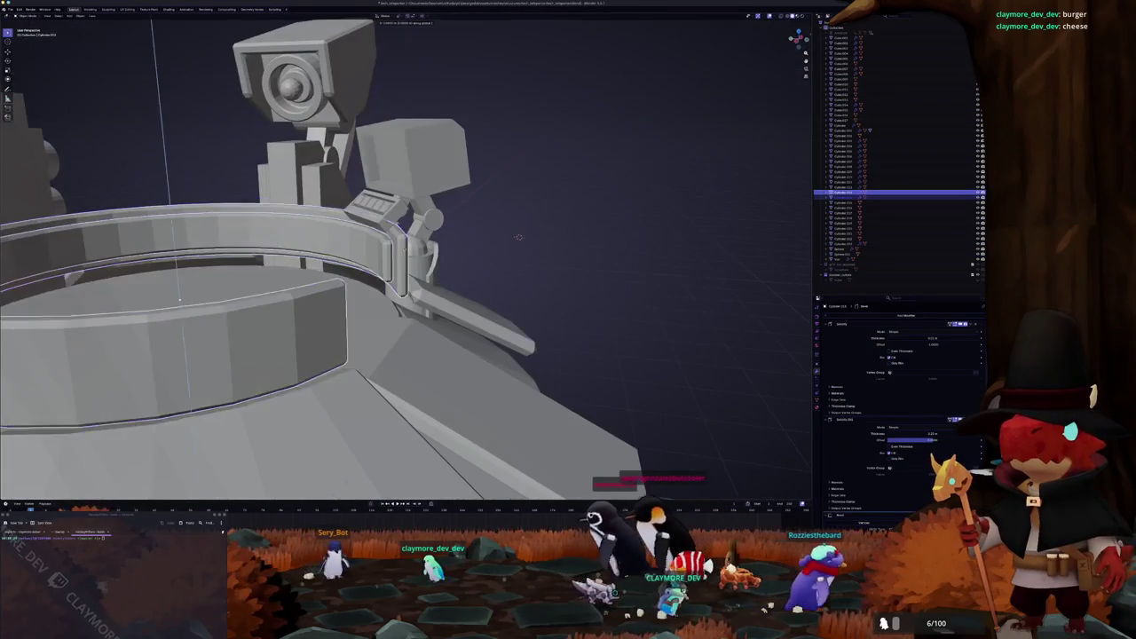
left_click_drag(930, 439, 941, 439)
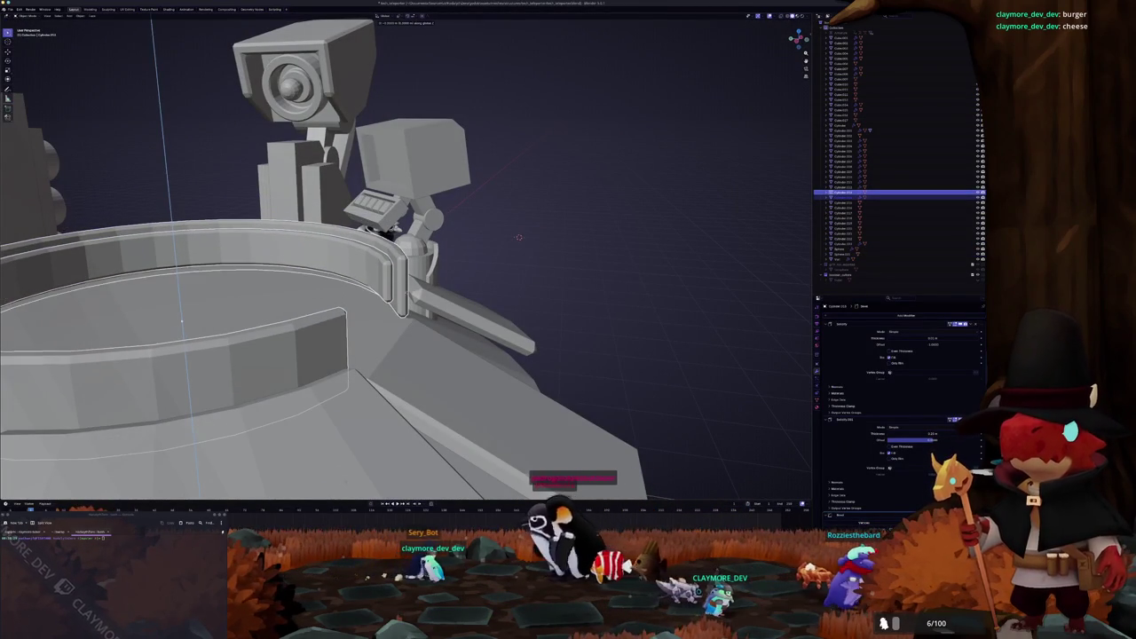
mouse_move(181, 321)
middle_mouse_down()
mouse_move(187, 292)
mouse_move(182, 309)
middle_mouse_up()
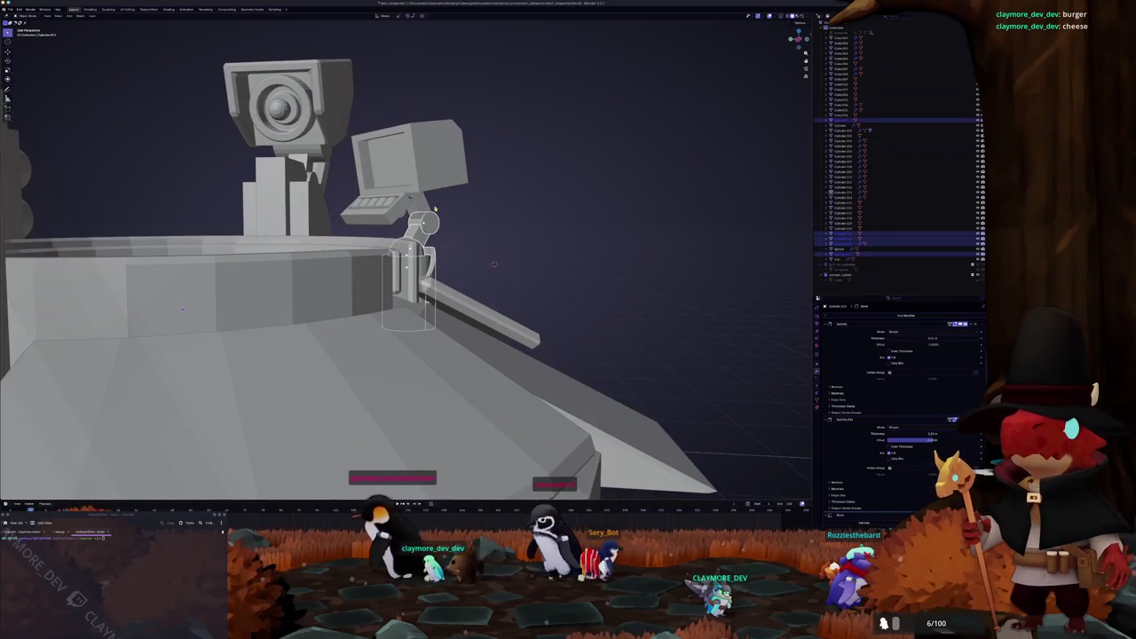
mouse_move(495, 264)
middle_mouse_down("alt")
mouse_move(648, 282)
mouse_move(619, 239)
mouse_move(655, 237)
middle_mouse_up("alt")
left_click(648, 281)
left_click(424, 263)
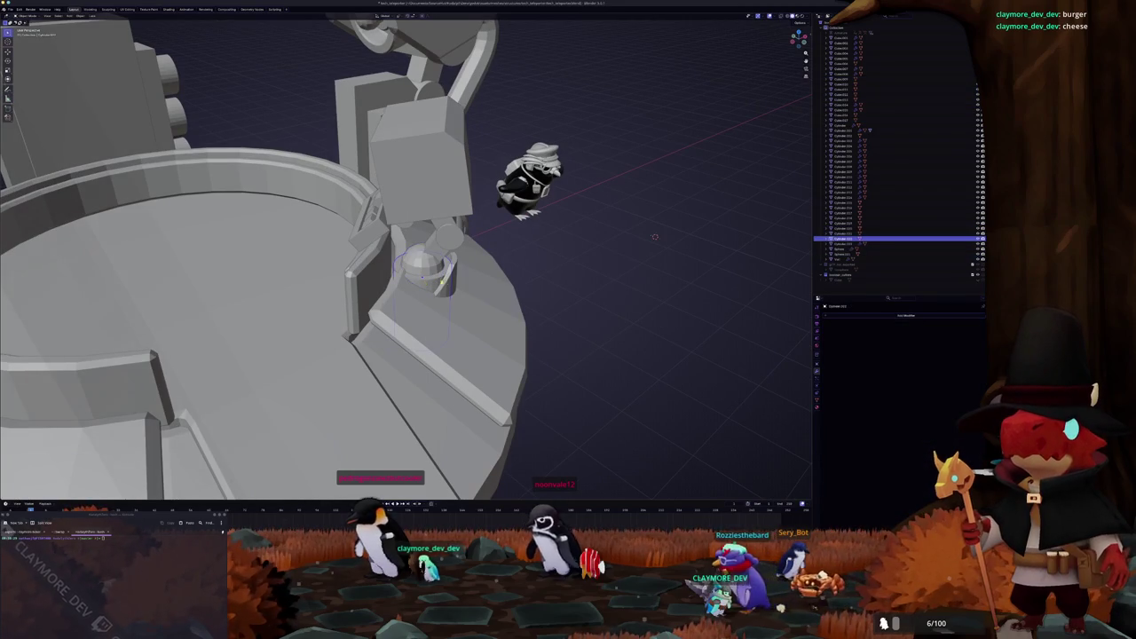
Step: Select the arm's cylinder and sphere joint and rotate them upward in Right view
left_click(451, 280)
left_click(424, 266)
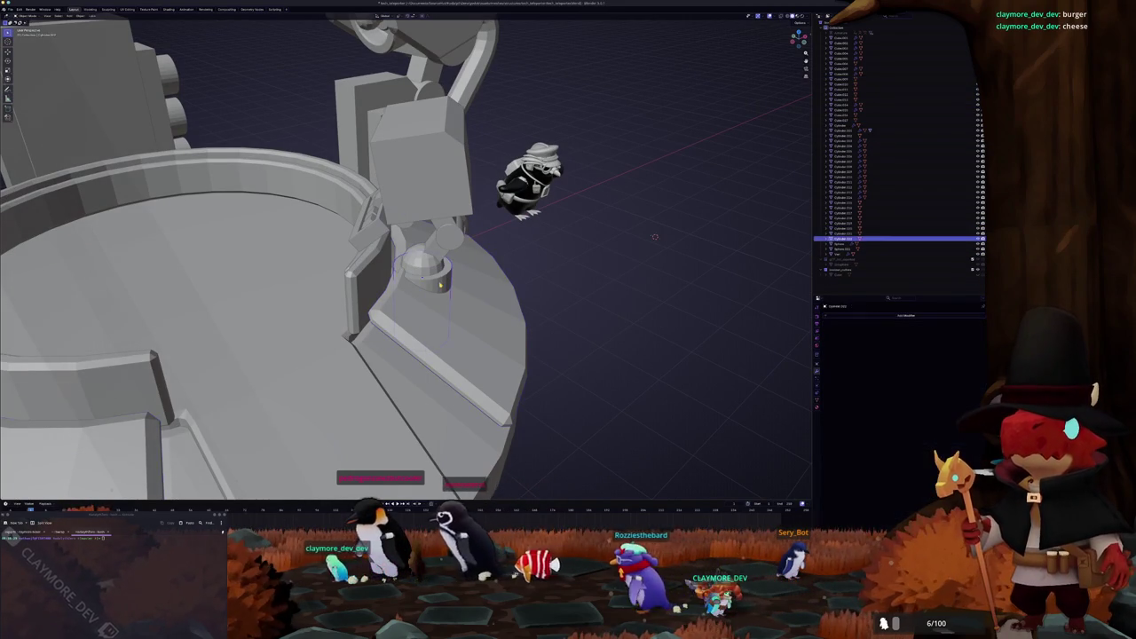
middle_click_drag(655, 236, 661, 263)
key("bracketleft")
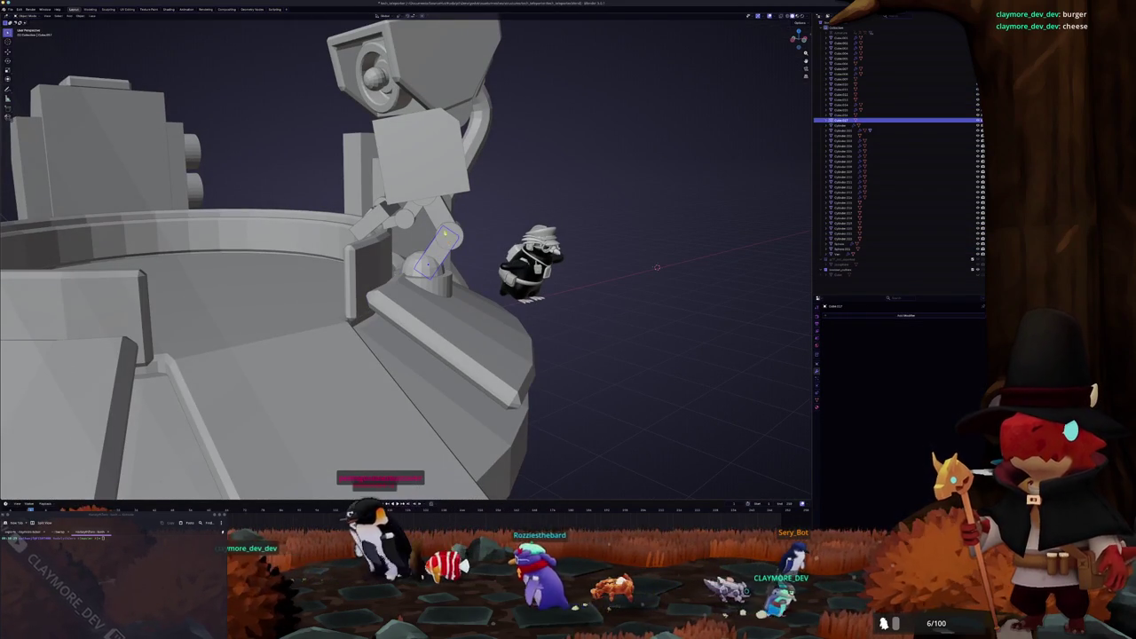
key("KP_3")
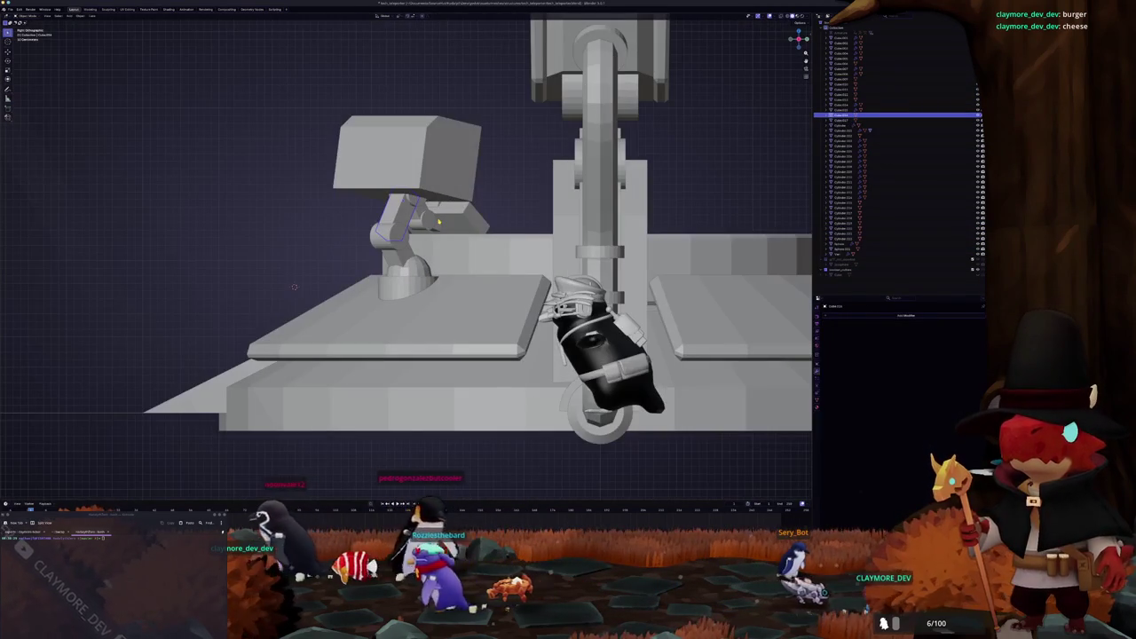
key("bracketright")
key("bracketright")
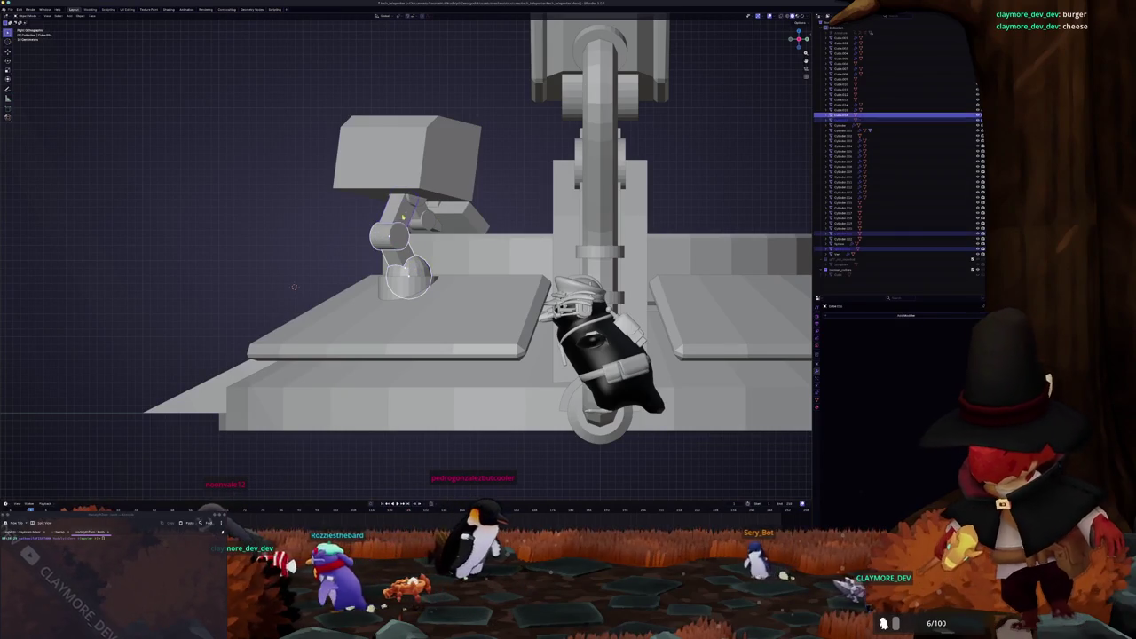
key("bracketright")
key("r")
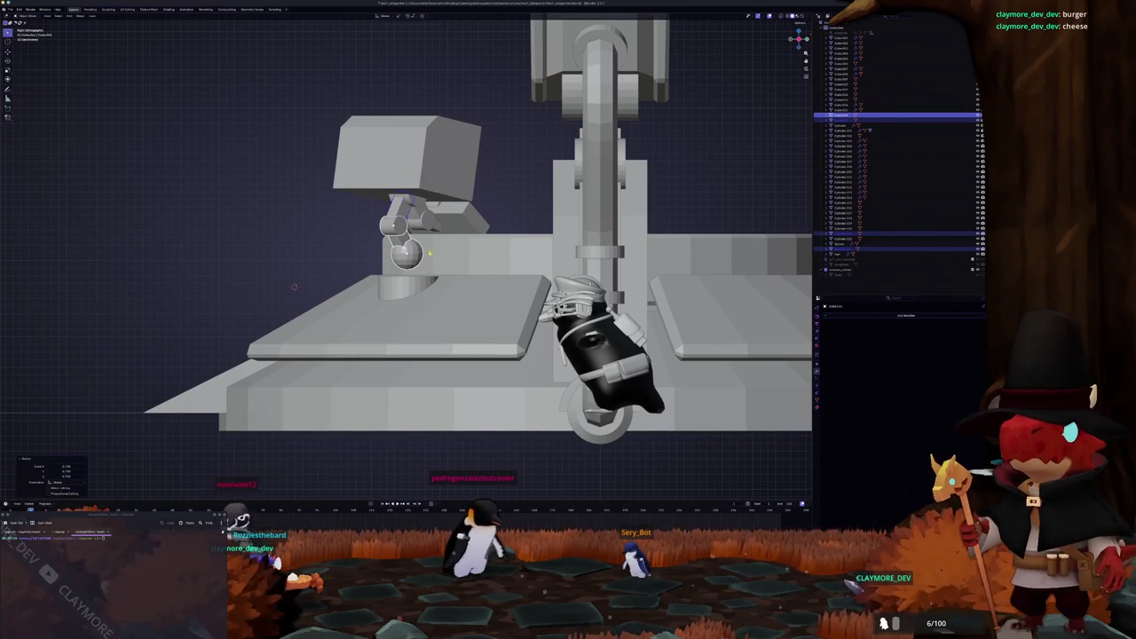
middle_click_drag(444, 293, 390, 320)
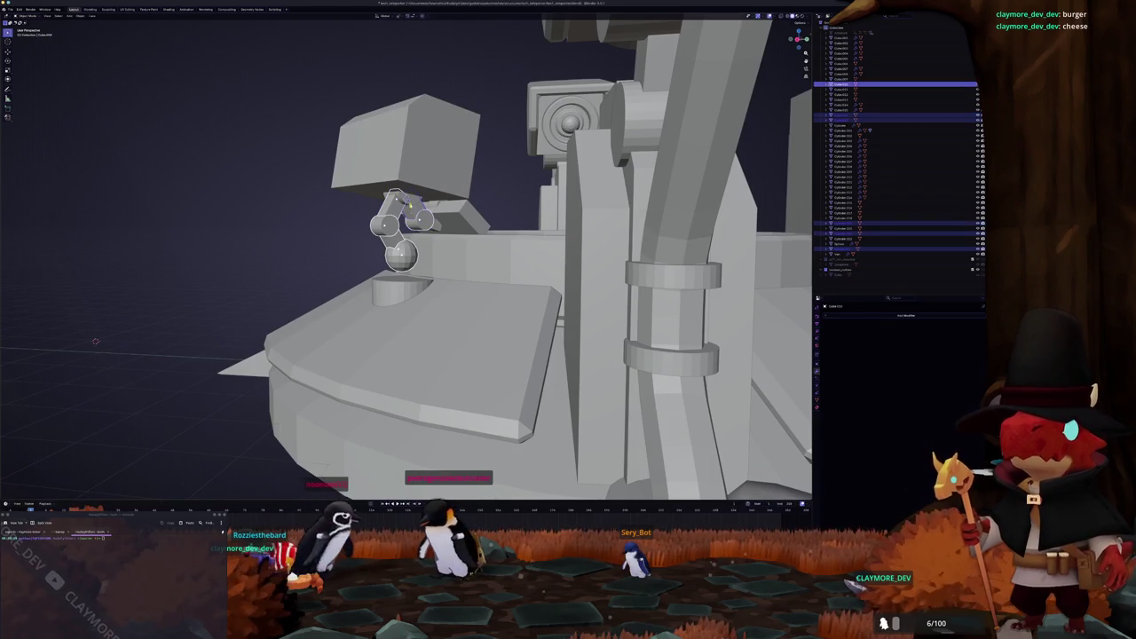
middle_click_drag(96, 341, 512, 187)
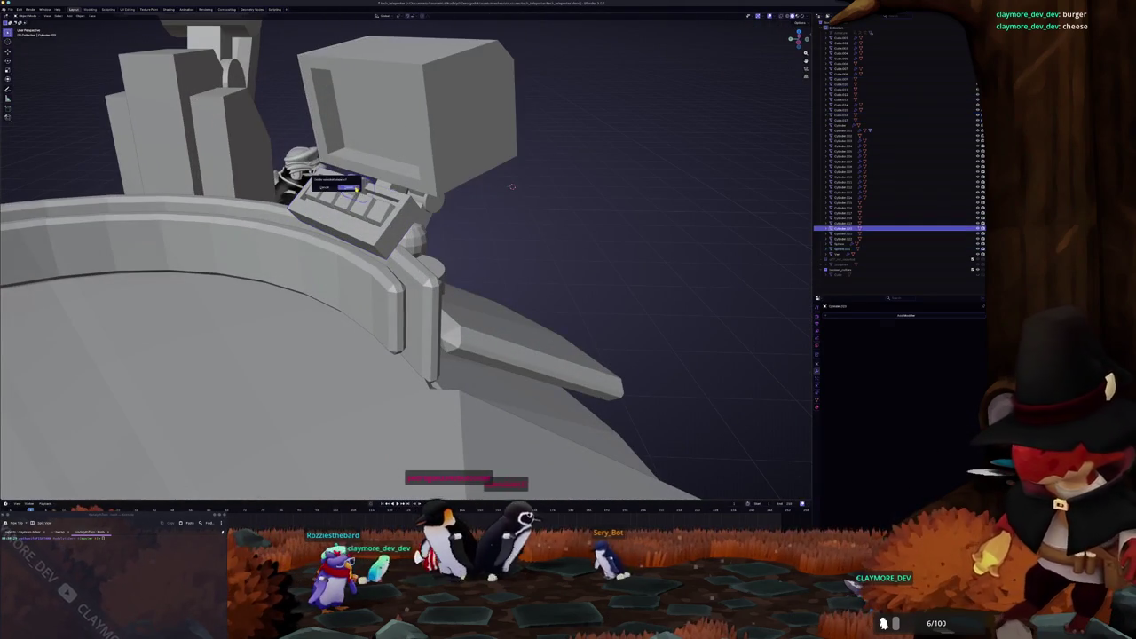
Step: Select the monitor assembly and inspect it from Top view with X-ray
mouse_move(513, 187)
middle_mouse_down()
mouse_move(302, 231)
mouse_move(650, 249)
mouse_move(713, 224)
middle_mouse_up()
left_click(301, 230)
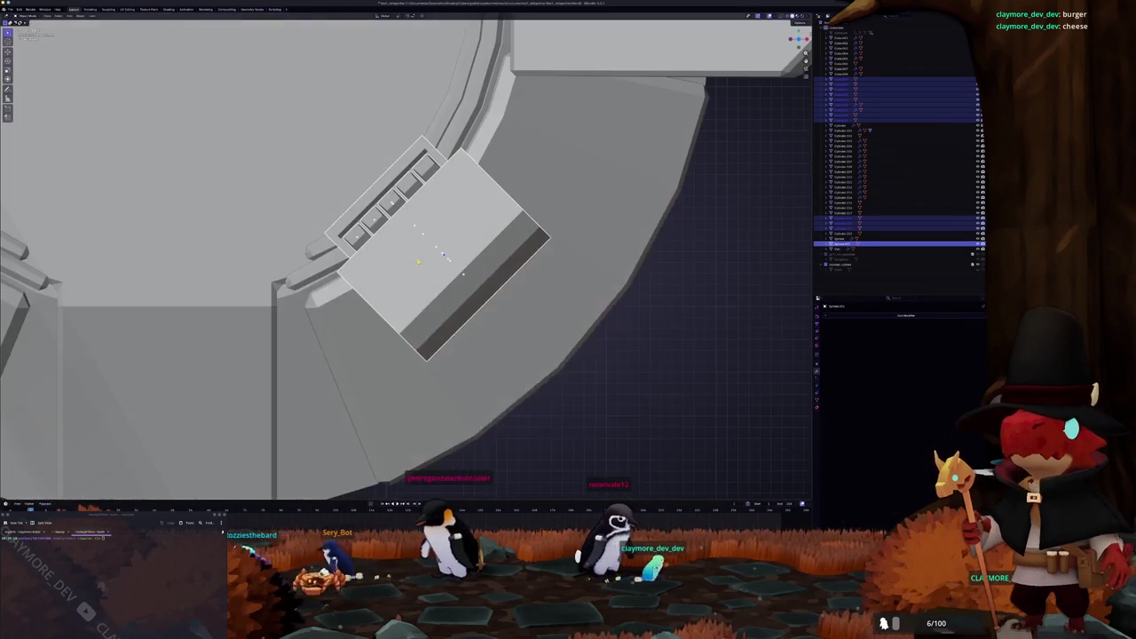
key("KP_7")
key("alt+z")
mouse_move(412, 260)
middle_mouse_down()
mouse_move(355, 278)
mouse_move(682, 257)
middle_mouse_up()
scroll(355, 278, "down", 5)
key("alt+z")
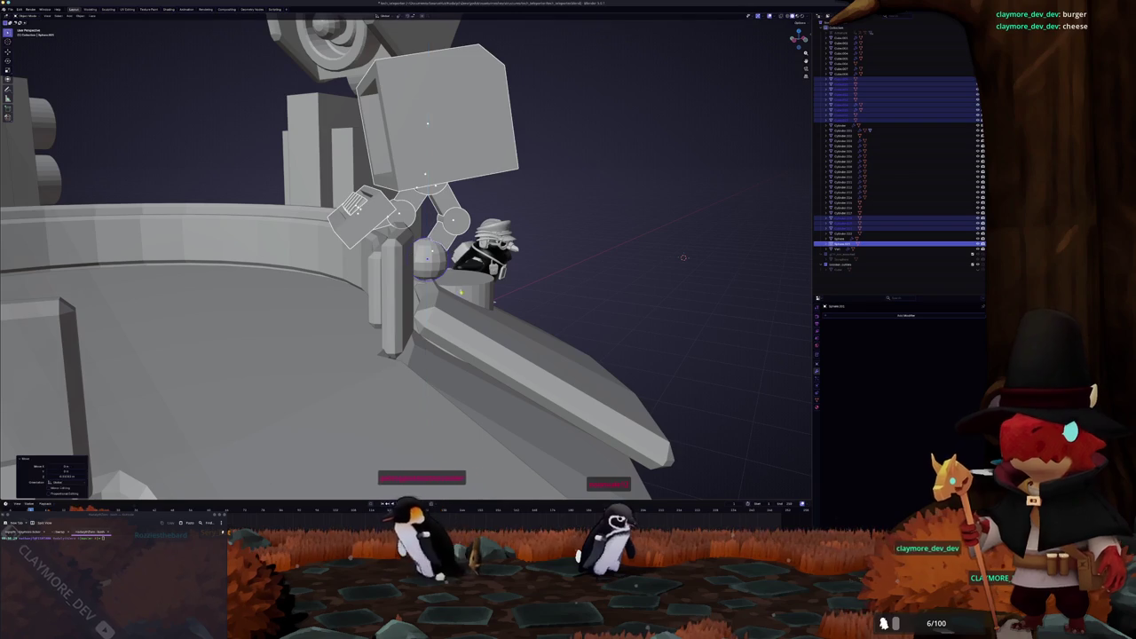
Step: Reposition the monitor assembly on the rim from a top-down X-ray view
scroll(682, 258, "up", 4)
middle_click_drag(682, 257, 437, 304)
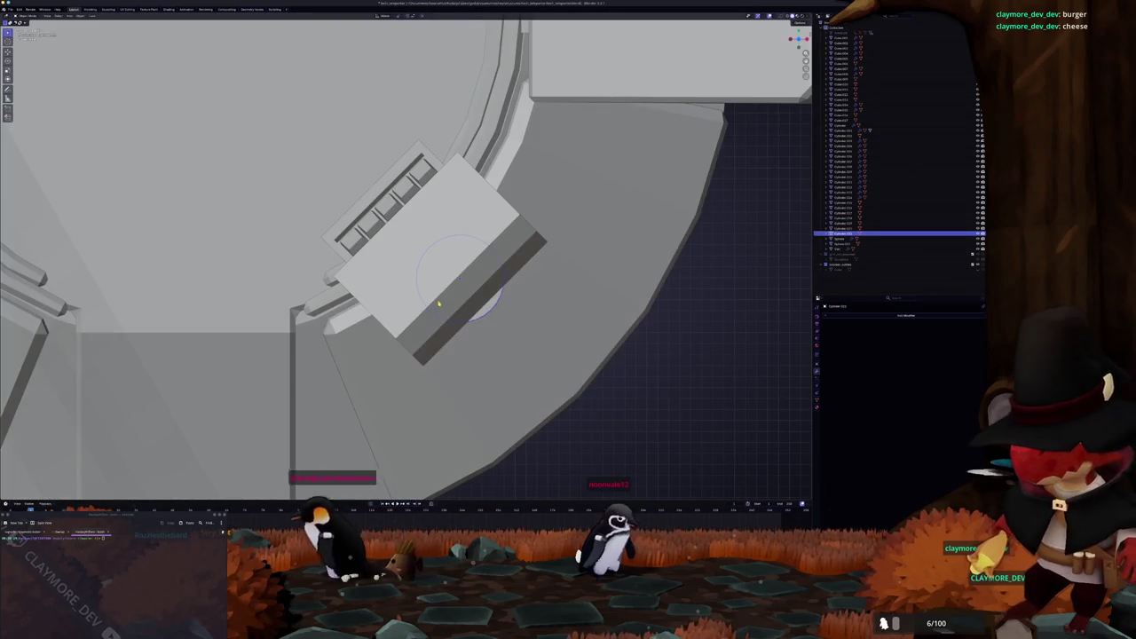
key("alt+z")
scroll(438, 304, "down", 1)
left_click(439, 293)
key("alt+z")
mouse_move(438, 293)
middle_mouse_down()
mouse_move(378, 293)
mouse_move(448, 280)
middle_mouse_up()
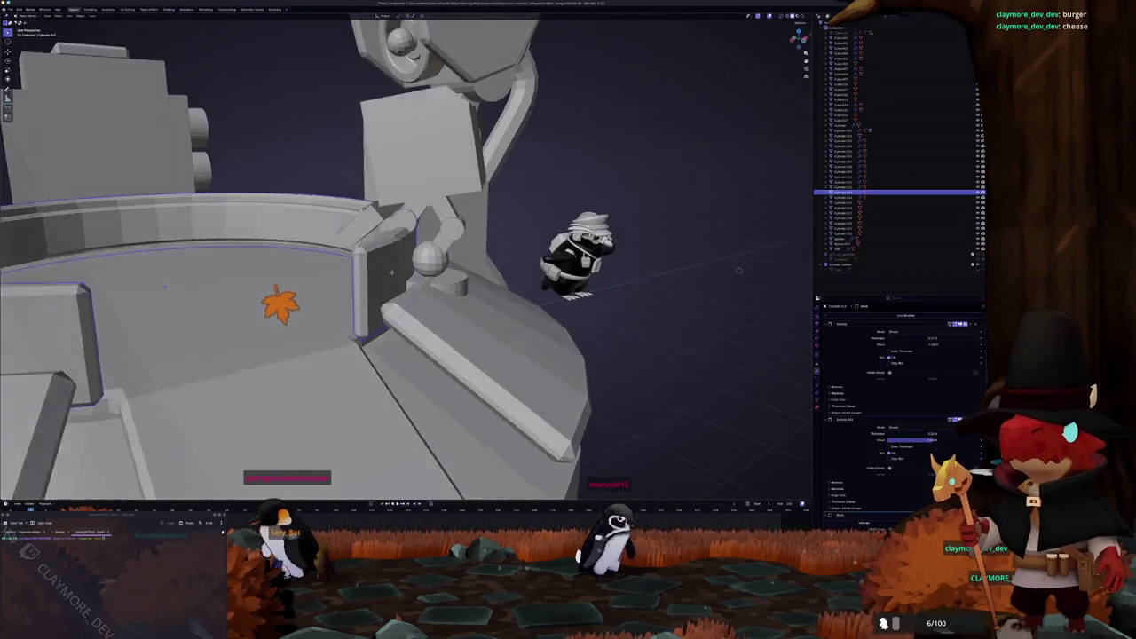
Step: Lower the cylinder base onto the platform rim beneath the ball joint
left_click(473, 268)
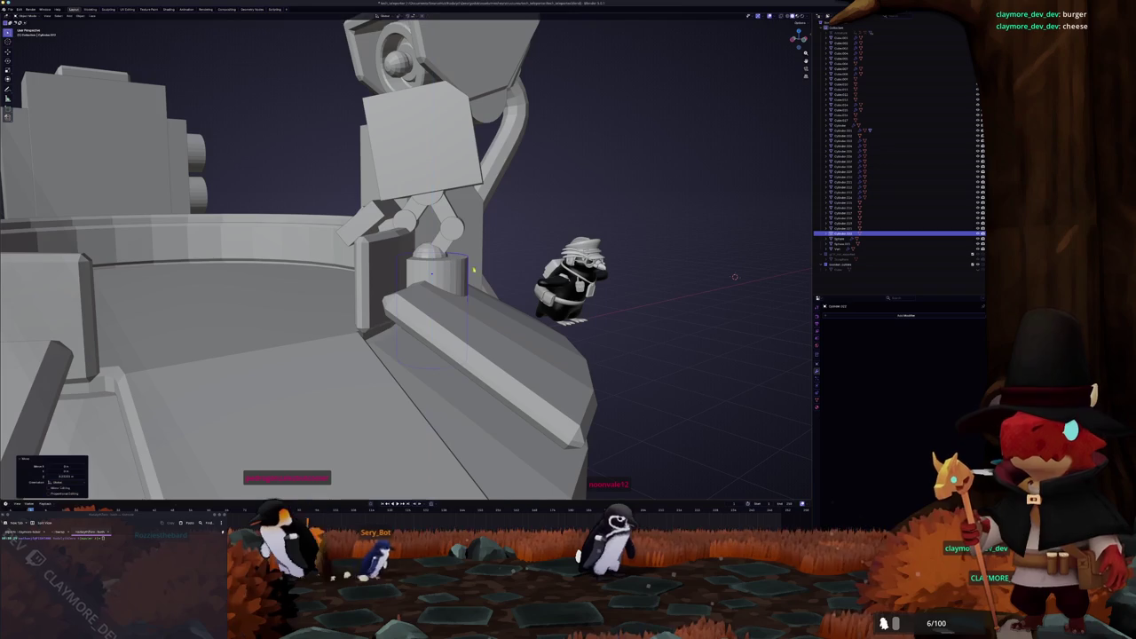
middle_click_drag(500, 269, 440, 253)
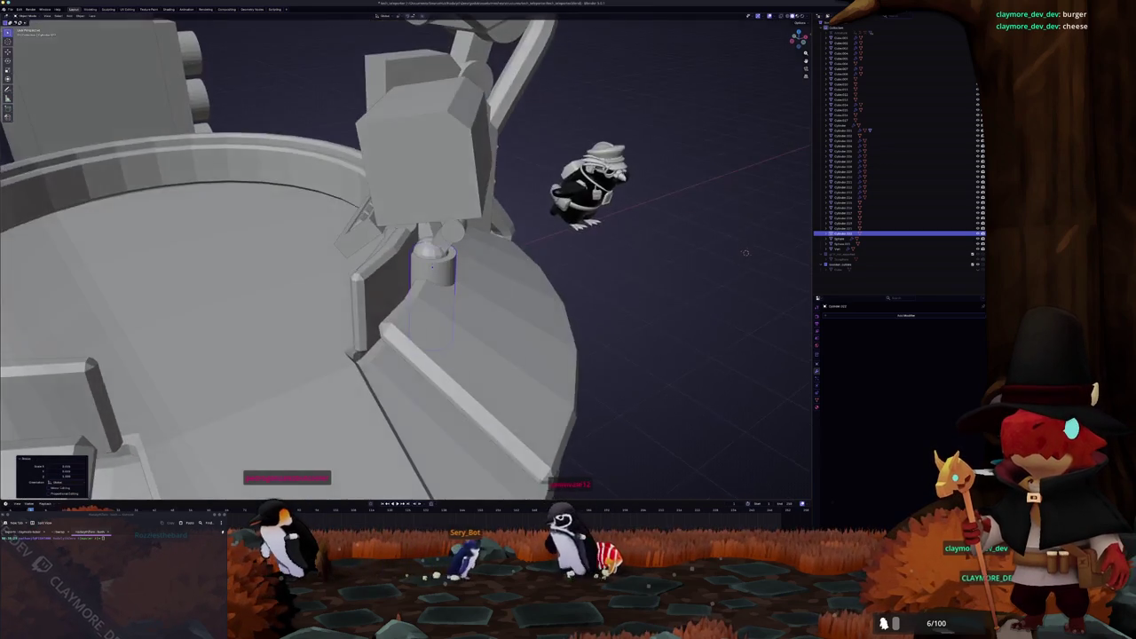
key("g")
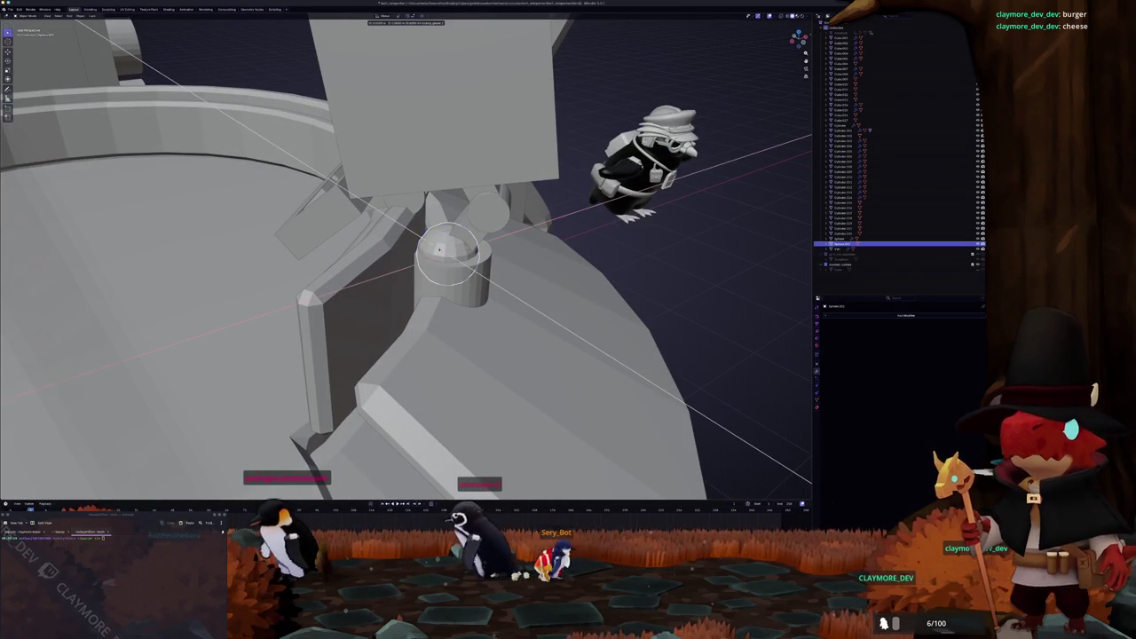
right_click(473, 269)
Step: Snap the 3D cursor to the centre of the dome atop the cylinder
left_click(461, 271)
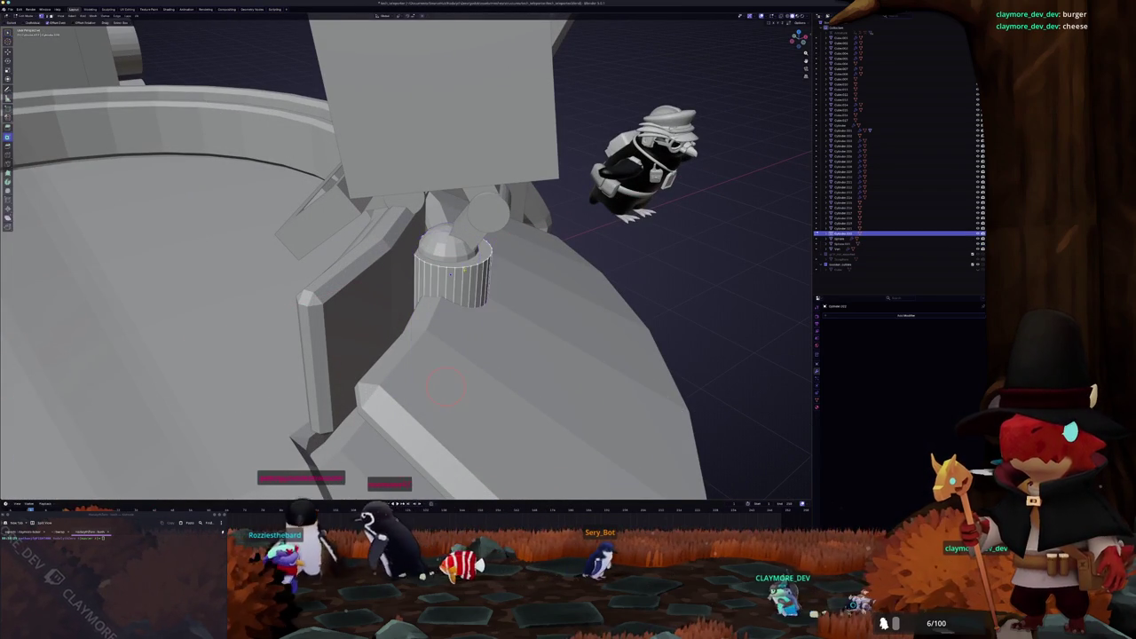
key("shift+s")
left_click(446, 272)
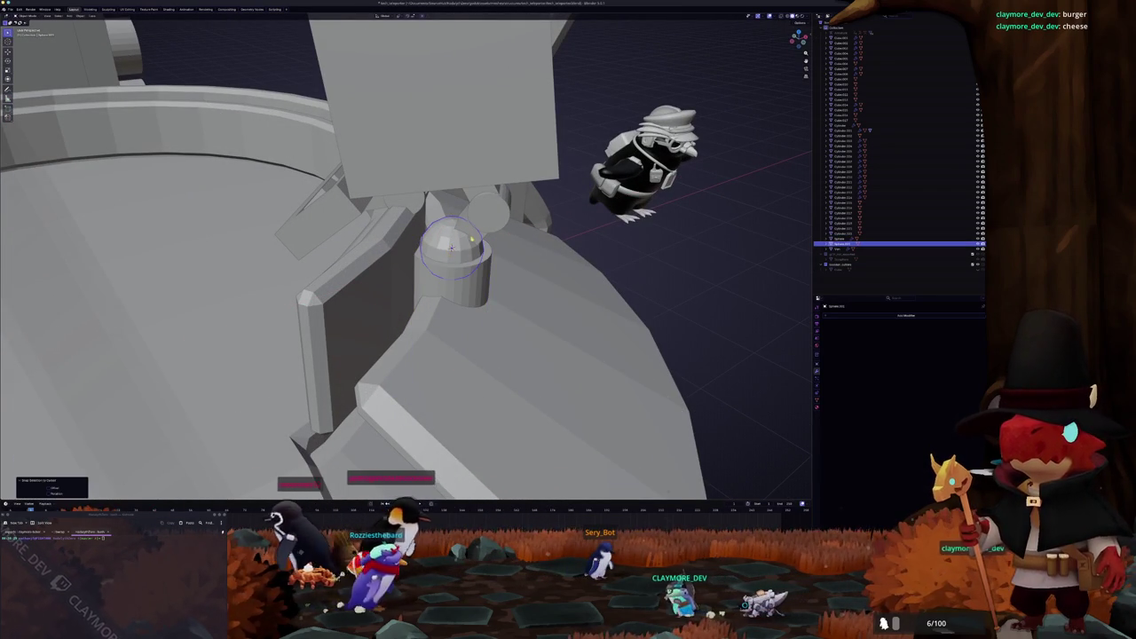
scroll(450, 239, "down", 3)
mouse_move(465, 236)
middle_mouse_down()
mouse_move(450, 240)
mouse_move(421, 197)
mouse_move(432, 160)
middle_mouse_up()
Step: Select the monitor box and view it from an elevated angle
left_click(450, 240)
scroll(421, 197, "up", 3)
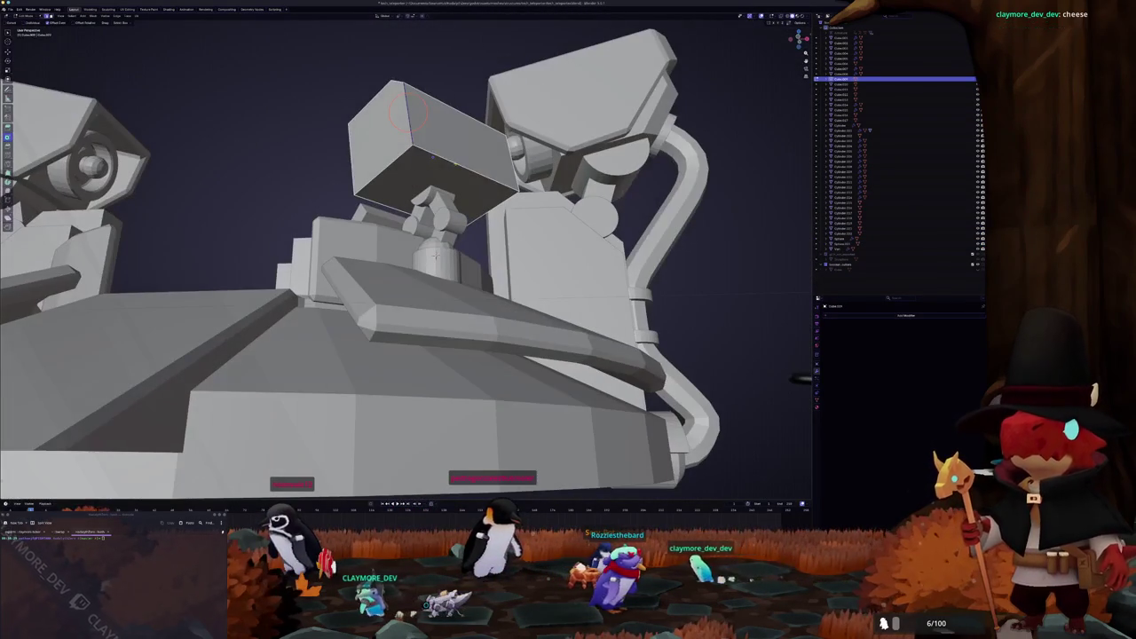
scroll(433, 160, "up", 3)
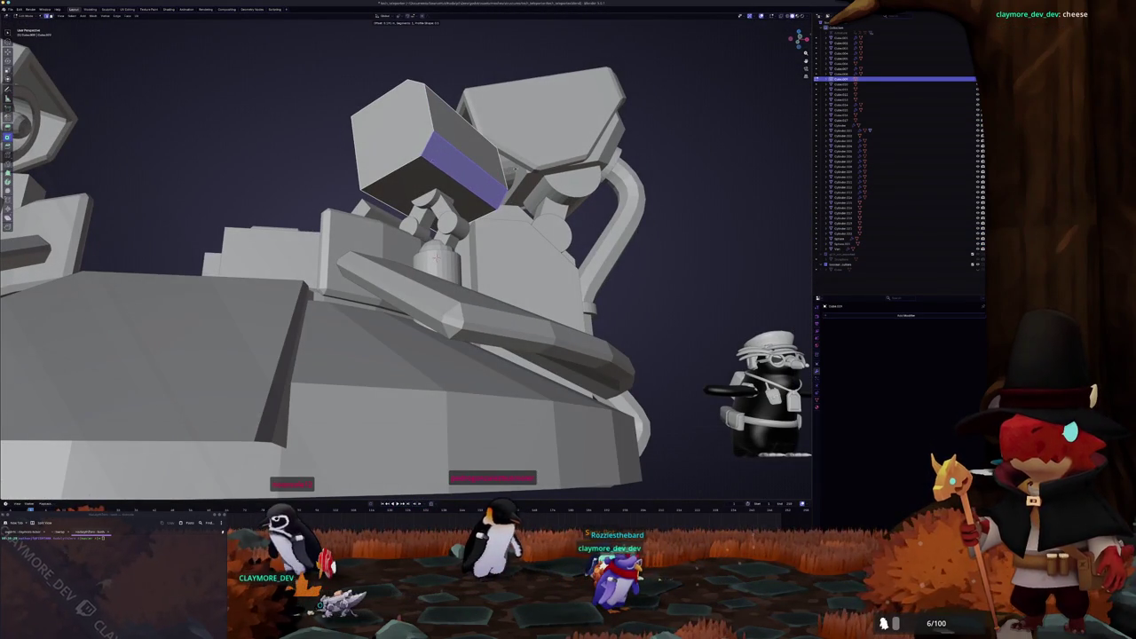
middle_click_drag(435, 256, 425, 182)
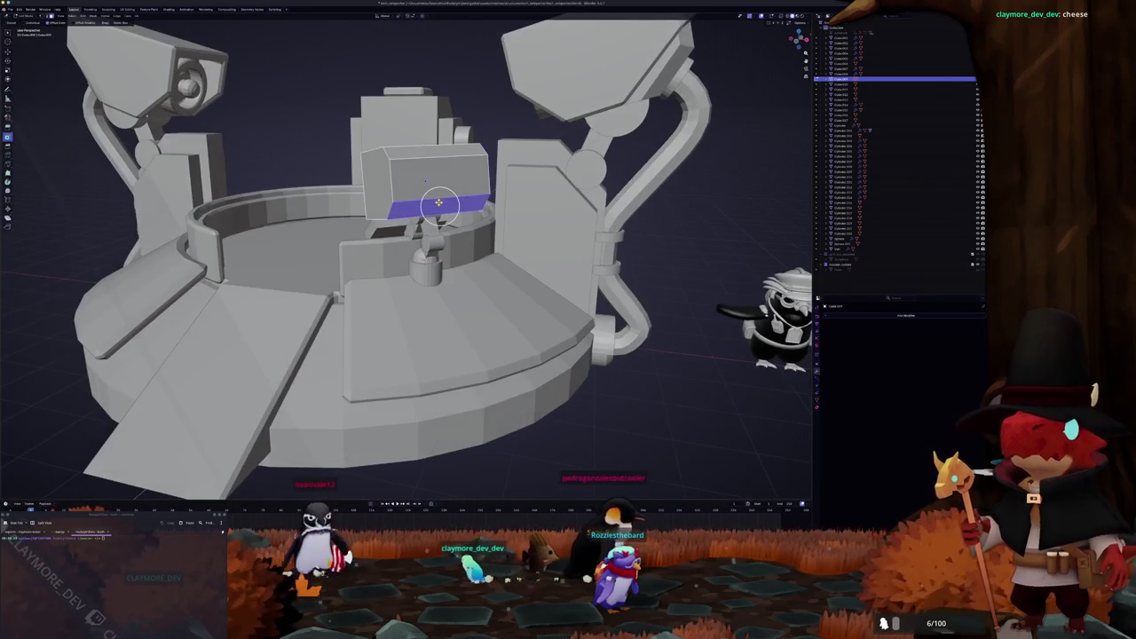
Step: Split the monitor box's front face into its own object with Separate > Selection
left_click(438, 182)
left_click(439, 205)
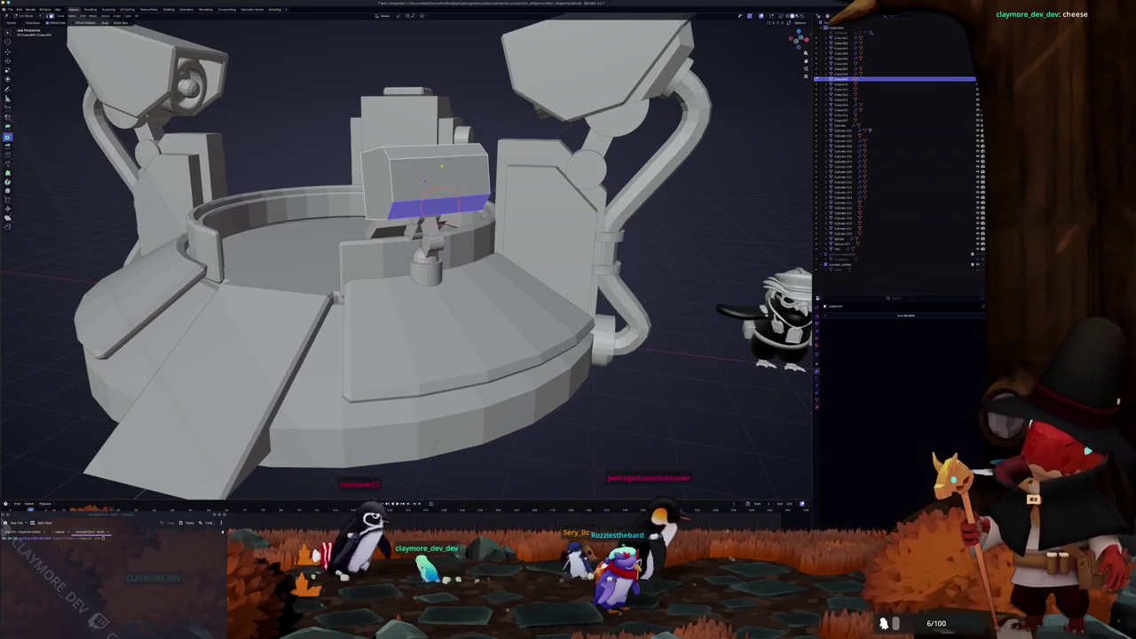
left_click(442, 182)
mouse_move(442, 182)
middle_mouse_down()
mouse_move(477, 207)
mouse_move(450, 210)
mouse_move(519, 214)
middle_mouse_up()
right_click(477, 207)
left_click(502, 193)
key("Tab")
mouse_move(387, 214)
middle_mouse_down()
mouse_move(373, 189)
mouse_move(390, 182)
middle_mouse_up()
middle_click_drag(471, 183, 456, 236)
key("alt+z")
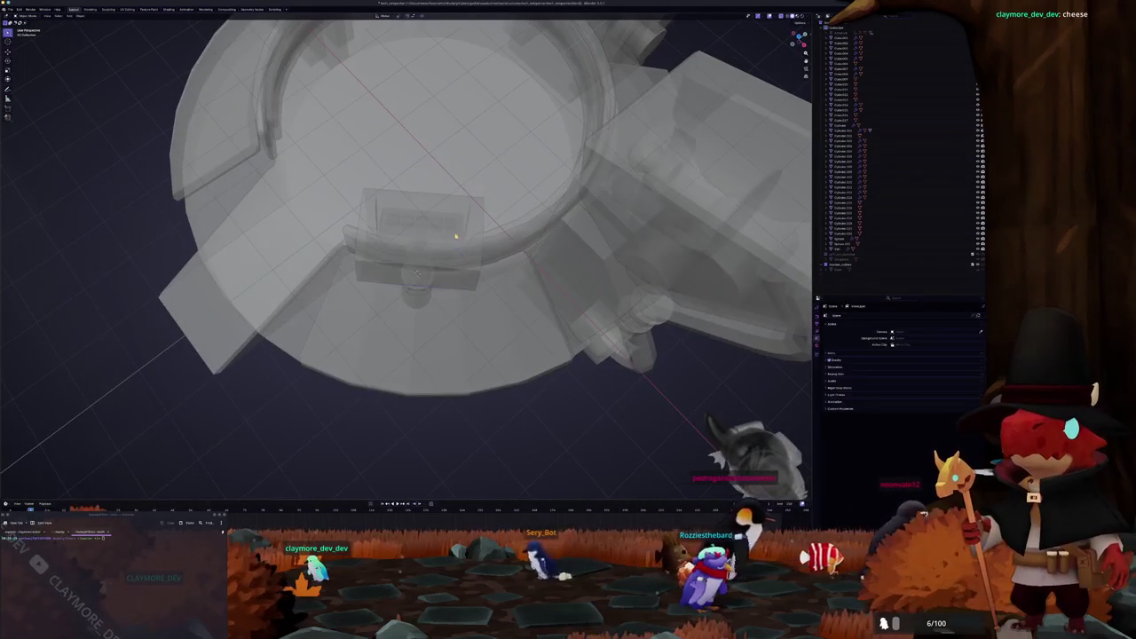
Step: Adjust the screen panel's side and scale it along X to fit the monitor front
left_click(453, 266)
key("Tab")
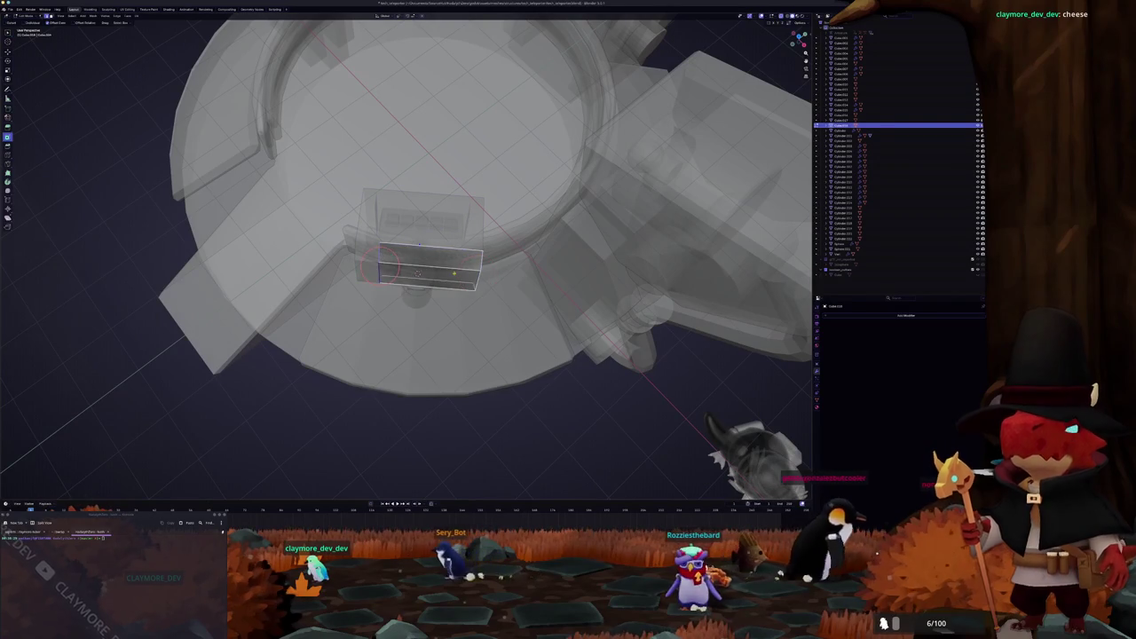
left_click_drag(377, 268, 355, 265)
key("y")
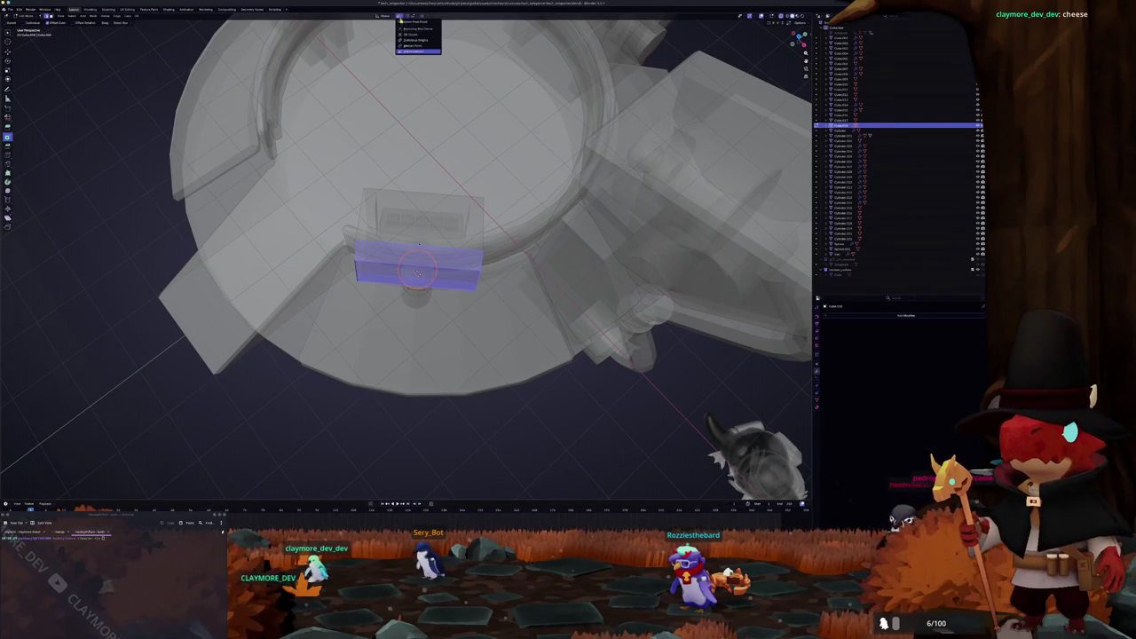
left_click(415, 46)
key("s")
key("x")
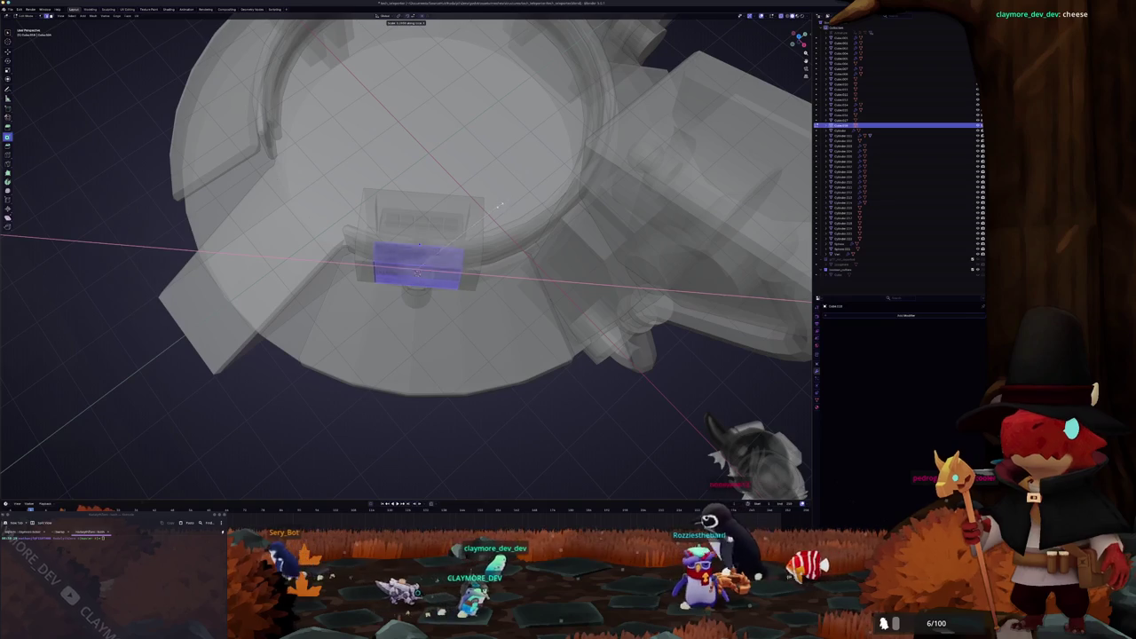
left_click(473, 238)
key("alt+z")
mouse_move(473, 238)
middle_mouse_down()
mouse_move(440, 127)
mouse_move(433, 146)
middle_mouse_up()
scroll(439, 127, "up", 2)
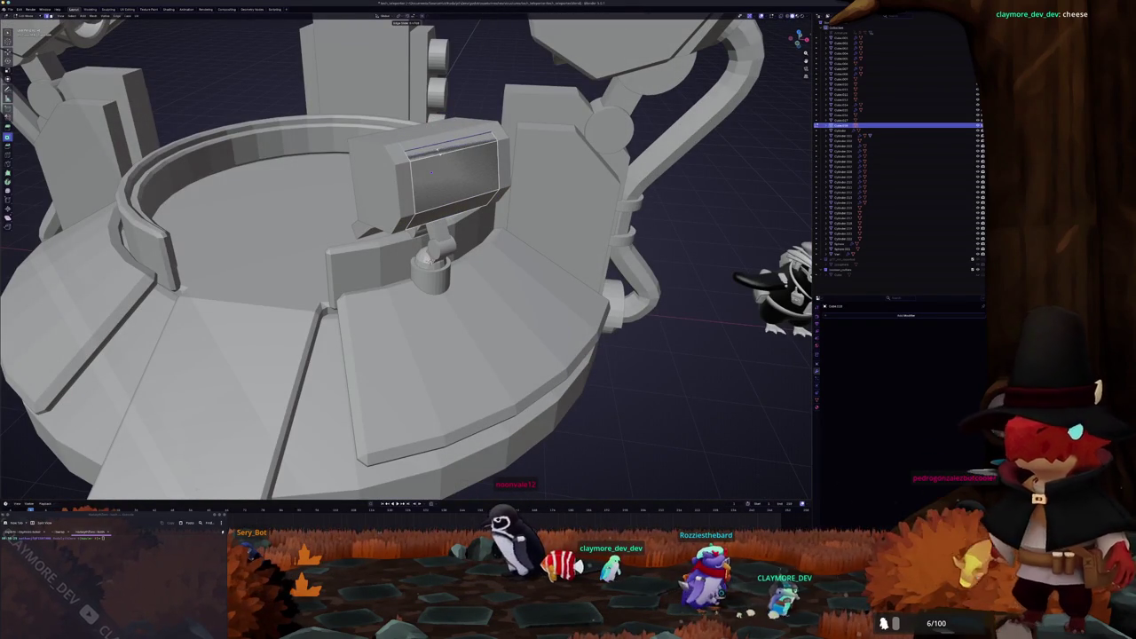
Step: Add a Solidify modifier to the screen panel, apply transforms, and increase its thickness
left_click(432, 171)
mouse_move(432, 171)
middle_mouse_down()
mouse_move(428, 161)
mouse_move(468, 206)
middle_mouse_up()
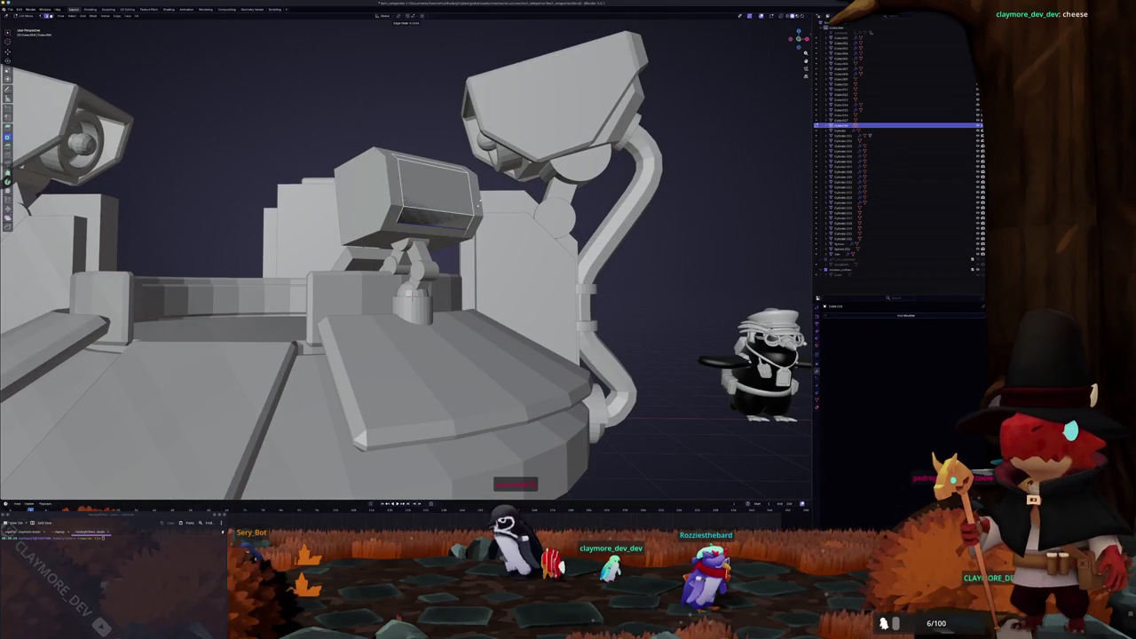
scroll(477, 204, "down", 6)
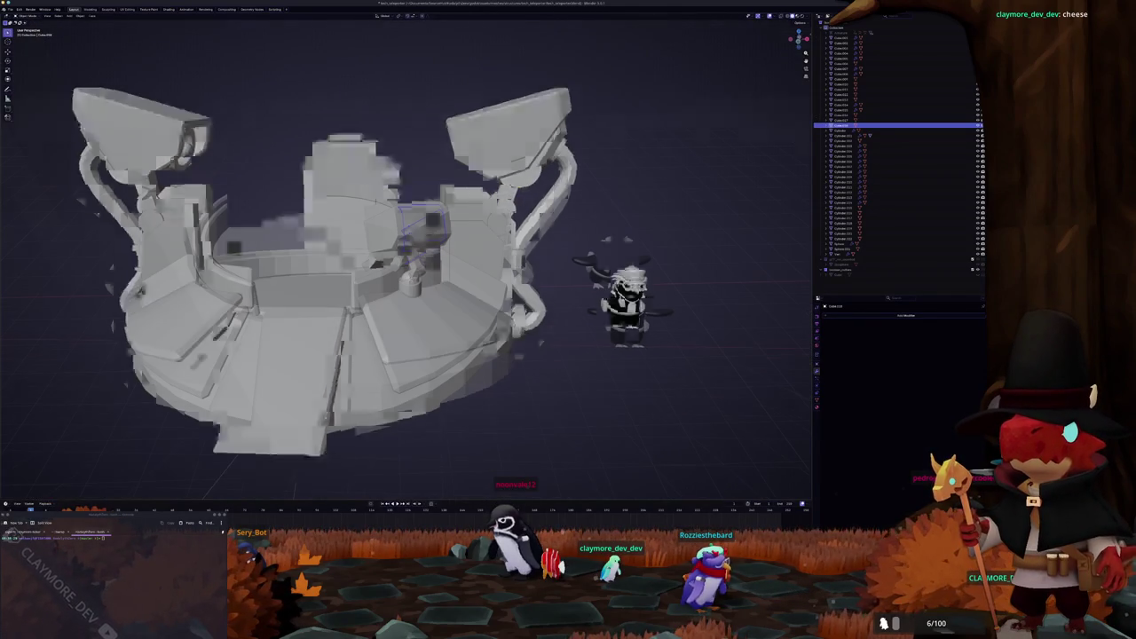
left_click(860, 315)
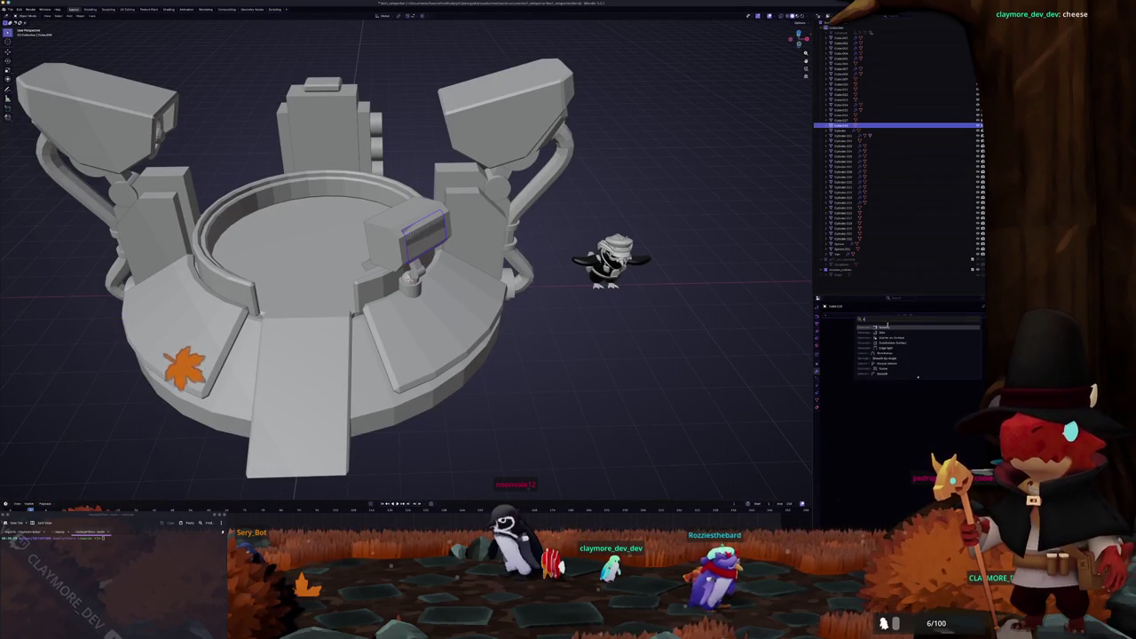
left_click(883, 333)
key("ctrl+a")
left_click(594, 293)
scroll(595, 292, "up", 5)
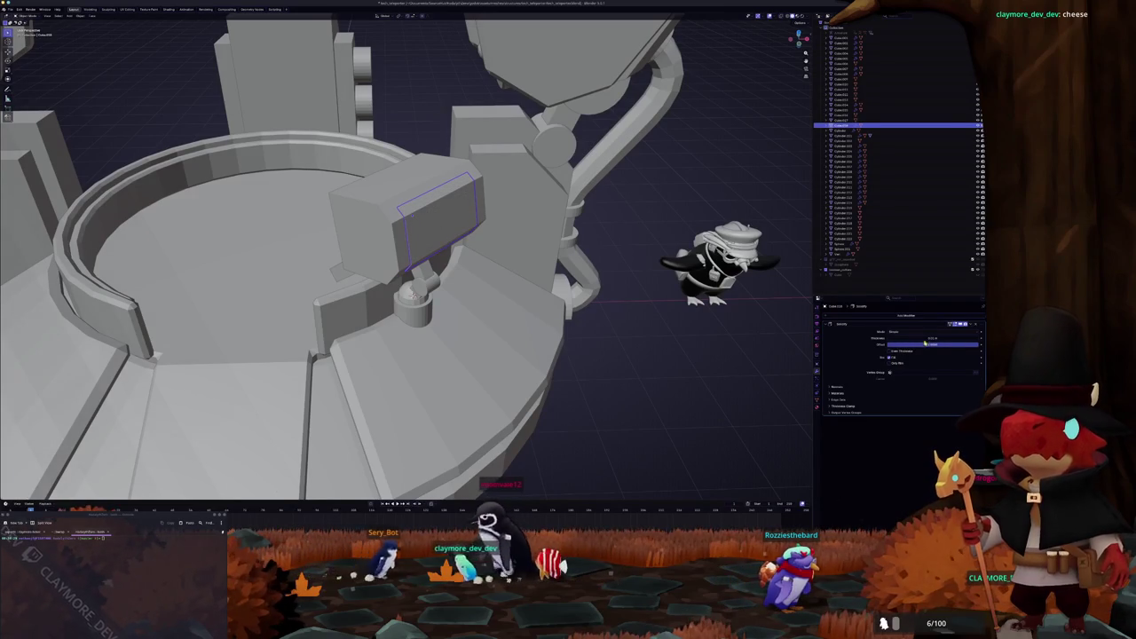
left_click_drag(926, 341, 941, 341)
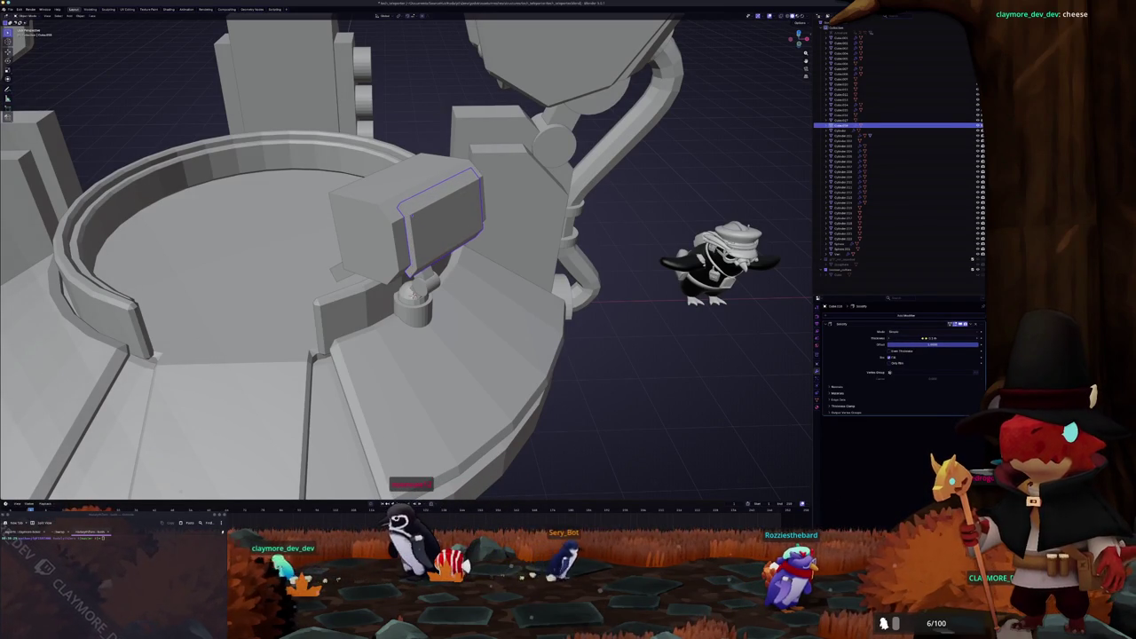
Step: Select the platform's inner ring and switch on X-ray view
scroll(535, 320, "down", 5)
mouse_move(535, 320)
middle_mouse_down()
mouse_move(583, 296)
mouse_move(533, 267)
mouse_move(461, 257)
middle_mouse_up()
left_click(533, 317)
scroll(399, 293, "up", 3)
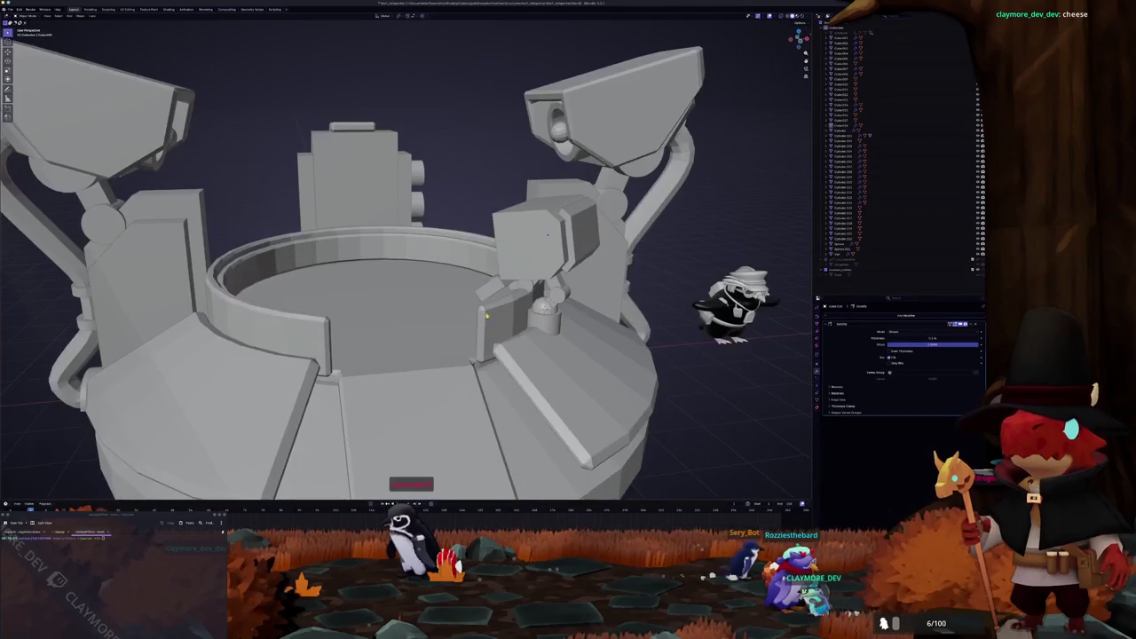
scroll(355, 307, "up", 2)
left_click(332, 315)
middle_click_drag(333, 315, 507, 299)
key("alt+z")
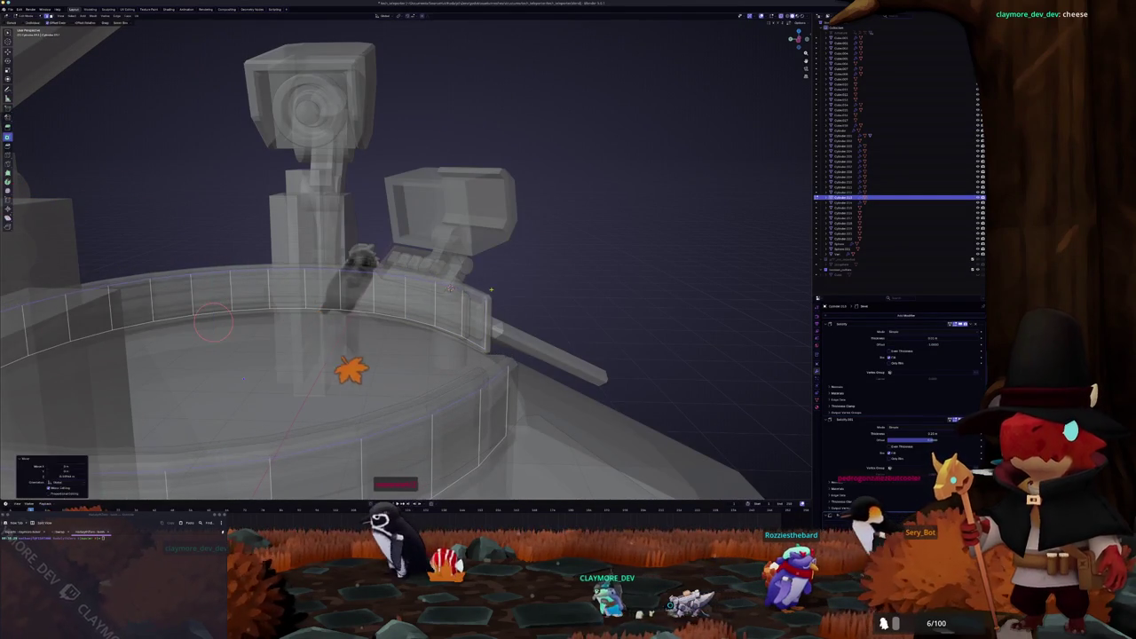
Step: Extrude the end face of the camera rig's small connector box to lengthen it leftward
key("alt+z")
mouse_move(491, 288)
middle_mouse_down()
mouse_move(250, 331)
mouse_move(497, 284)
mouse_move(386, 321)
middle_mouse_up()
scroll(532, 266, "up", 3)
left_click(550, 262)
key("Tab")
key("alt+z")
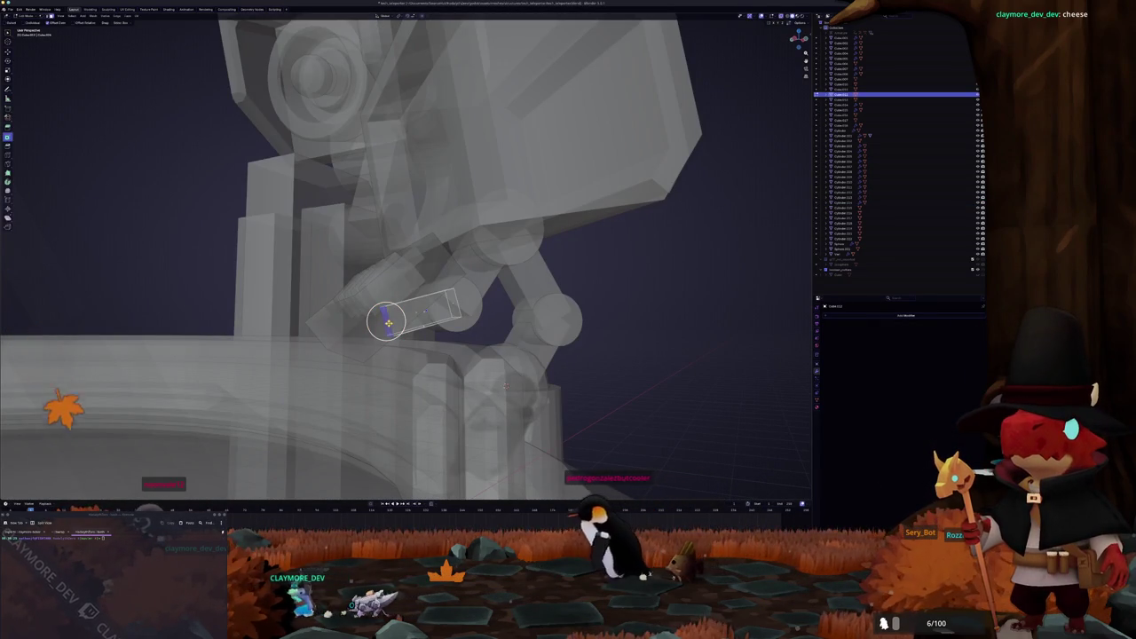
key("e")
left_click(359, 327)
key("alt+z")
Step: Move the console keyboard keys vertically along Z to change their height
mouse_move(359, 326)
middle_mouse_down()
mouse_move(487, 354)
mouse_move(372, 293)
mouse_move(402, 268)
middle_mouse_up()
key("Tab")
left_click(334, 266)
key("g")
key("z")
key("Return")
key("g")
key("z")
key("Return")
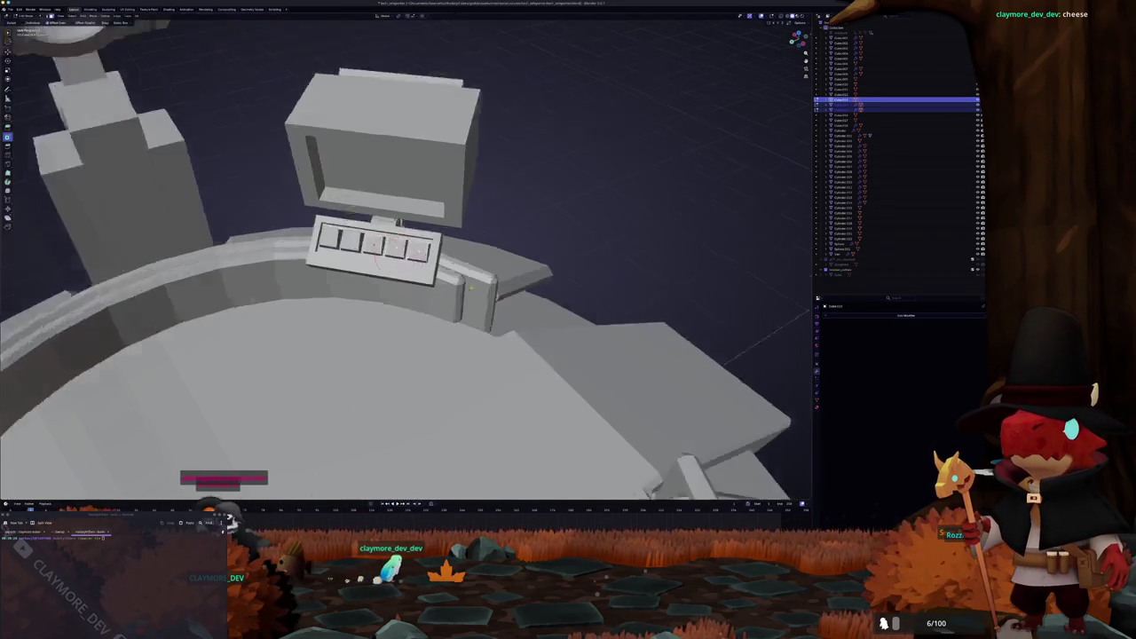
mouse_move(386, 232)
middle_mouse_down()
mouse_move(526, 232)
mouse_move(411, 260)
middle_mouse_up()
scroll(527, 233, "down", 5)
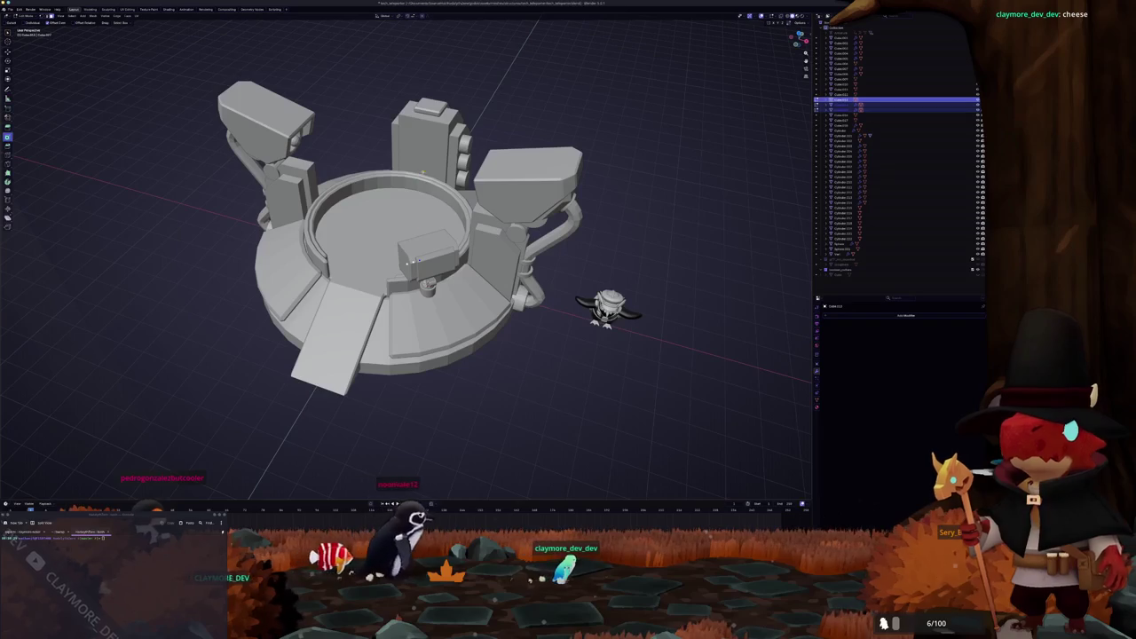
left_click(413, 260)
mouse_move(413, 260)
middle_mouse_down()
mouse_move(417, 284)
mouse_move(453, 257)
middle_mouse_up()
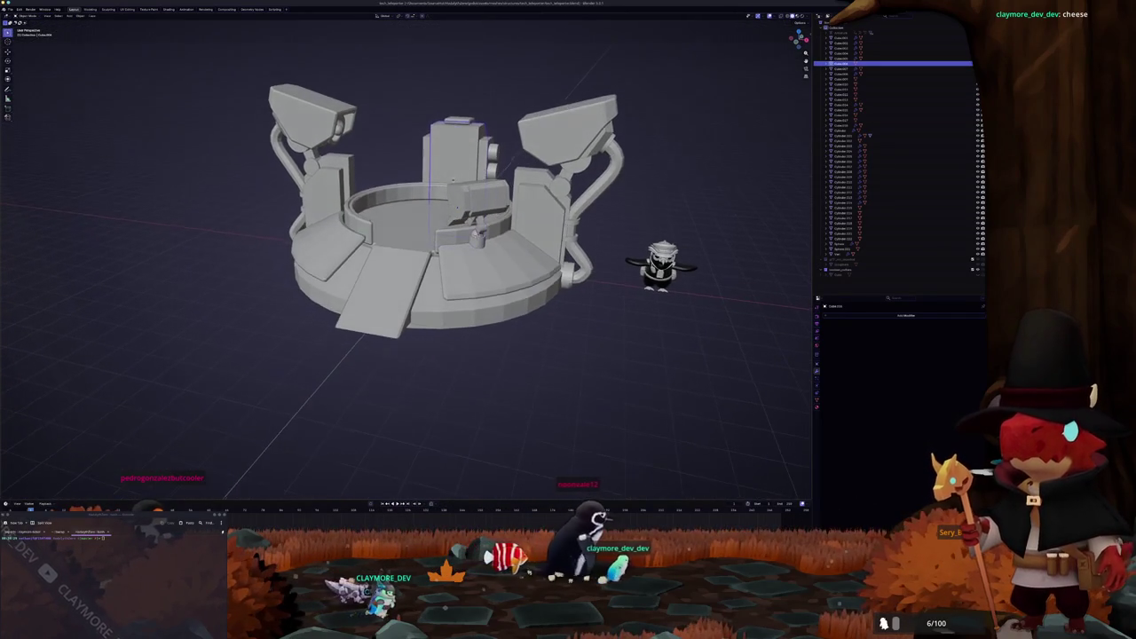
left_click(479, 275)
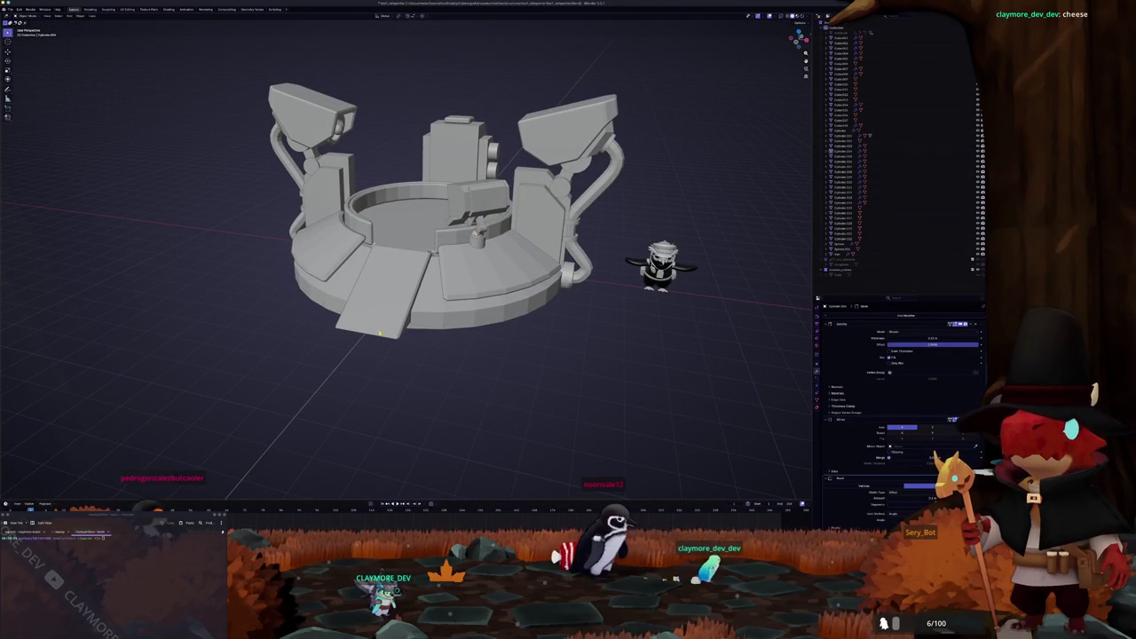
left_click(380, 333)
key("Tab")
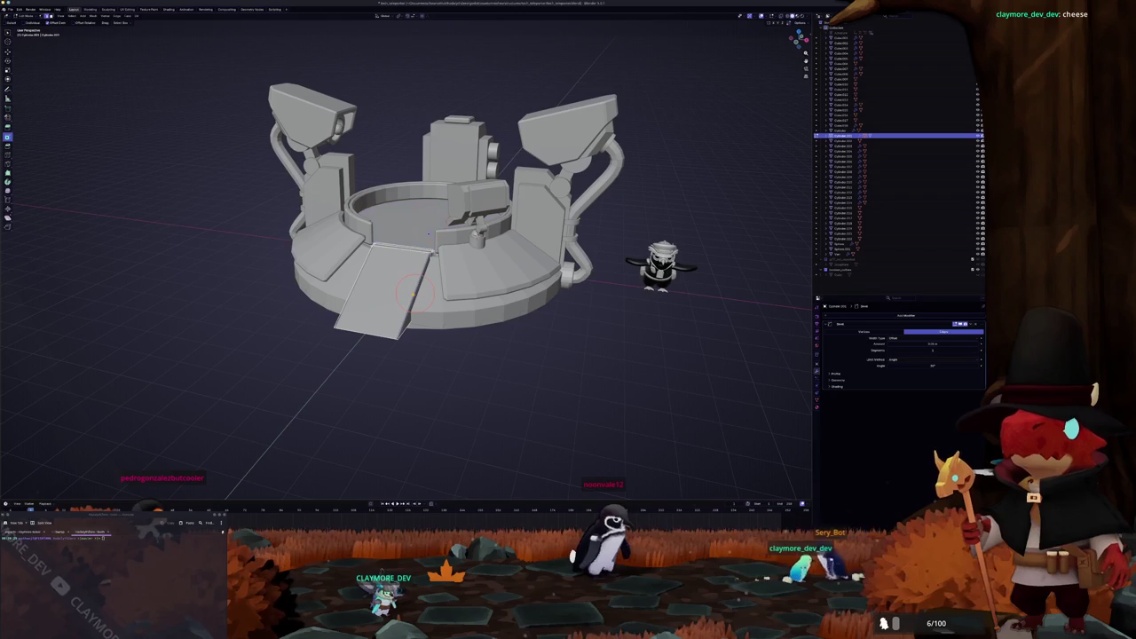
middle_click_drag(413, 293, 409, 306)
scroll(408, 306, "up", 4)
key("shift+a")
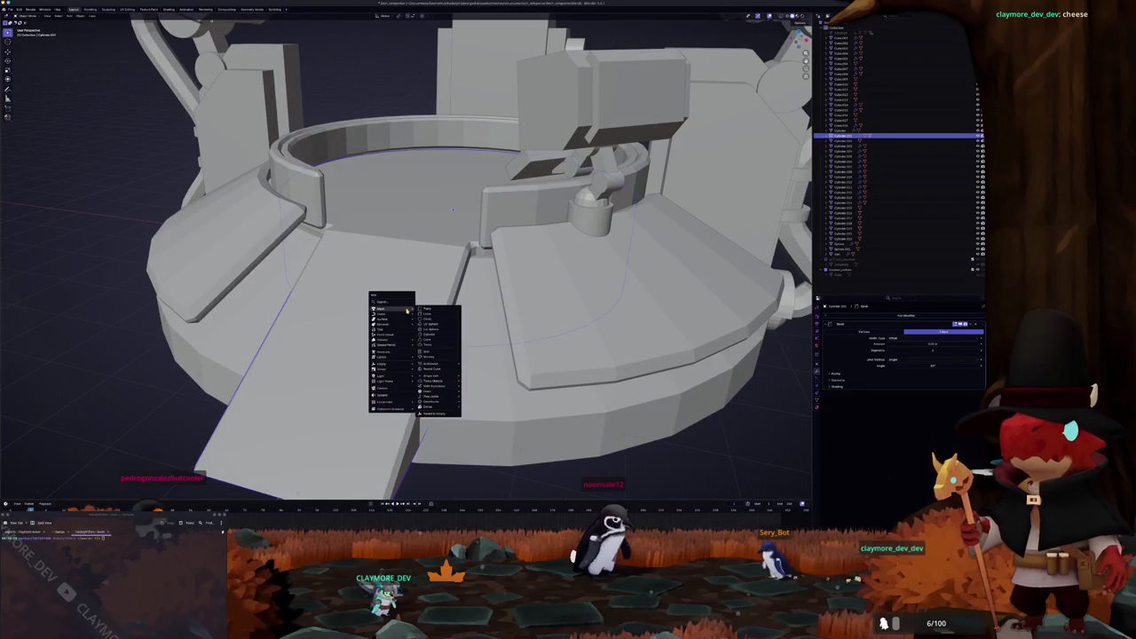
left_click(427, 316)
scroll(427, 318, "down", 5)
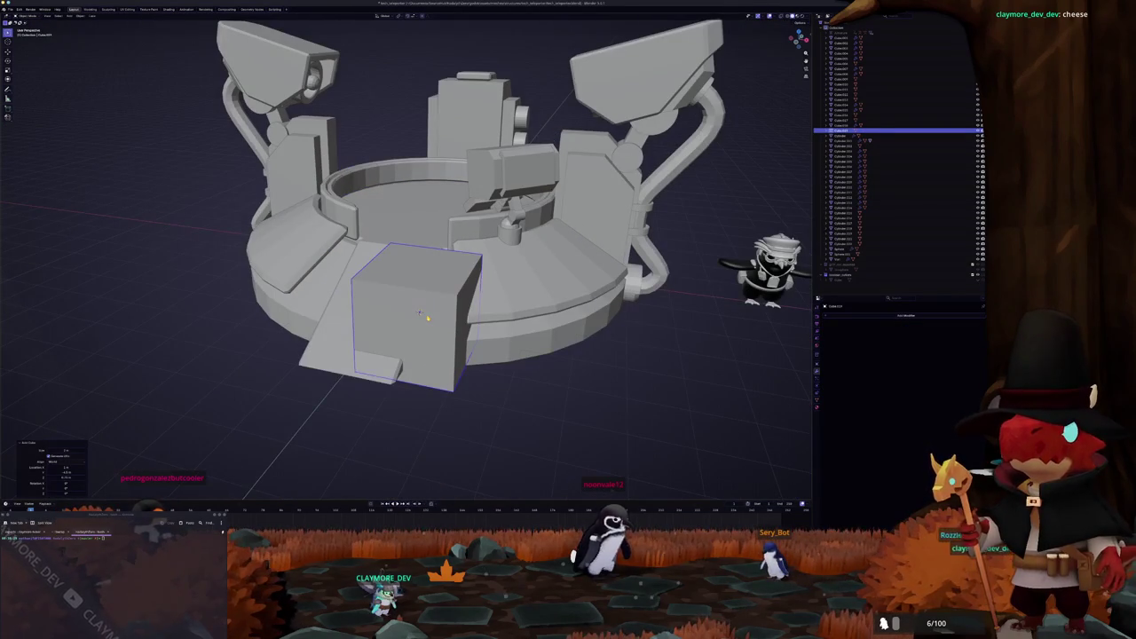
key("x")
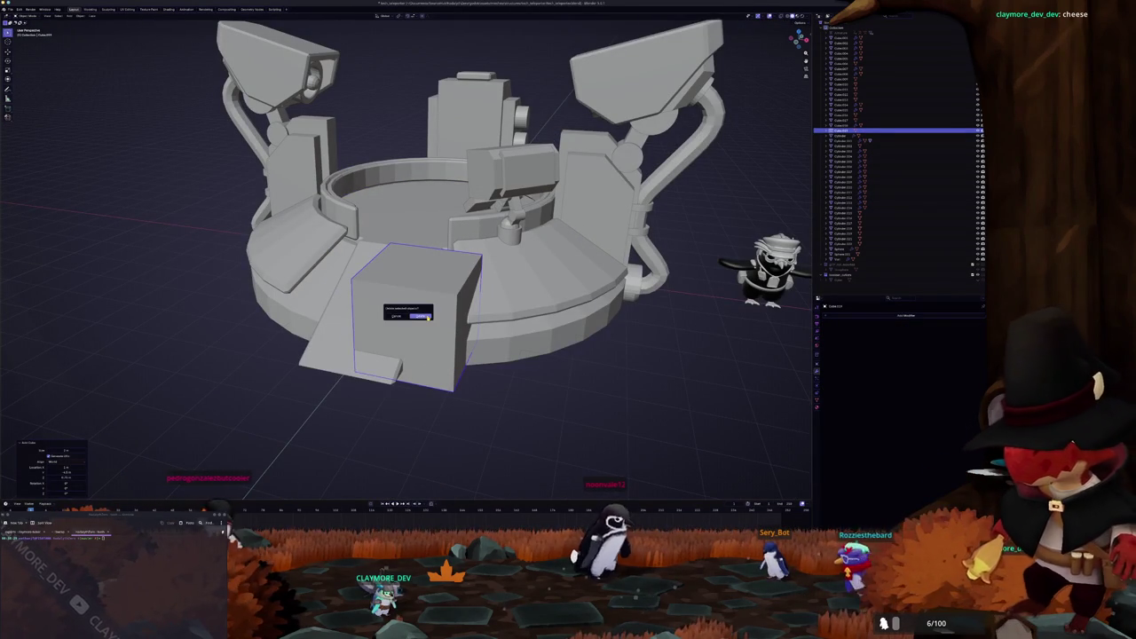
left_click(424, 316)
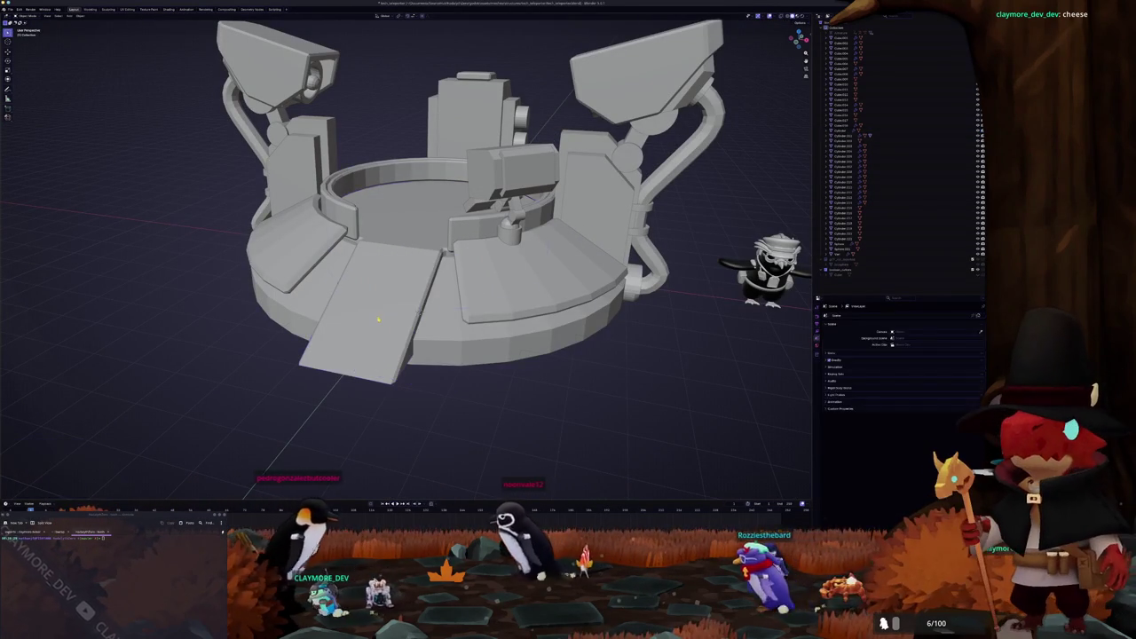
left_click(419, 313)
middle_click_drag(426, 294, 497, 320)
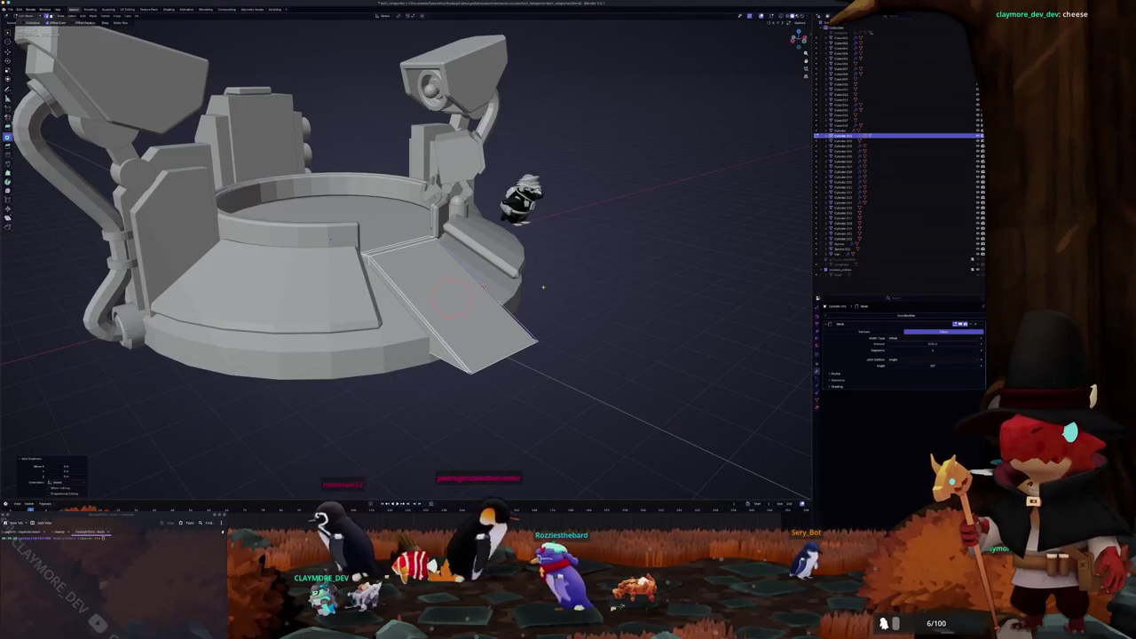
Step: Separate the ramp's selected side edges into their own object
right_click(527, 437)
left_click(569, 436)
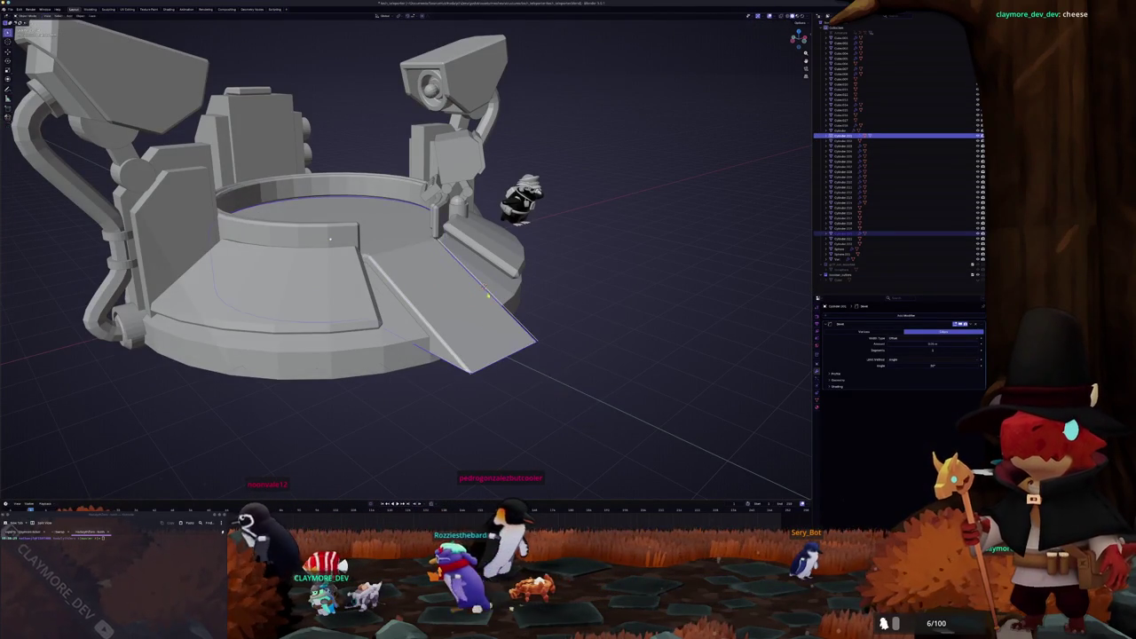
key("Tab")
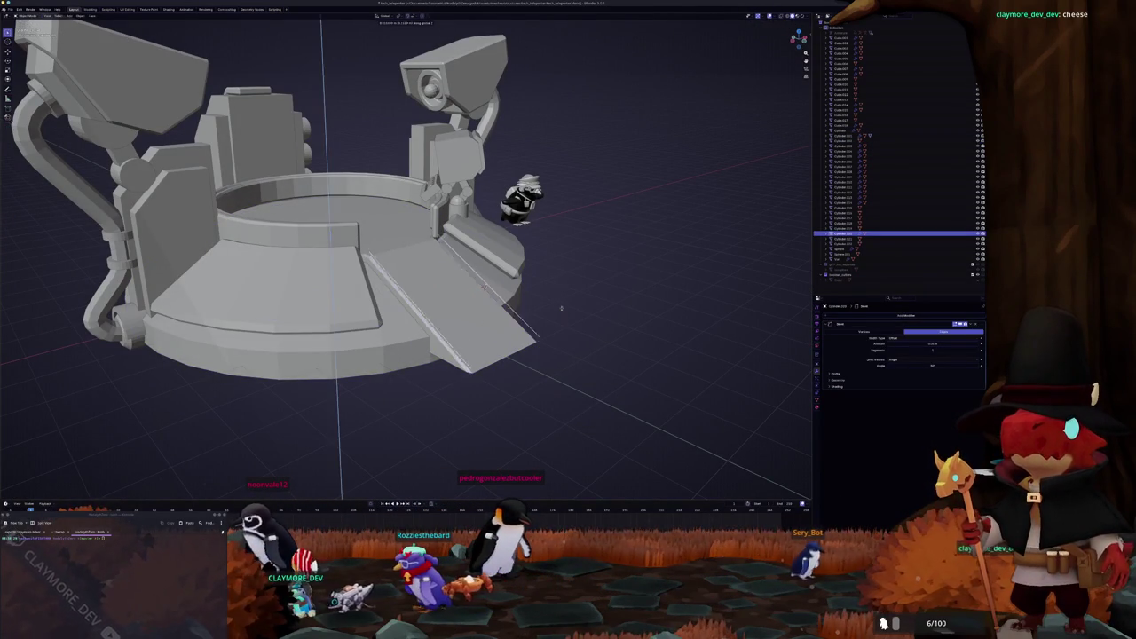
key("Tab")
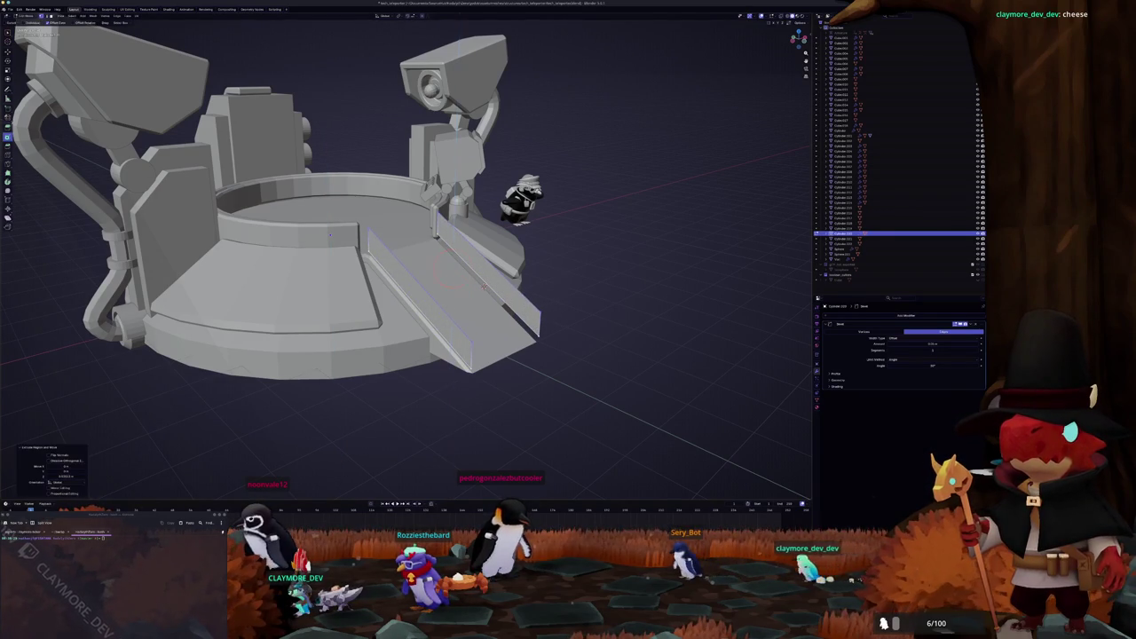
Step: Extrude the separated edges upward into rail strips and raise them along Z
middle_click_drag(560, 285, 502, 285)
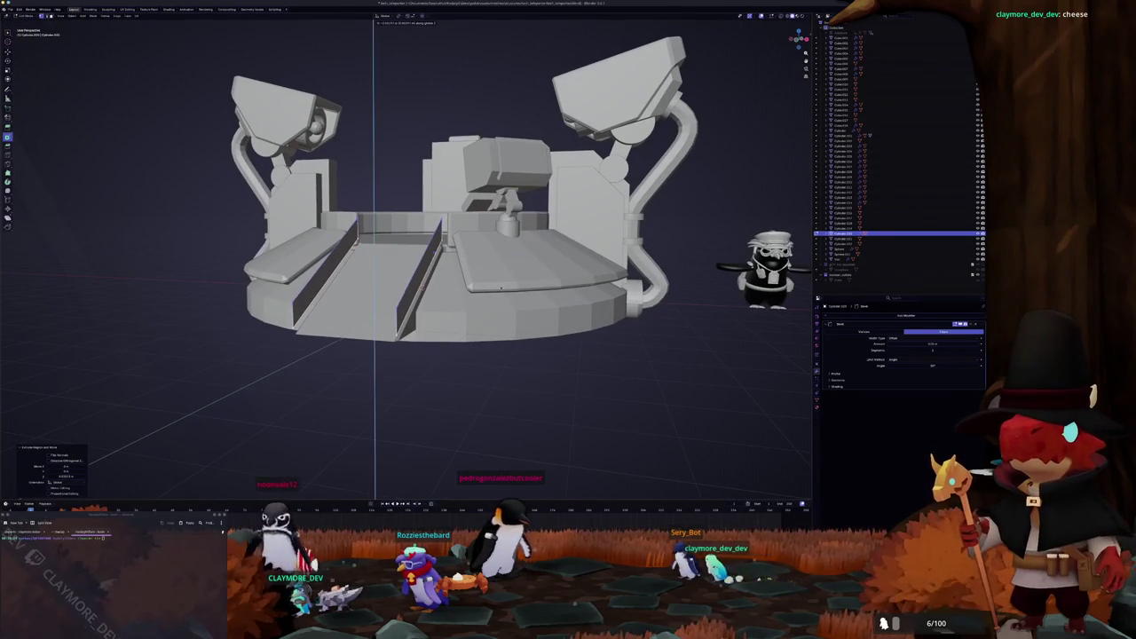
mouse_move(376, 257)
middle_mouse_down()
mouse_move(474, 264)
mouse_move(686, 331)
middle_mouse_up()
key("g")
key("z")
left_click(474, 268)
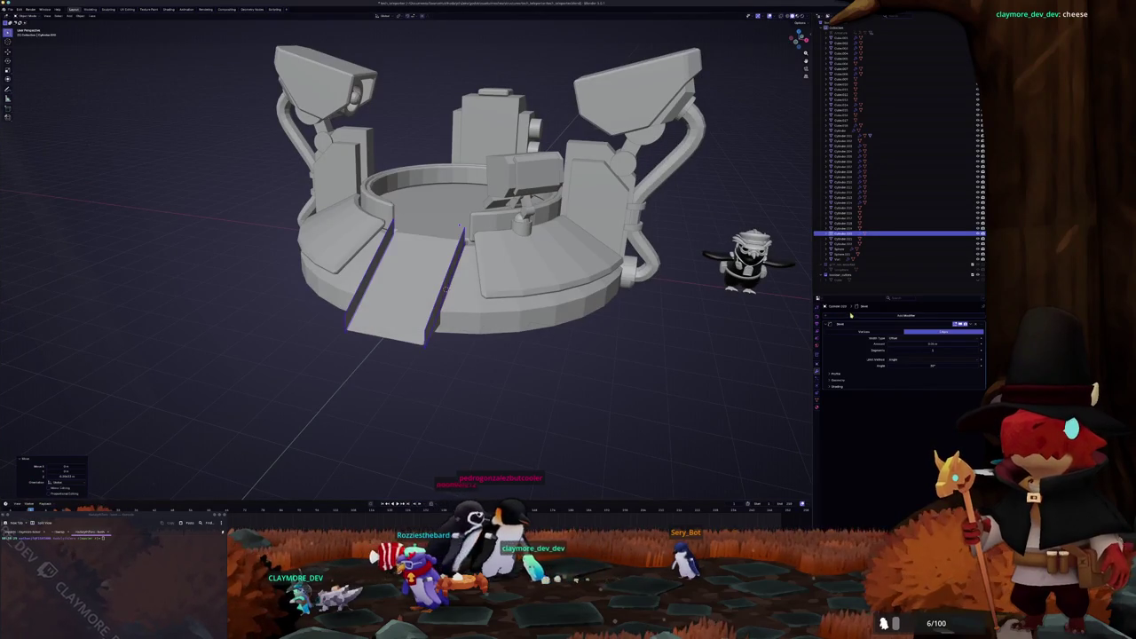
Step: Add a Solidify modifier above Bevel, apply the transform, and increase rail thickness
left_click(851, 315)
left_click(880, 360)
key("ctrl+a")
left_click(674, 341)
left_click_drag(977, 393, 918, 343)
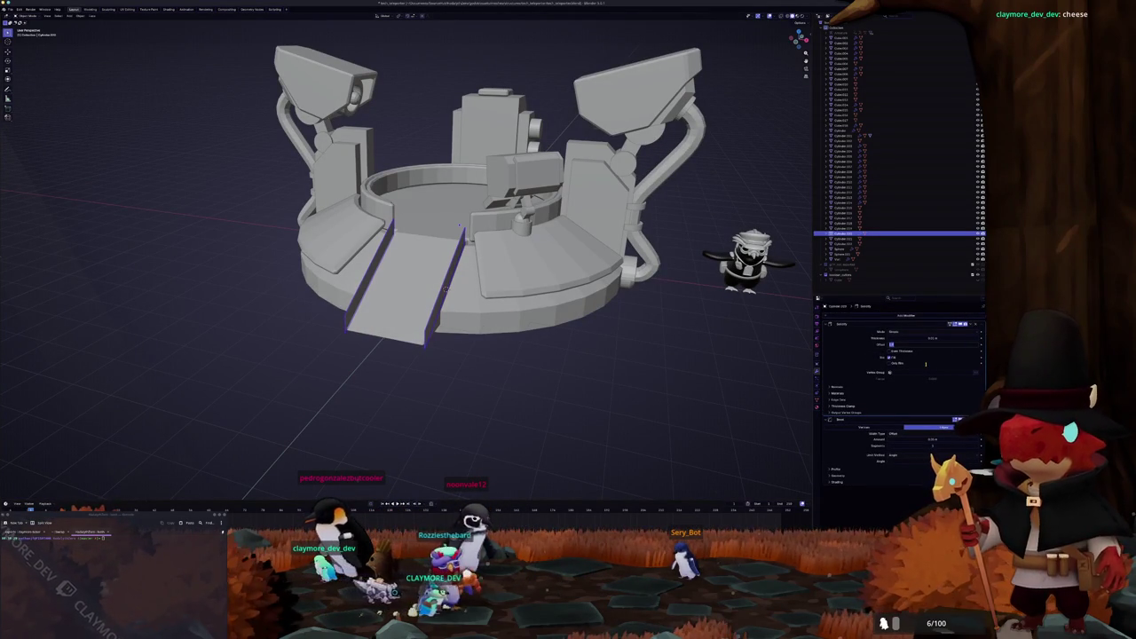
left_click_drag(931, 338, 968, 338)
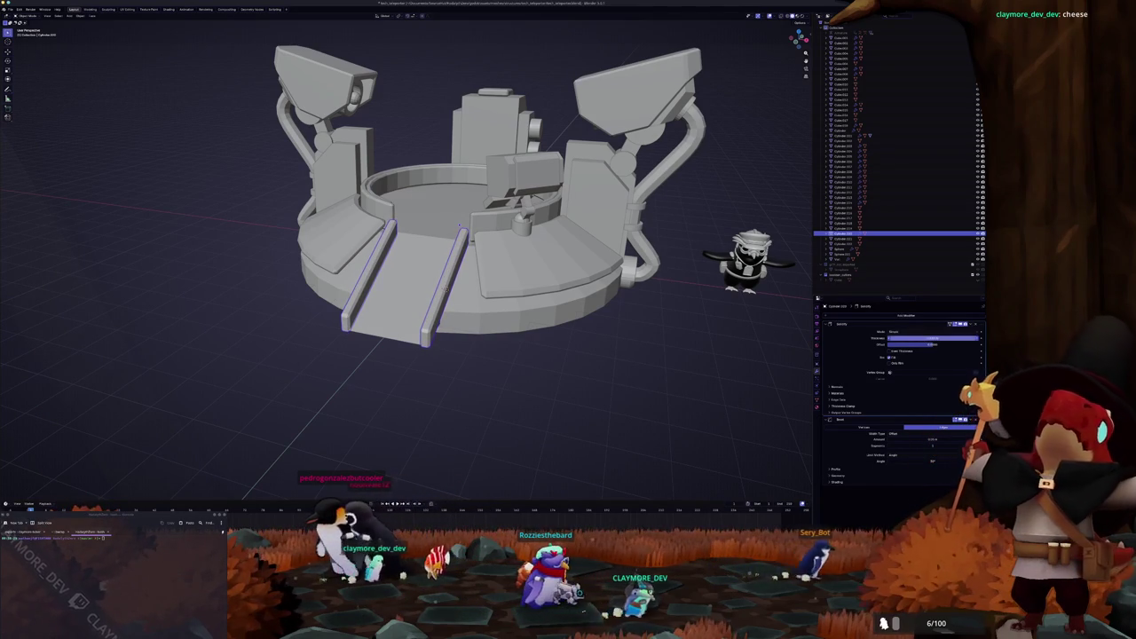
key("Return")
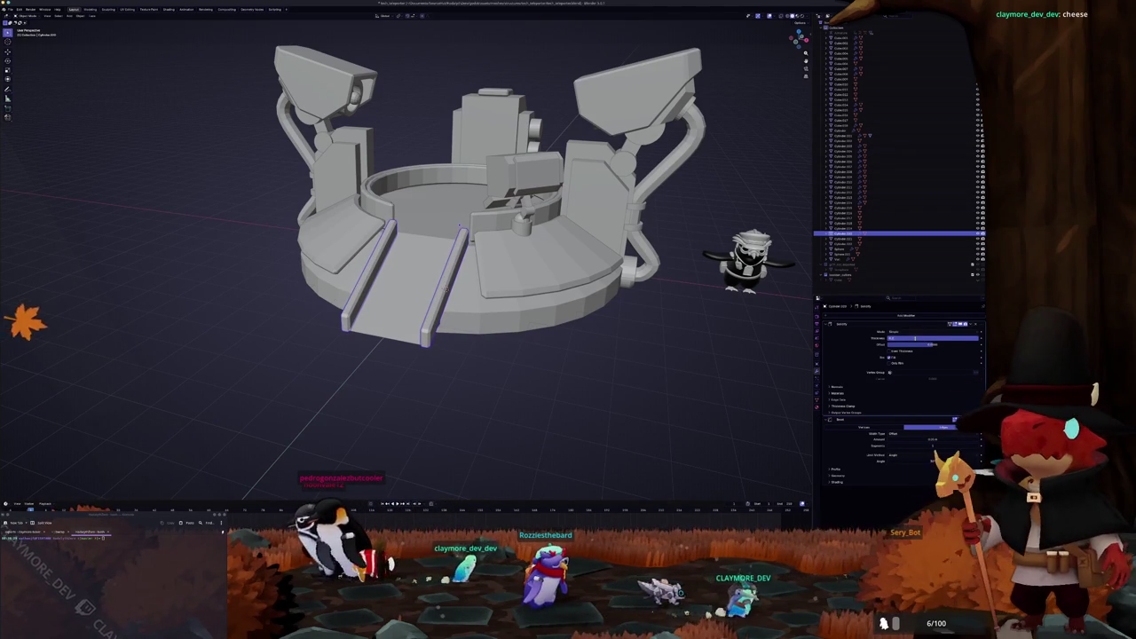
Step: Inspect and select the rail geometry along the ramp in see-through Edit Mode
scroll(169, 376, "up", 5)
middle_click_drag(241, 413, 299, 477)
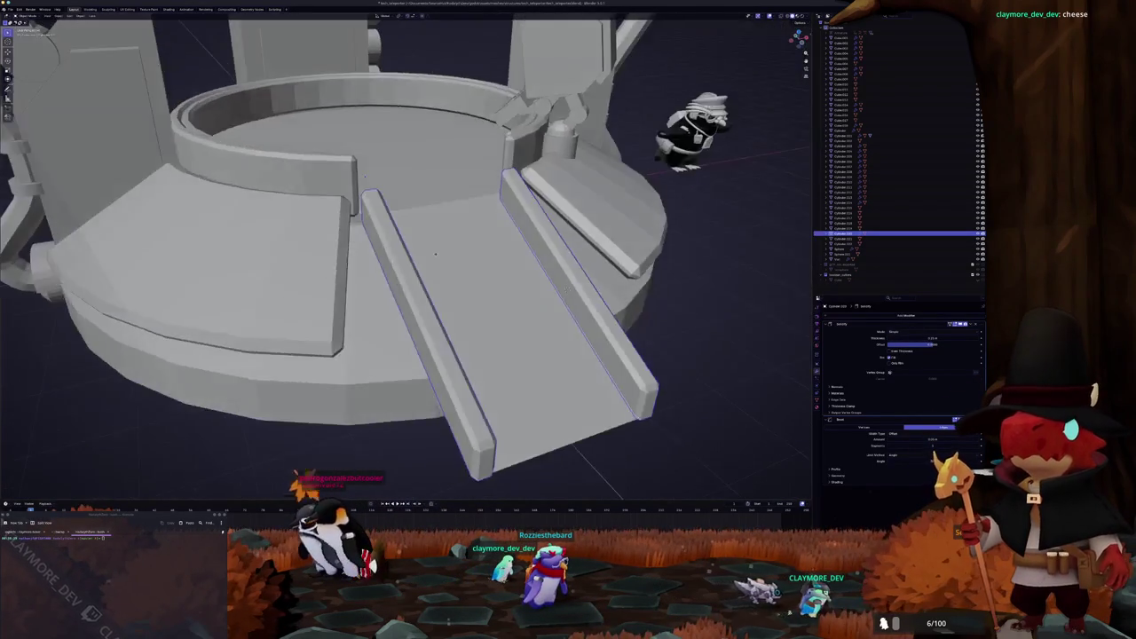
middle_click_drag(439, 266, 491, 311)
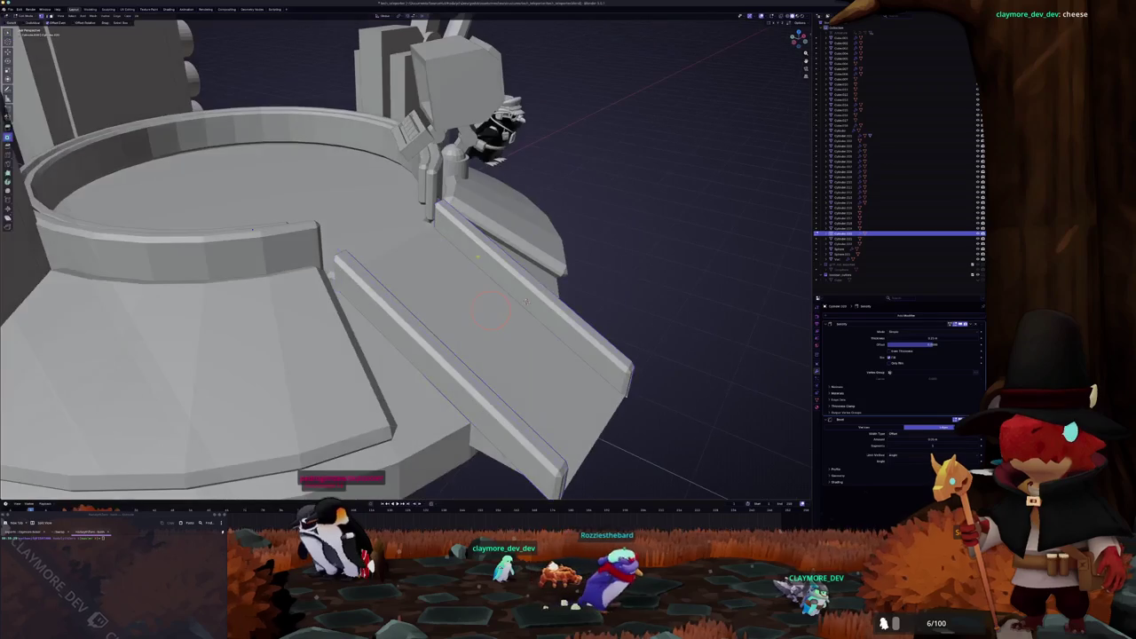
key("Tab")
key("alt+z")
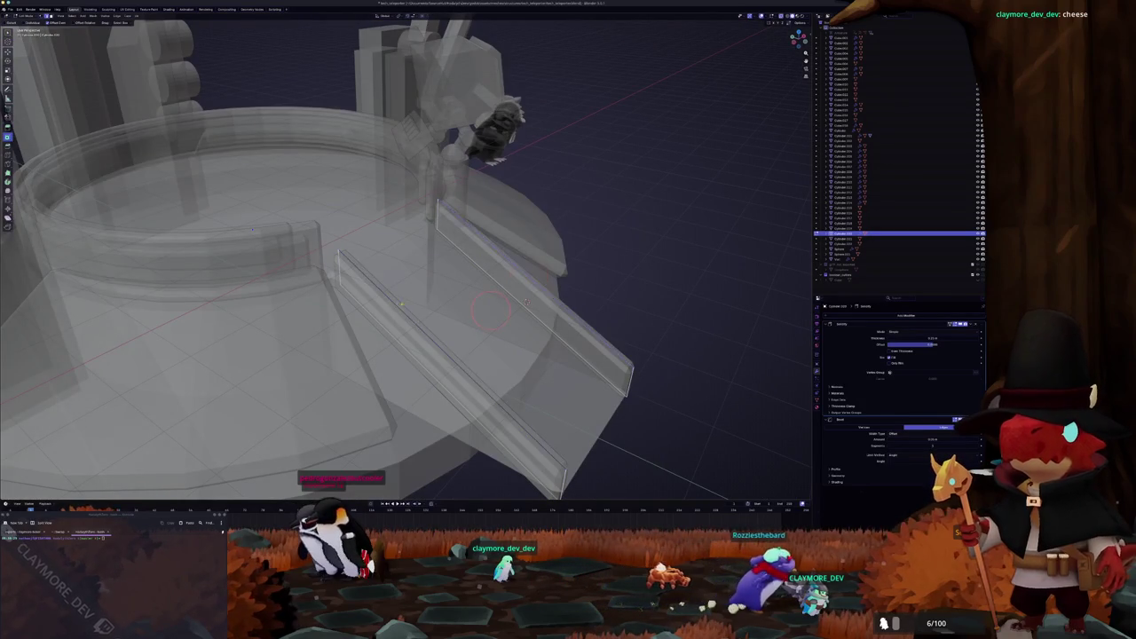
middle_click_drag(527, 302, 530, 307)
left_click(530, 307)
scroll(449, 271, "down", 5)
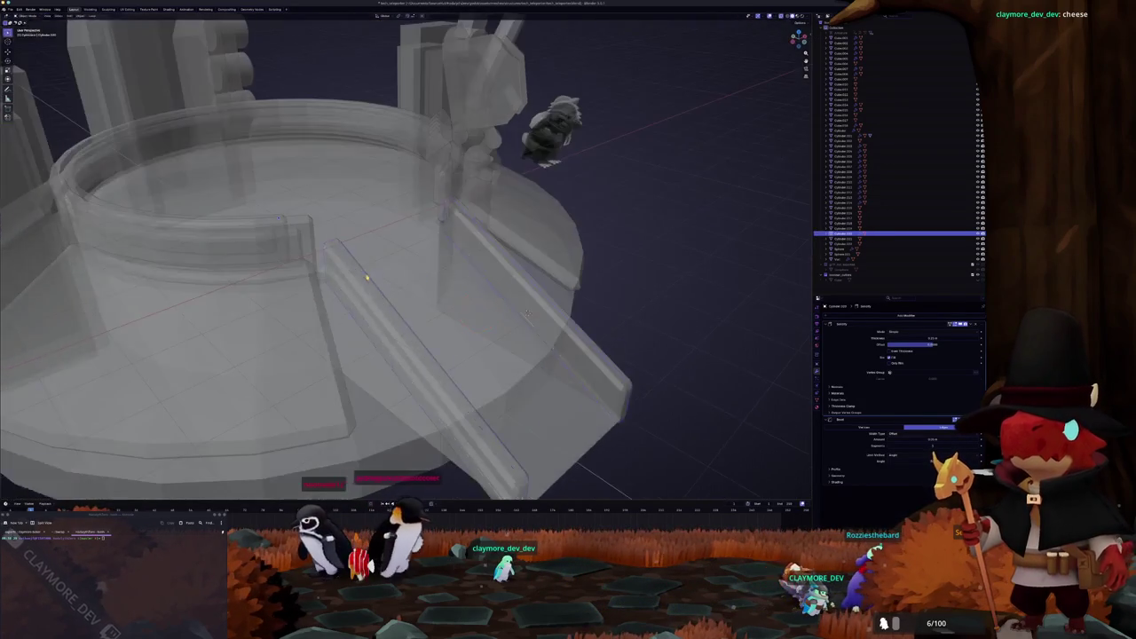
key("Tab")
key("alt+z")
scroll(354, 243, "down", 2)
Step: Select the platform ring and its inner floor face in Edit Mode
left_click(354, 243)
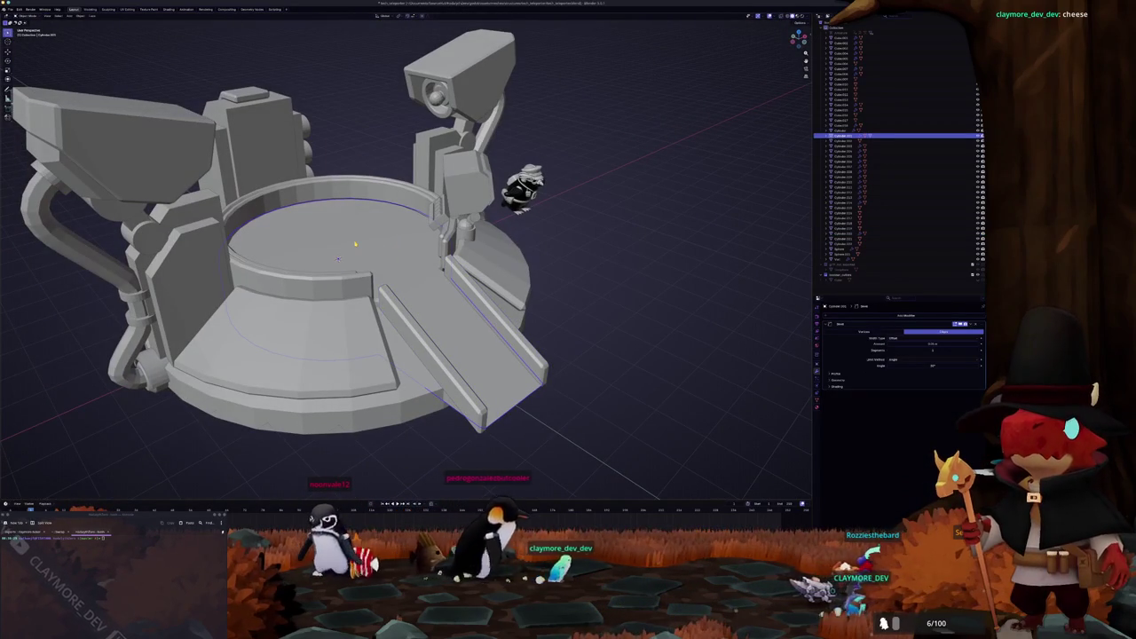
key("Tab")
left_click(359, 248)
middle_click_drag(359, 249, 368, 266)
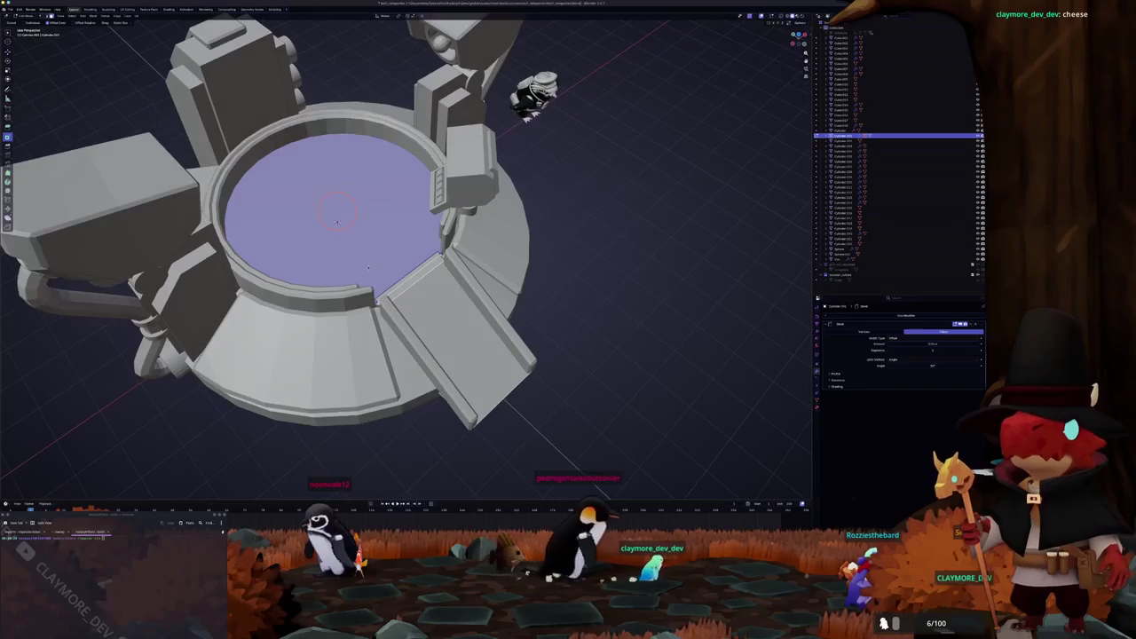
Step: Inset the ring's inner floor face, then return to Object Mode
key("i")
left_click(404, 259)
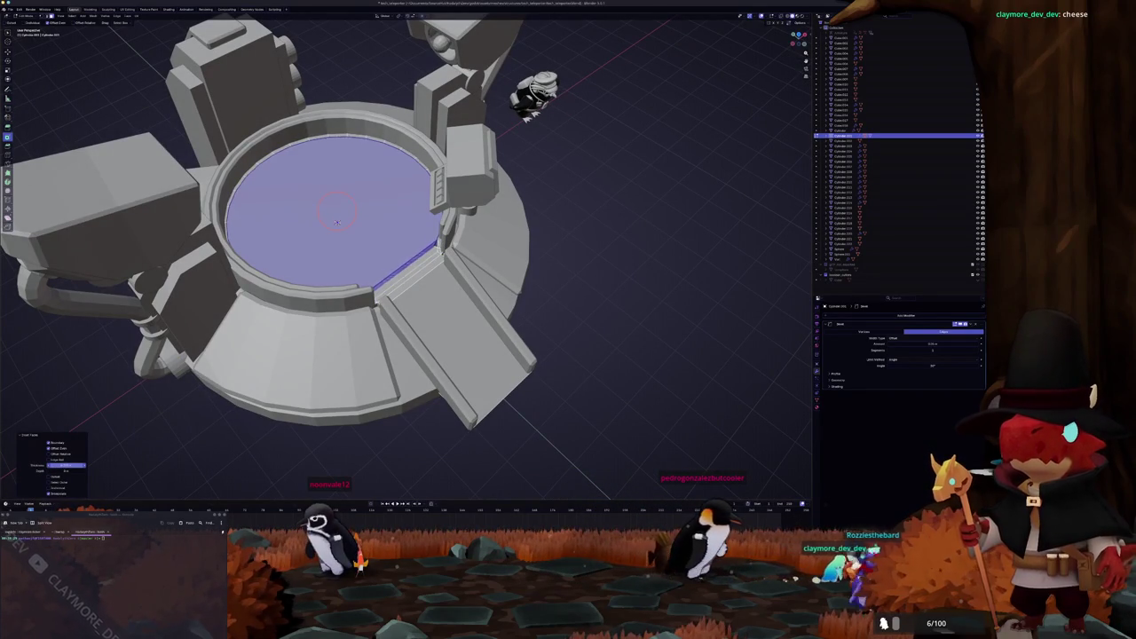
key("ctrl+z")
key("Tab")
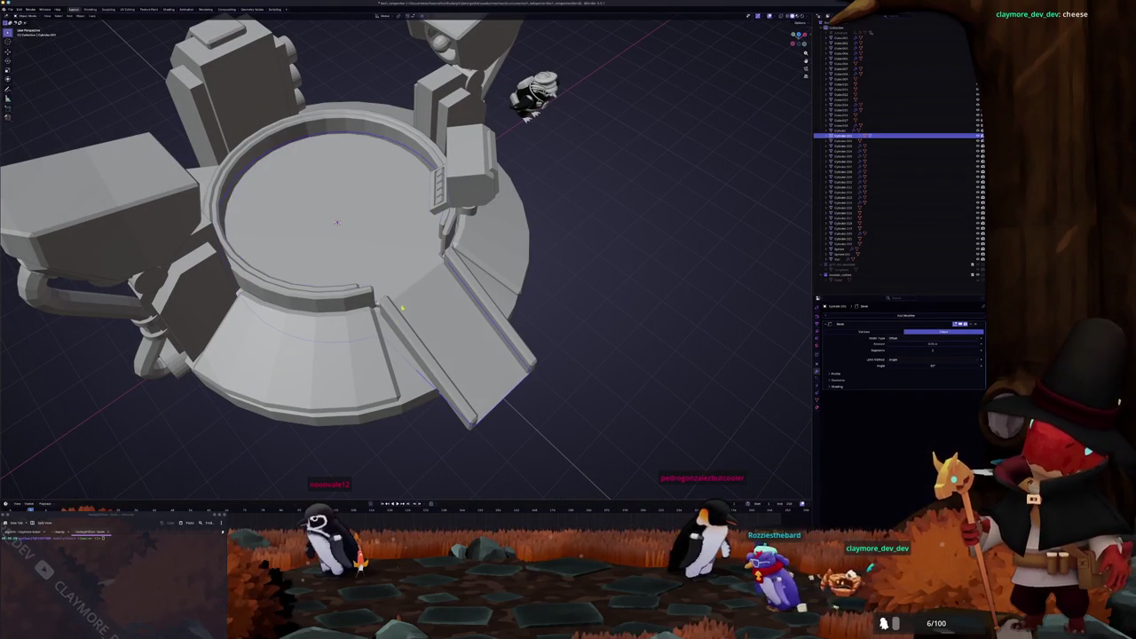
Step: Add a cylinder at the floor centre and scale it on Z into a thin pad
key("shift+a")
left_click(431, 322)
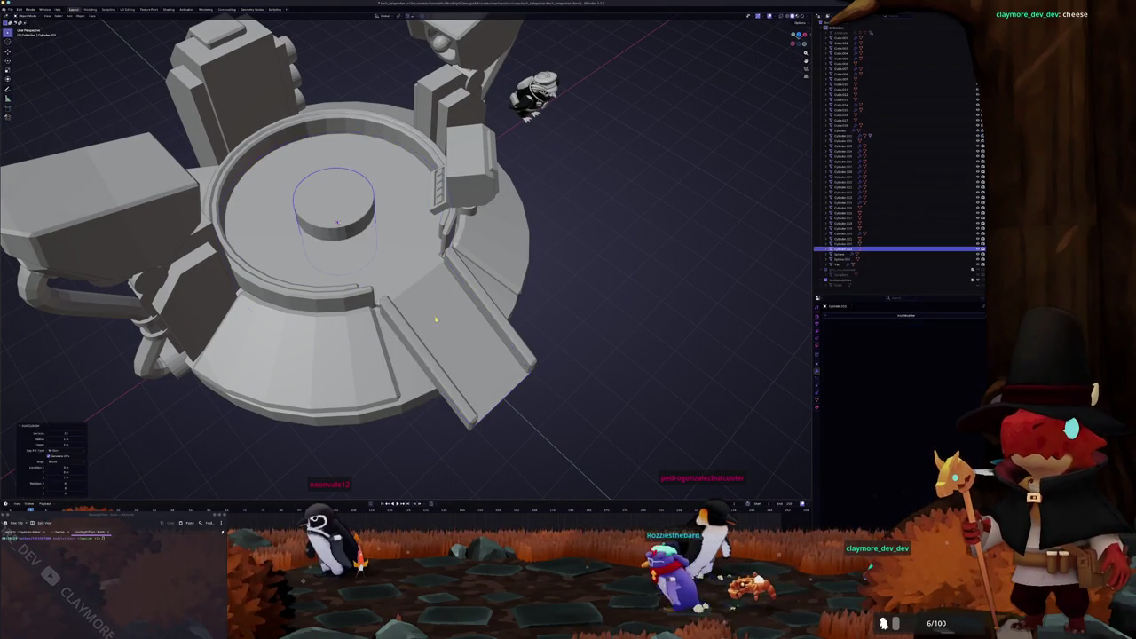
middle_click_drag(430, 323, 497, 284)
key("s")
key("z")
left_click(355, 269)
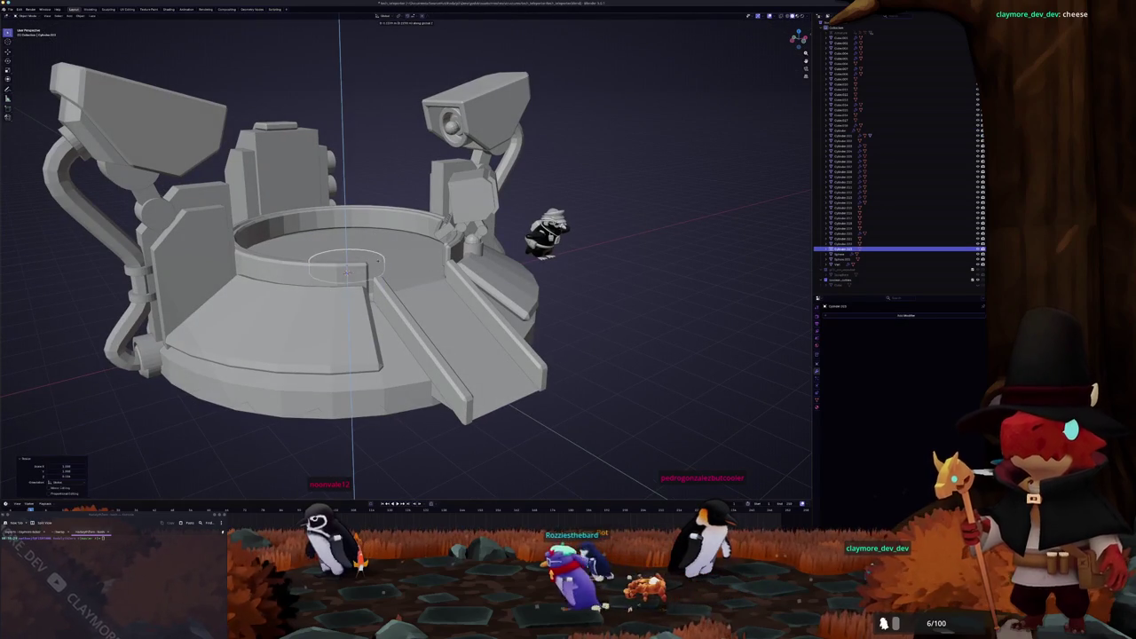